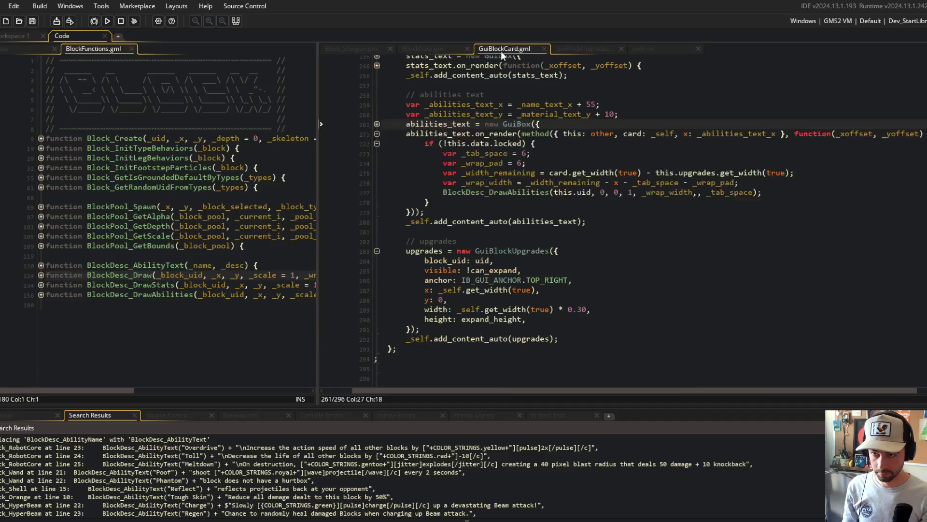
- Switch from the running game back to the GuiBlockUpgrades.gml code
key(alt+Tab)
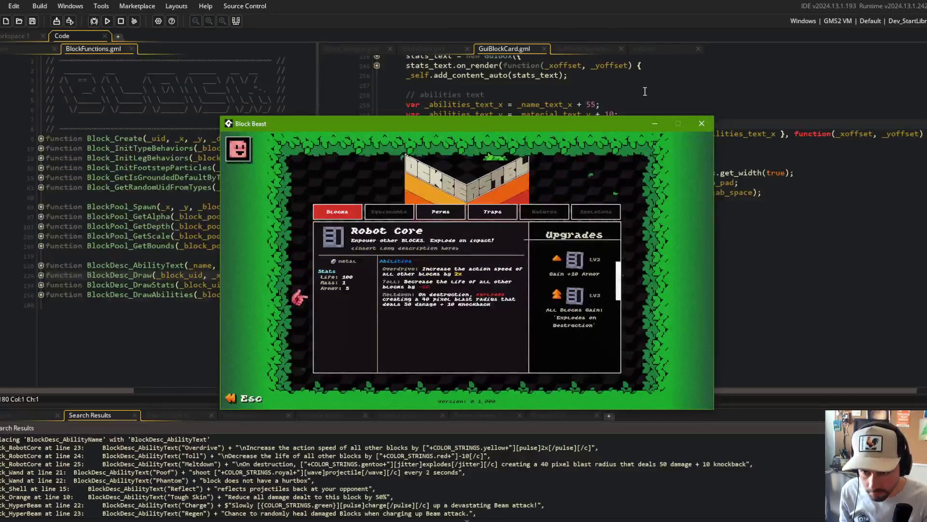
click(647, 89)
click(658, 47)
click(628, 49)
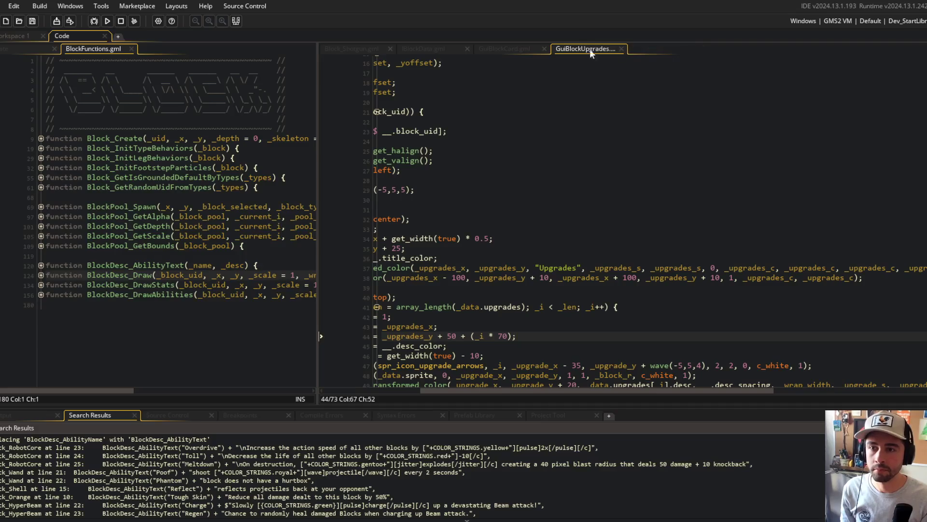
- Set the underline x offsets to -60/+60 and the y offset to 5, then run the game
click(550, 277)
key(BackSpace)
key(BackSpace)
key(BackSpace)
text(60)
key(Right)
key(Right)
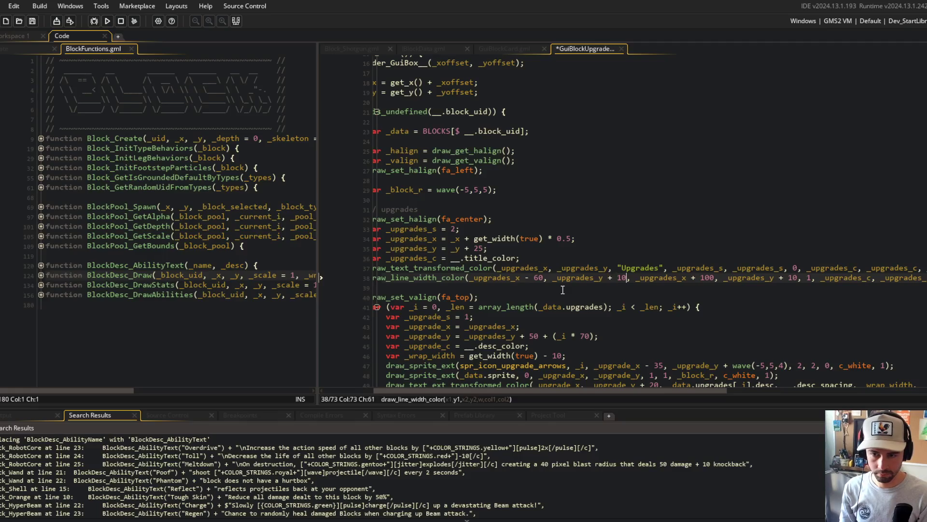
key(BackSpace)
text(5)
key(Right)
key(Right)
key(BackSpace)
key(BackSpace)
key(BackSpace)
text(60)
key(ctrl+Right)
key(ctrl+Right)
key(BackSpace)
text(5)
key(F5)
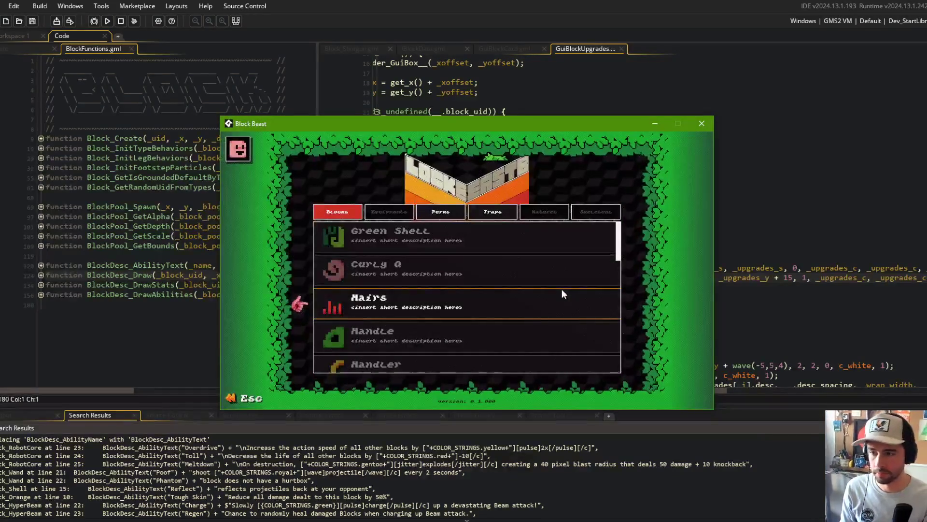
- Check the underline in the game, close it, adjust the left underline offset, and save
click(433, 263)
key(alt+F4)
click(797, 221)
click(540, 279)
key(BackSpace)
text(7)
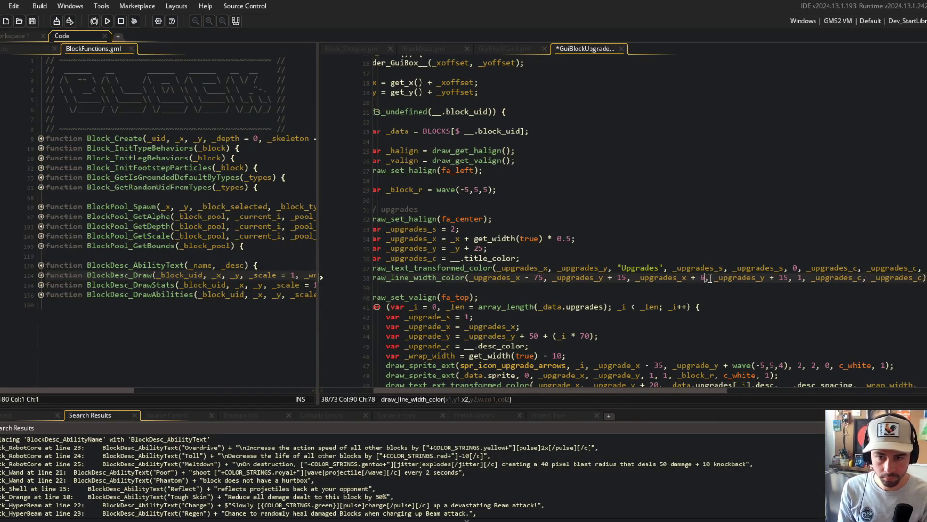
key(ctrl+s)
key(alt+Tab)
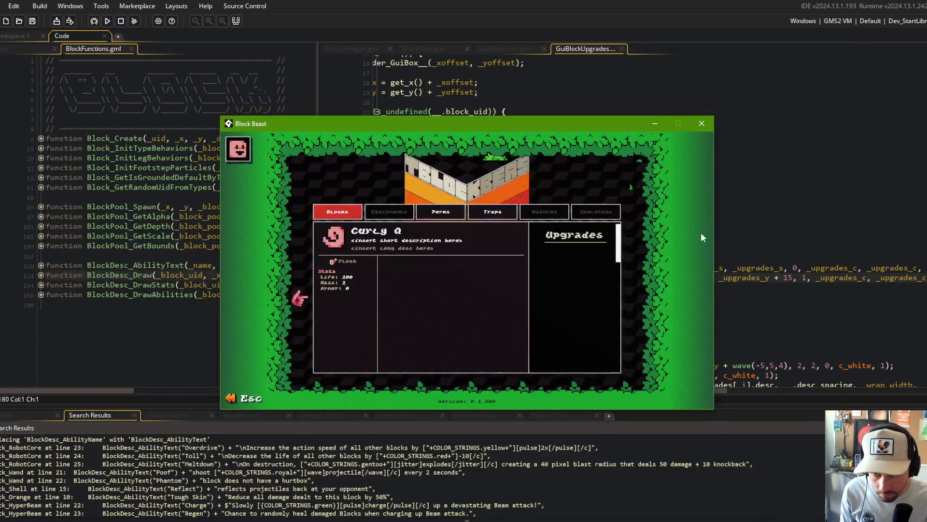
key(Escape)
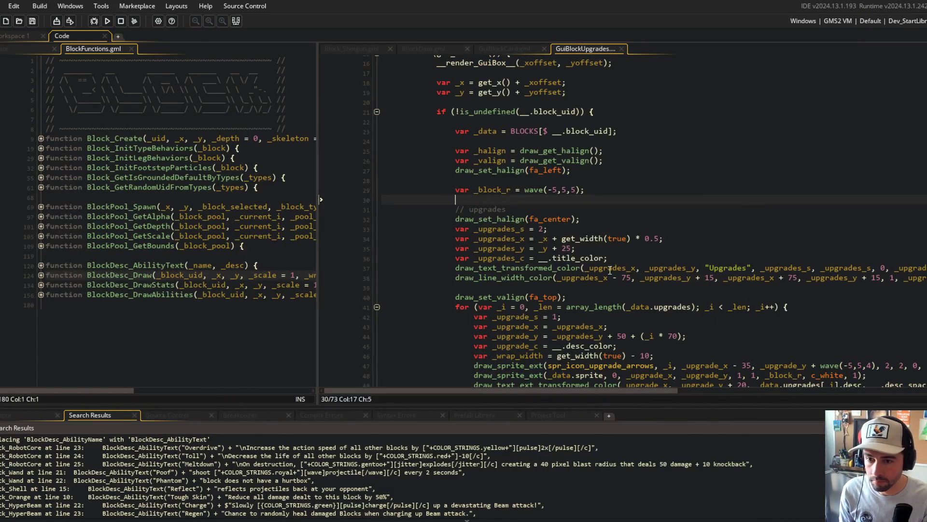
- Change both underline offsets from 75 to 70 and relaunch the game
click(633, 278)
key(BackSpace)
text(0)
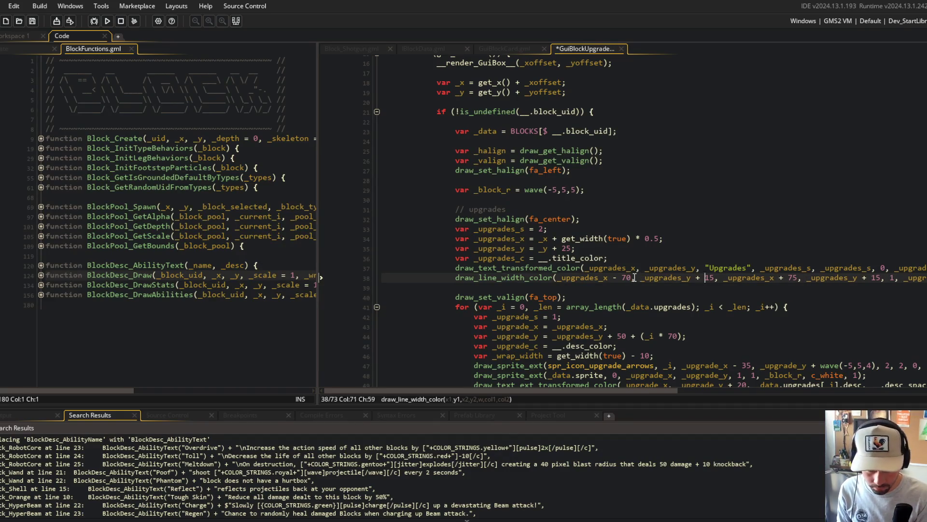
key(BackSpace)
text(0)
key(F5)
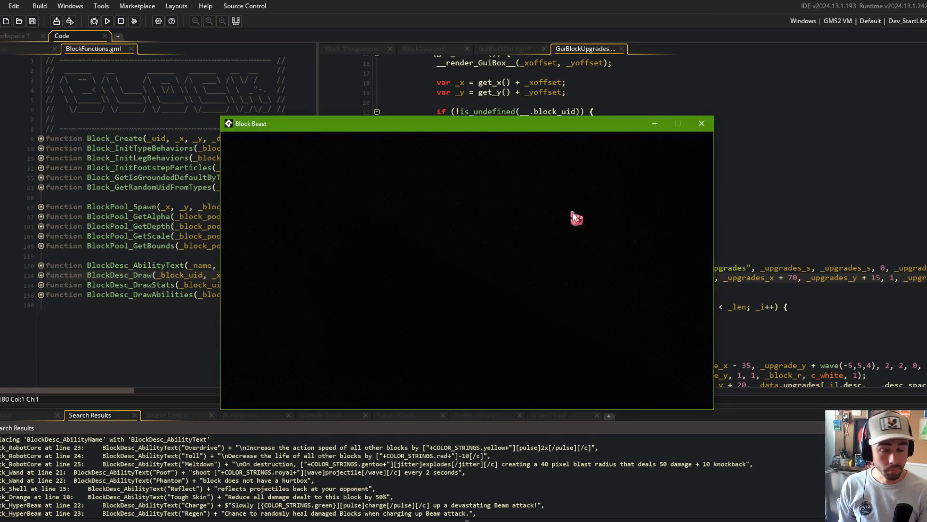
- Scroll the Blocks library down to Robot Core and view its details and upgrades
scroll(417, 277, down, 12)
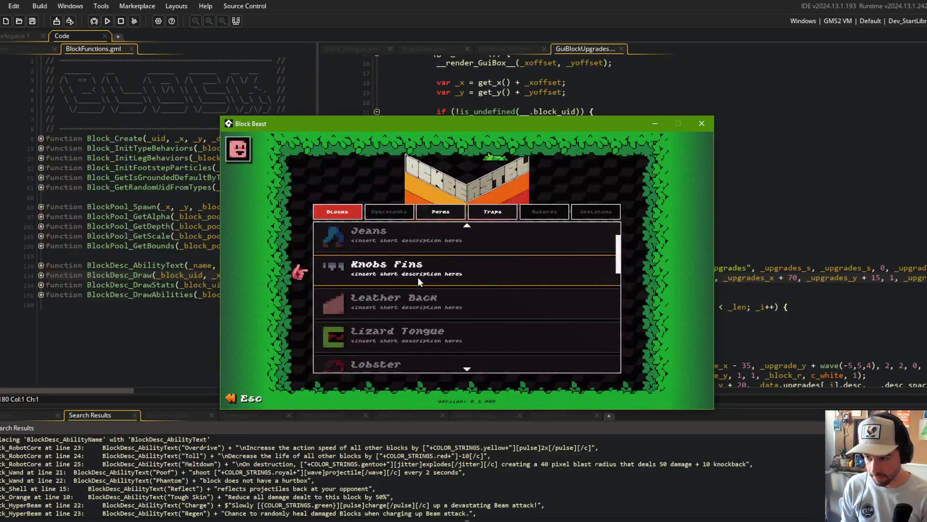
scroll(417, 277, down, 2)
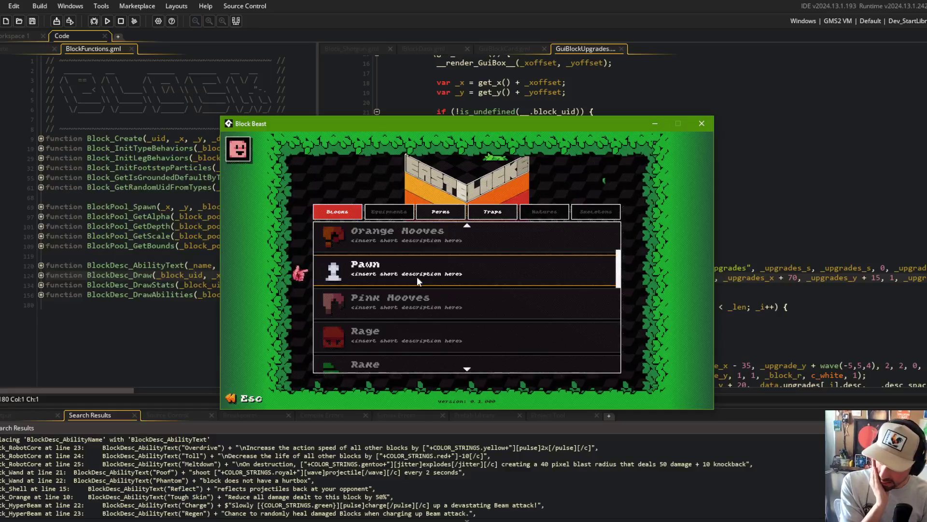
scroll(417, 276, down, 5)
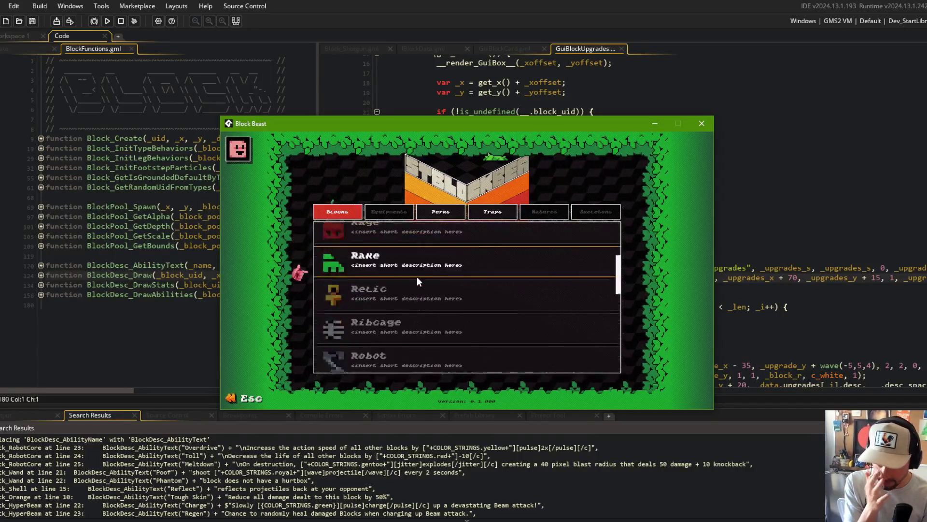
click(465, 227)
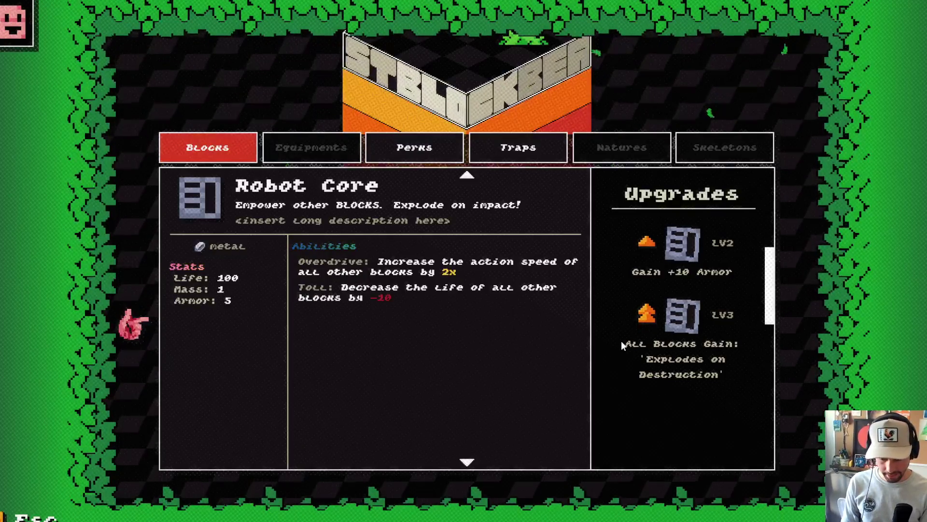
- Return to the main menu, go to Battle, and edit My Beast 1, triggering the skeleton code error
key(Escape)
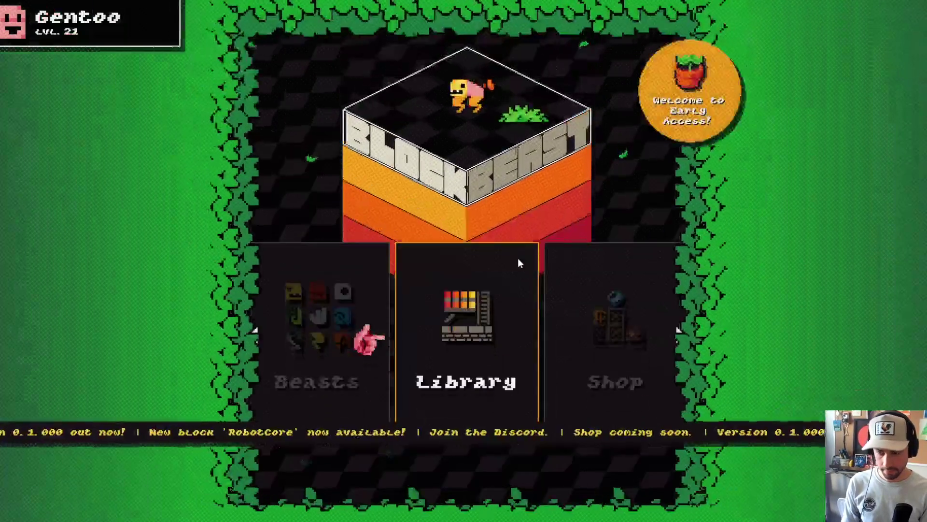
key(Left)
key(Left)
key(Return)
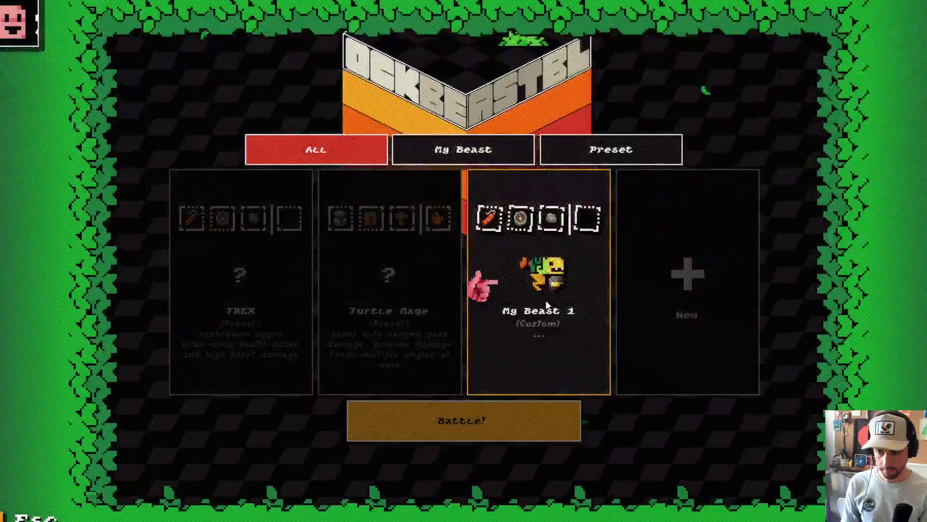
key(Return)
key(Return)
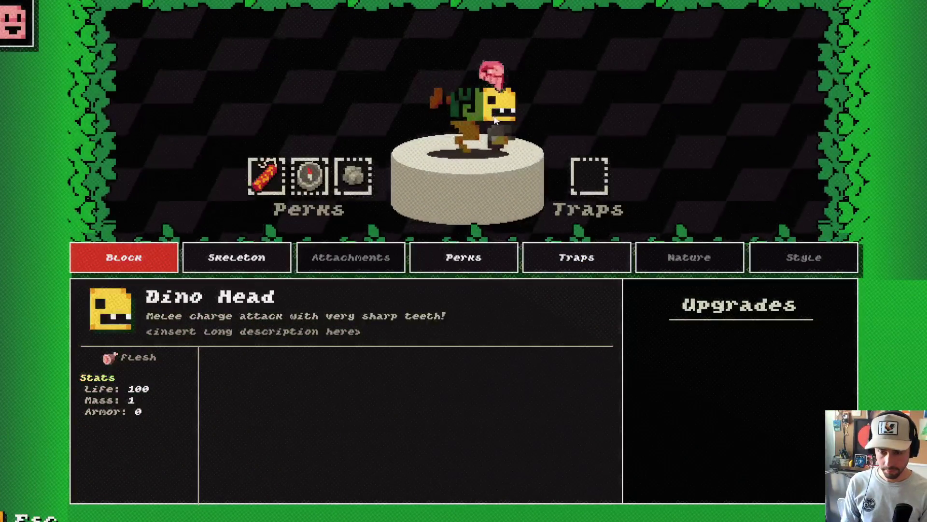
key(Down)
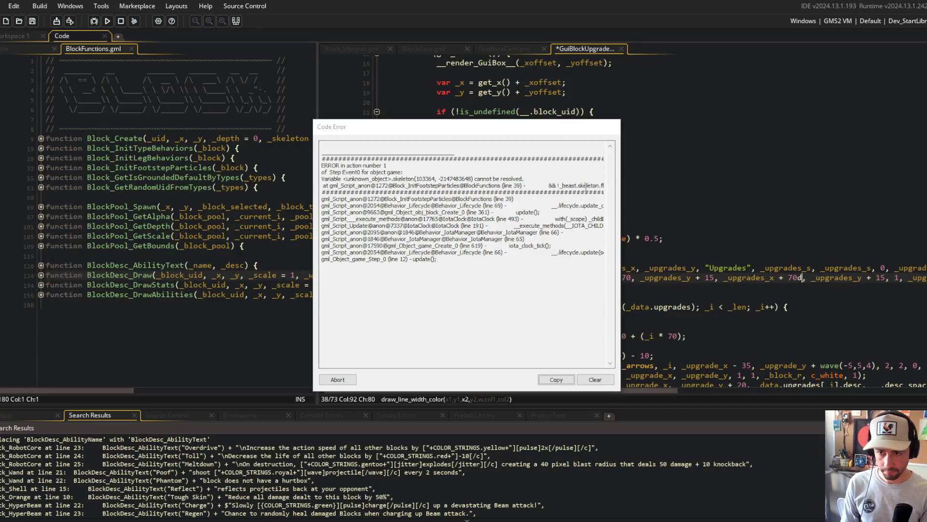
drag(585, 186, 606, 185)
click(577, 180)
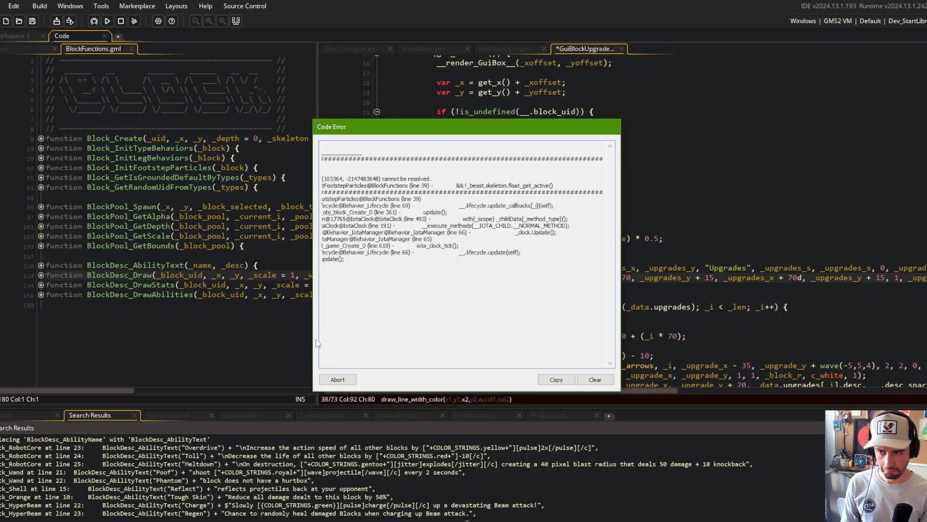
- Abort the crashed game and unfold the footsteps code in BlockFunctions around the flagged line
click(334, 379)
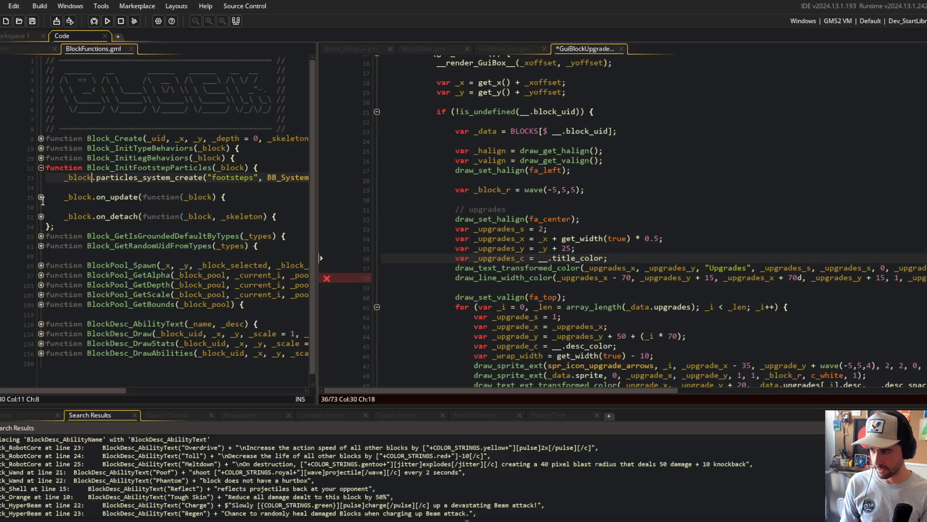
click(40, 196)
click(38, 225)
click(193, 237)
click(519, 268)
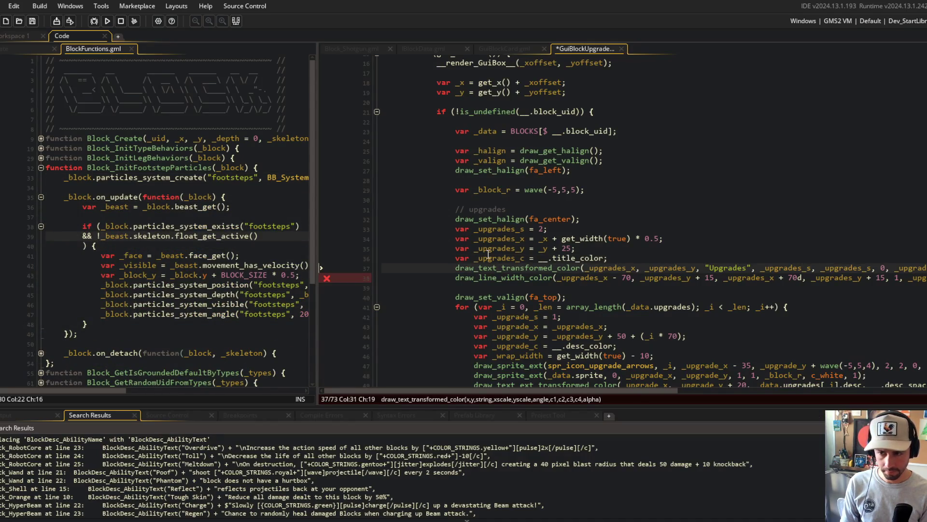
scroll(487, 255, right, 5)
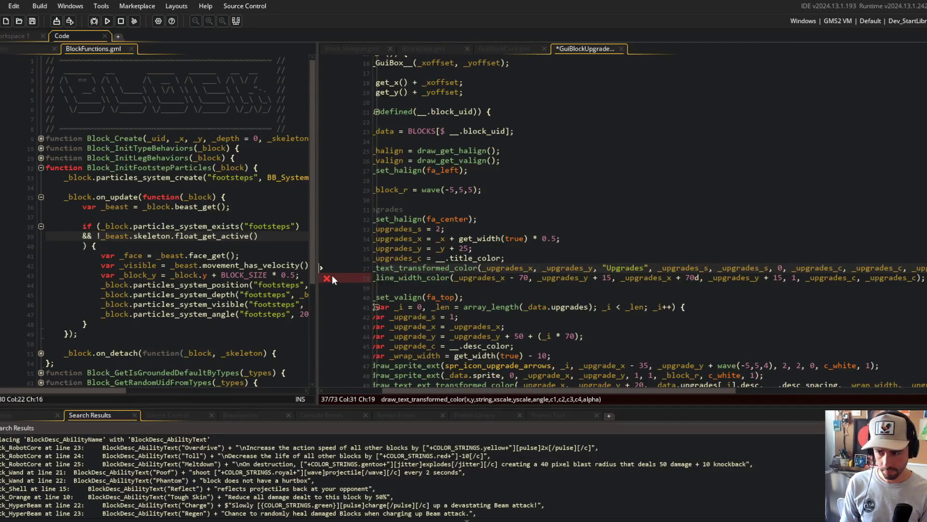
mouse_move(326, 278)
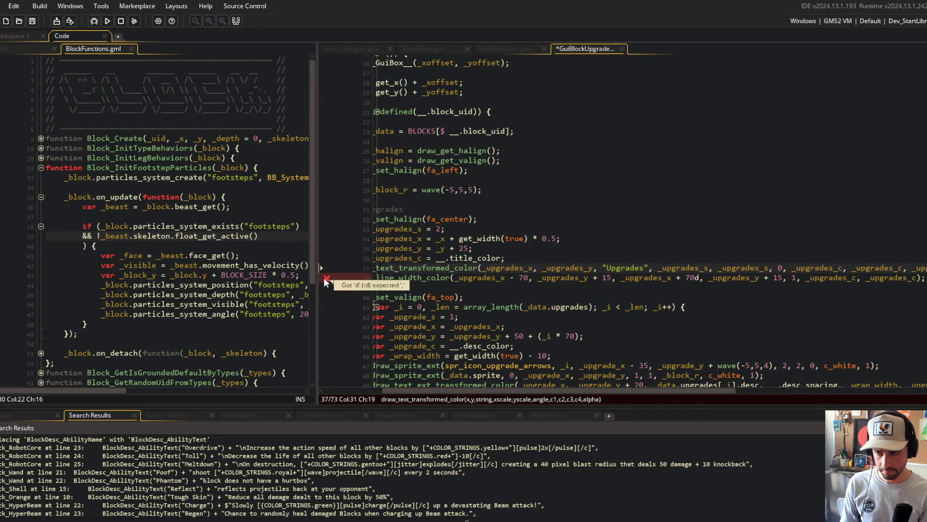
- Delete the stray 'd' after 70 in the underline line and save
click(592, 289)
click(800, 279)
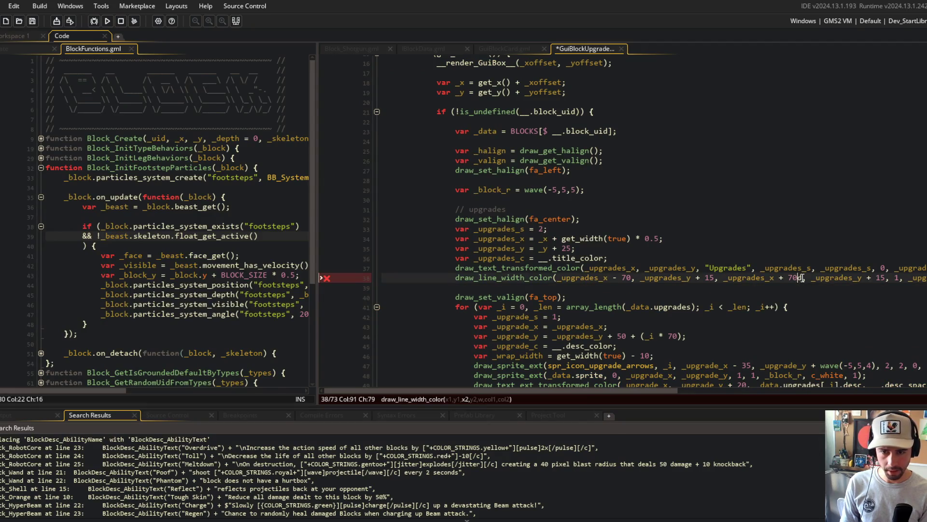
key(BackSpace)
key(ctrl+s)
- Reduce the upgrade text wrap margin to get_width(true) - 5 and run the game
click(797, 217)
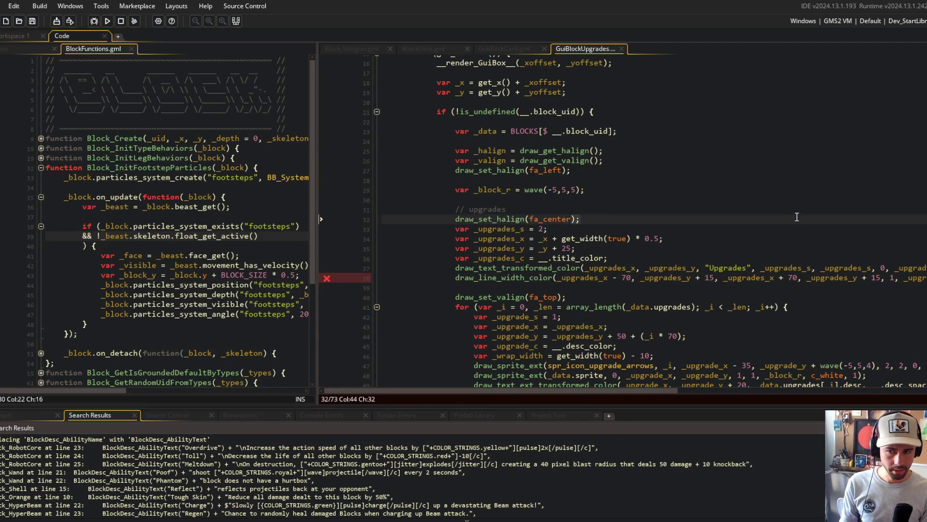
scroll(797, 217, down, 4)
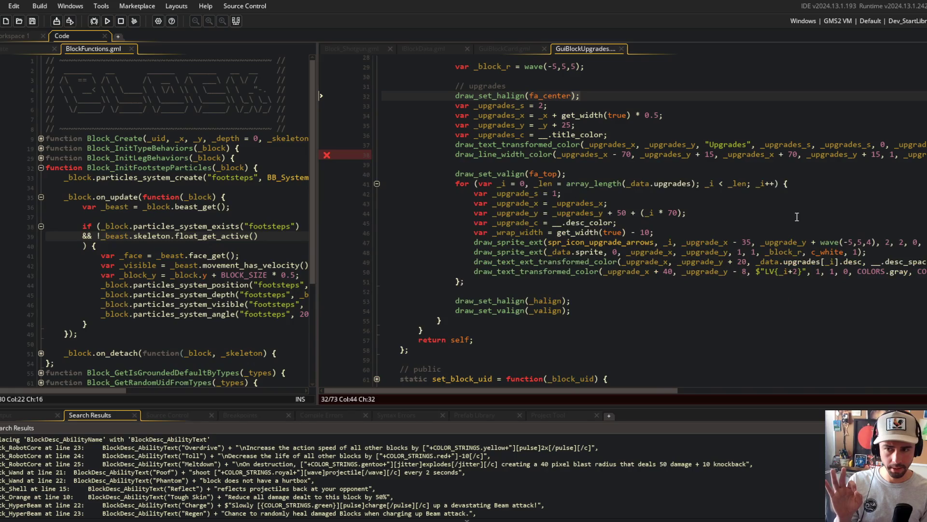
double_click(551, 261)
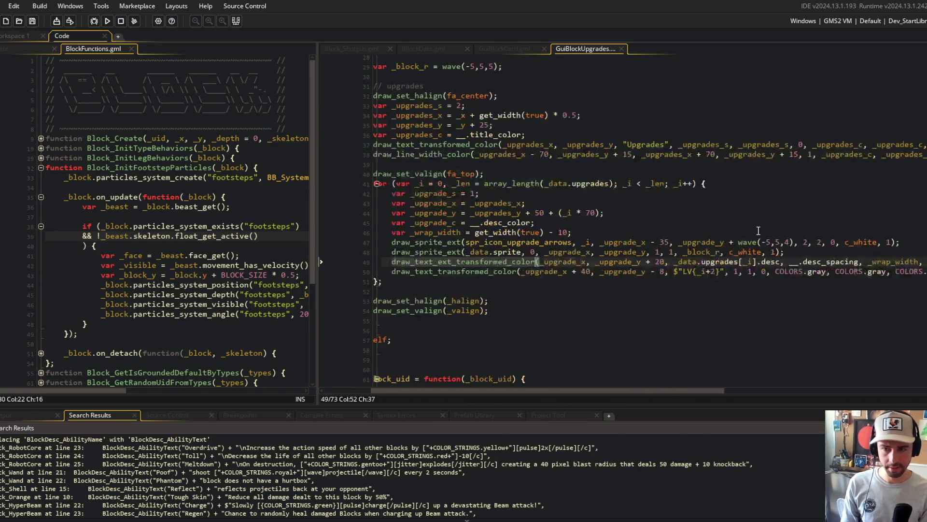
scroll(712, 248, right, 2)
double_click(497, 232)
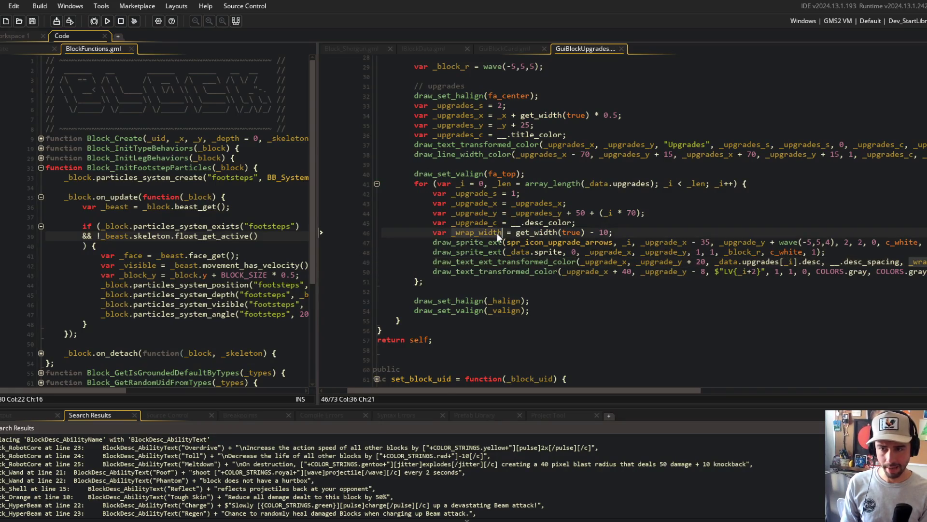
click(608, 232)
text(5)
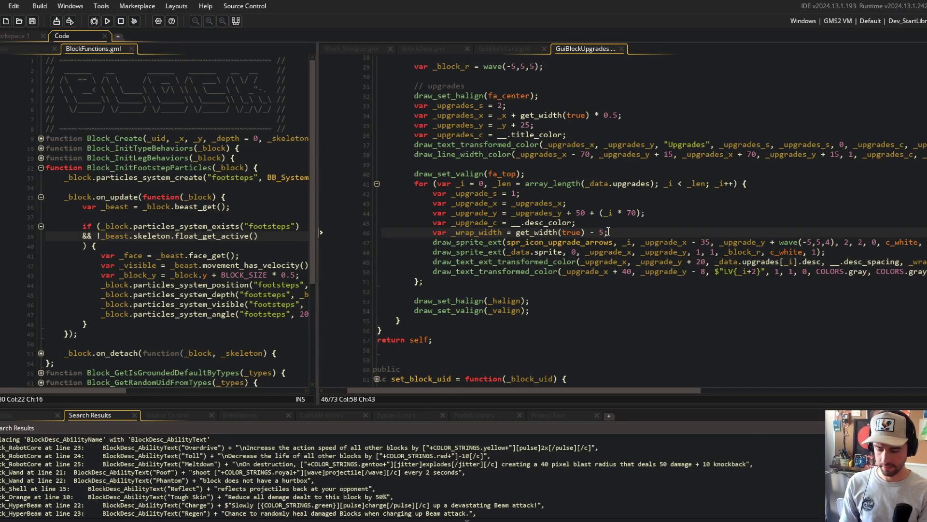
key(F5)
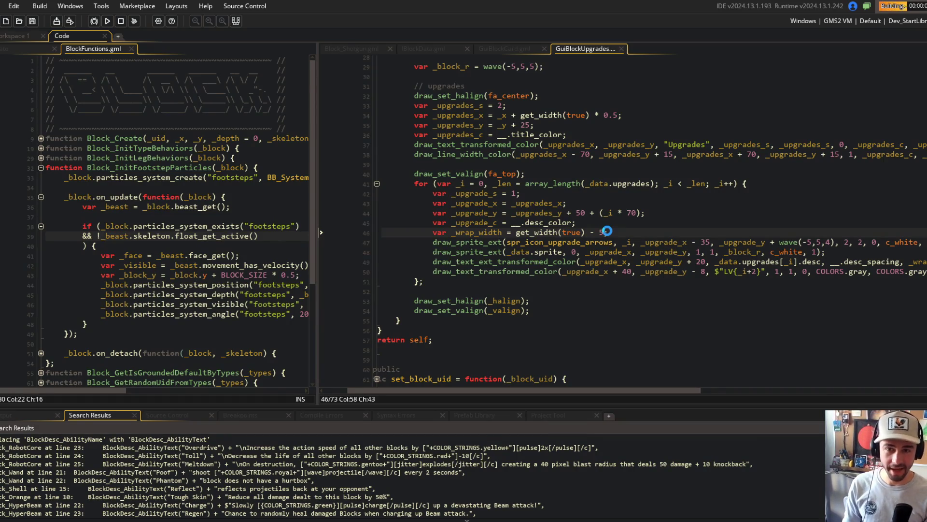
click(754, 153)
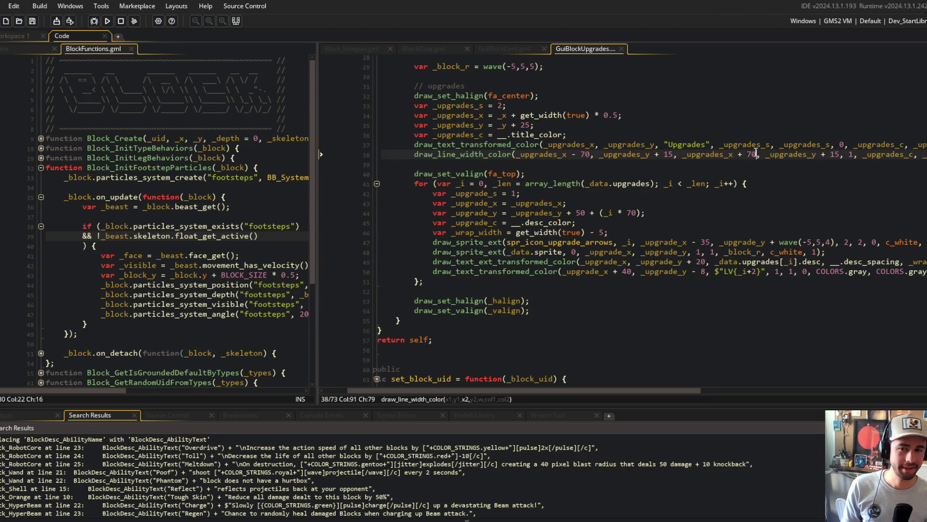
key(Up)
key(Up)
key(Up)
click(762, 154)
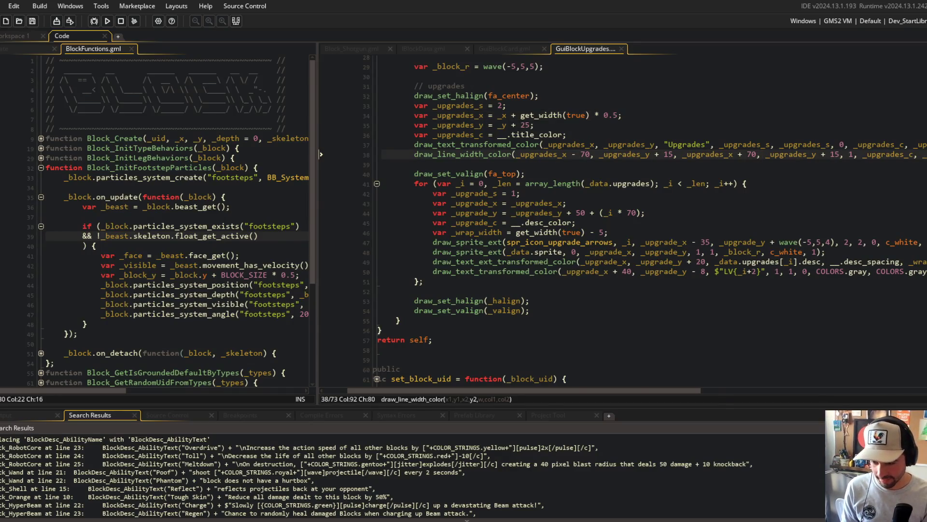
- Browse the game's Blocks library down to Robot Core and review its abilities and upgrades
click(453, 231)
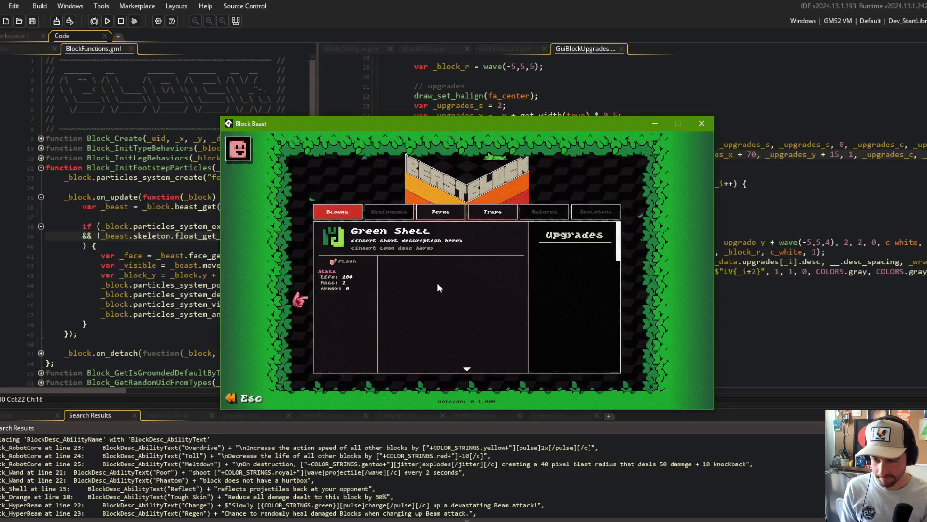
key(Escape)
click(462, 292)
scroll(463, 293, down, 17)
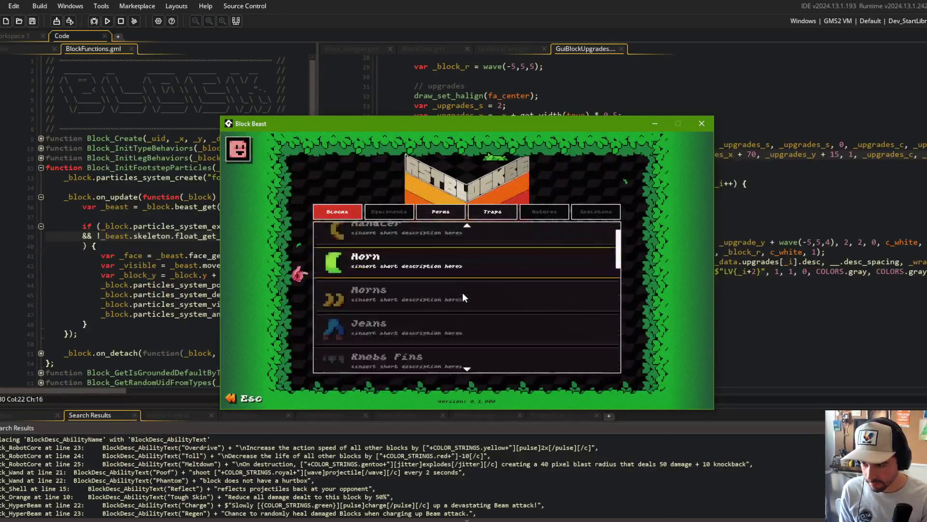
scroll(462, 291, down, 10)
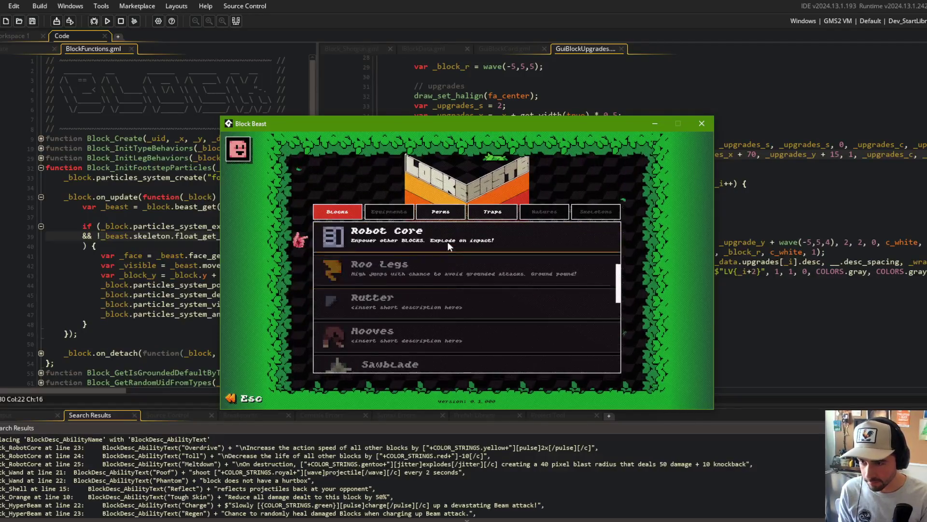
click(448, 241)
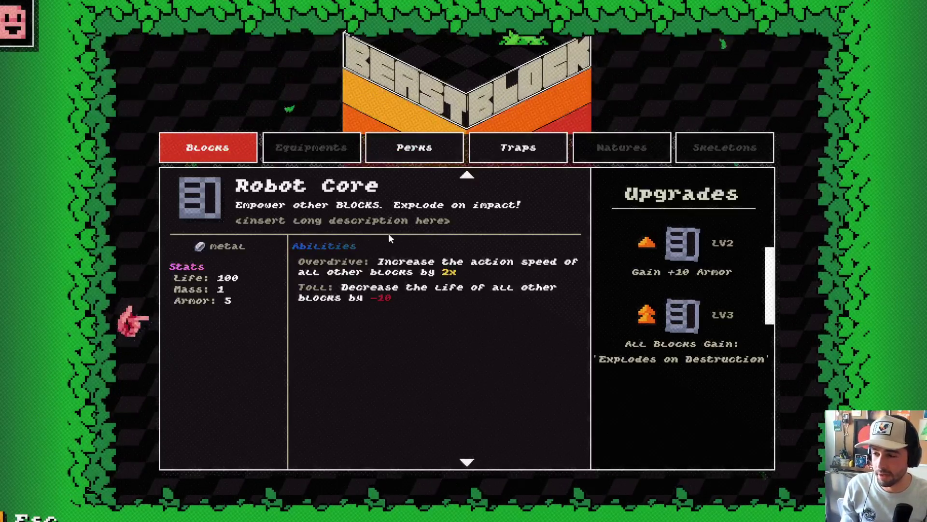
- Return to the menu, open Beasts, and edit My Beast 1 until the code error appears
key(Escape)
key(Left)
click(484, 309)
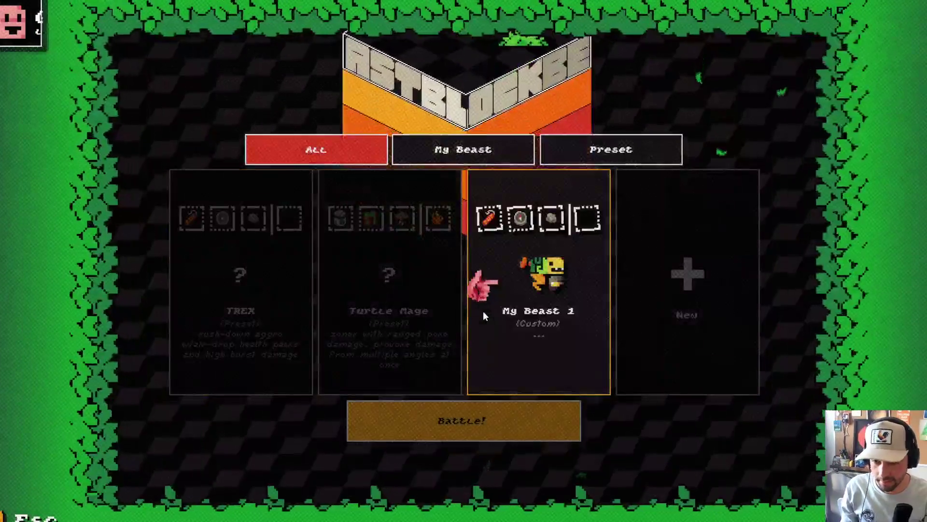
click(484, 315)
click(545, 317)
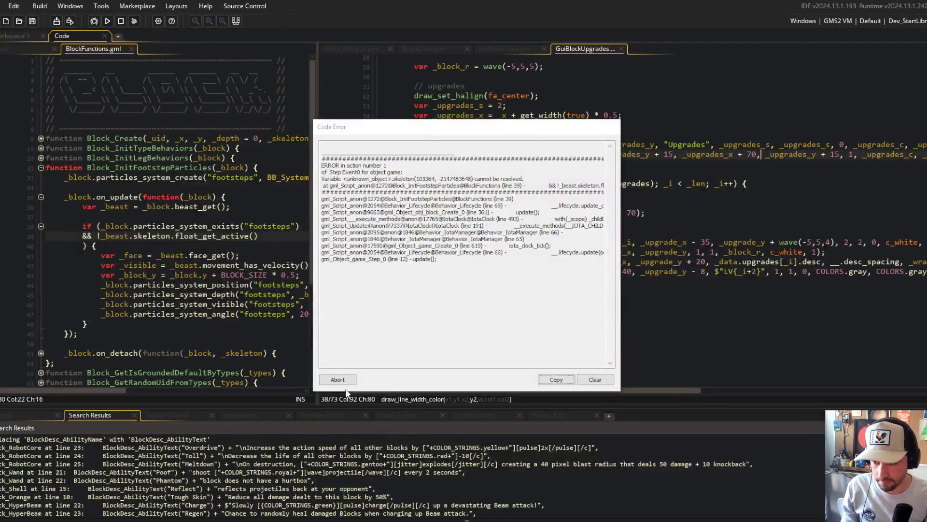
click(345, 380)
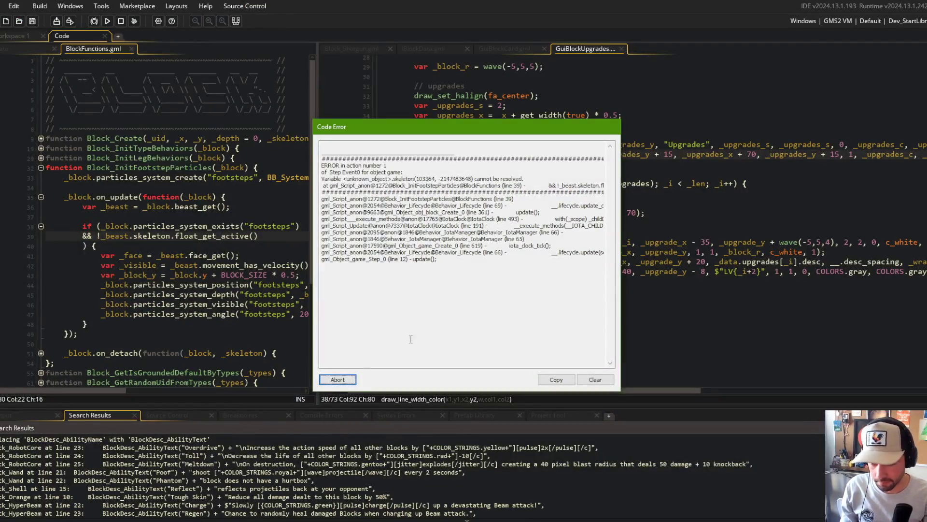
- Abort the game and commit with message 'upgrade text underline and less wrap padding on upgrades texts'
click(345, 380)
key(alt+Tab)
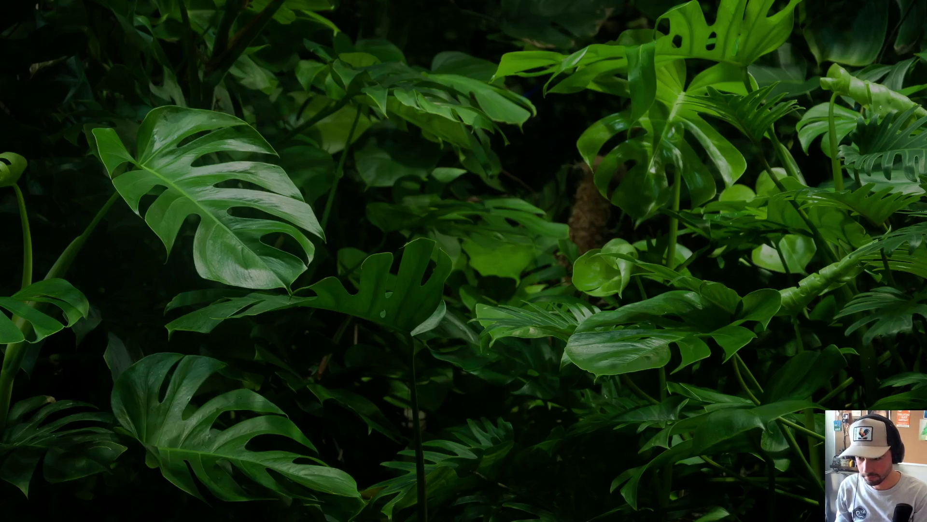
text(u)
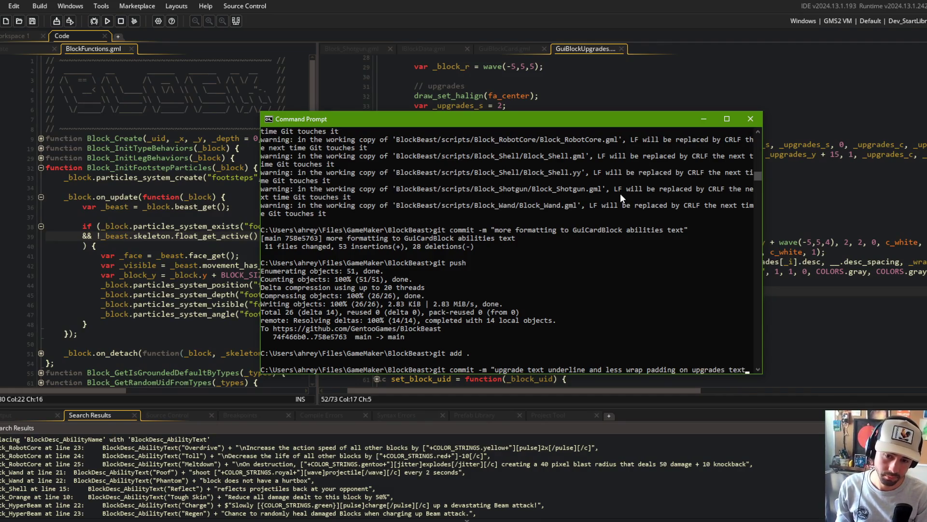
text(s")
key(Return)
- Run git push for the new commit and return to GameMaker
text(git push)
key(Return)
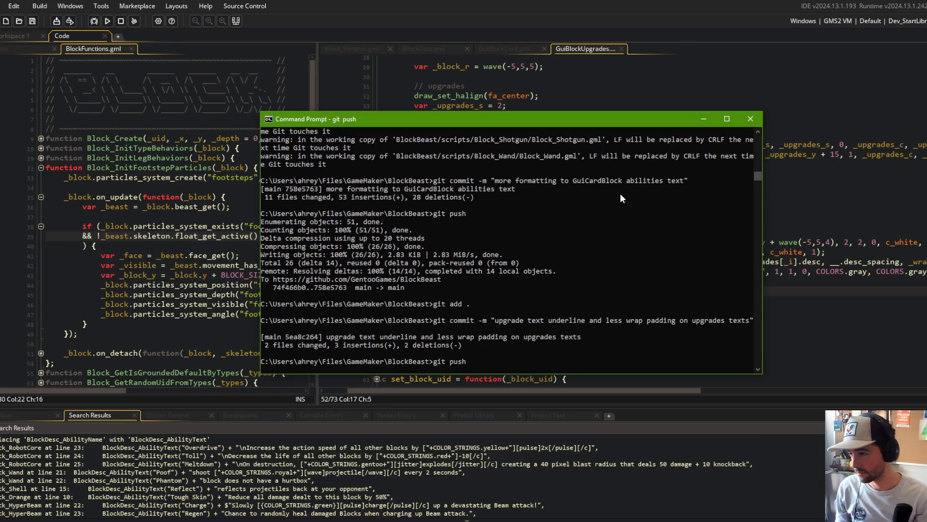
click(222, 158)
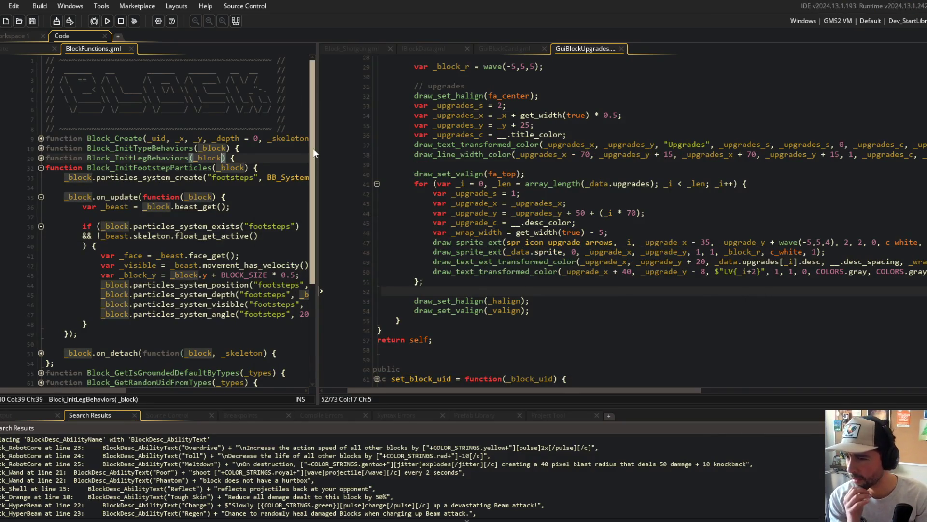
- Widen the code pane, launch the game under the debugger, and open My Beast 1 from Beasts
mouse_move(314, 148)
mouse_down()
mouse_move(447, 148)
mouse_move(373, 148)
mouse_up()
click(263, 265)
key(F5)
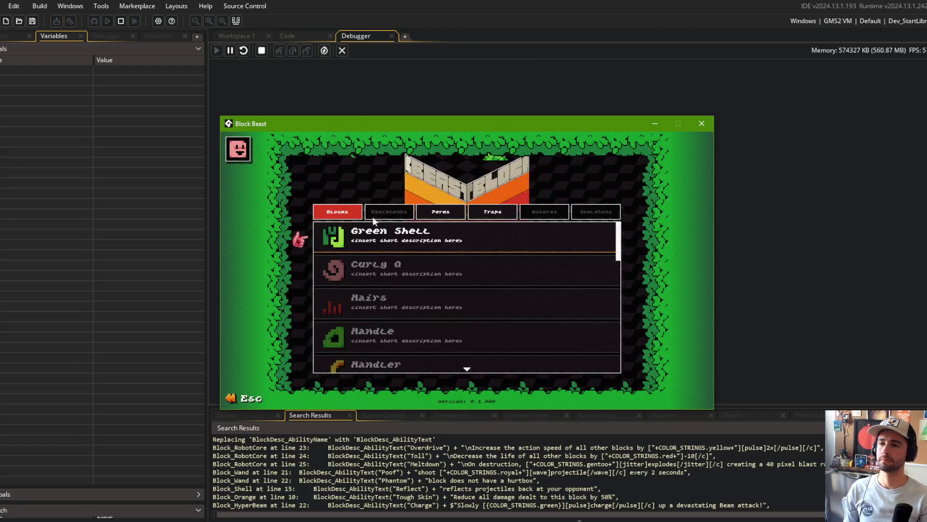
key(Escape)
click(444, 262)
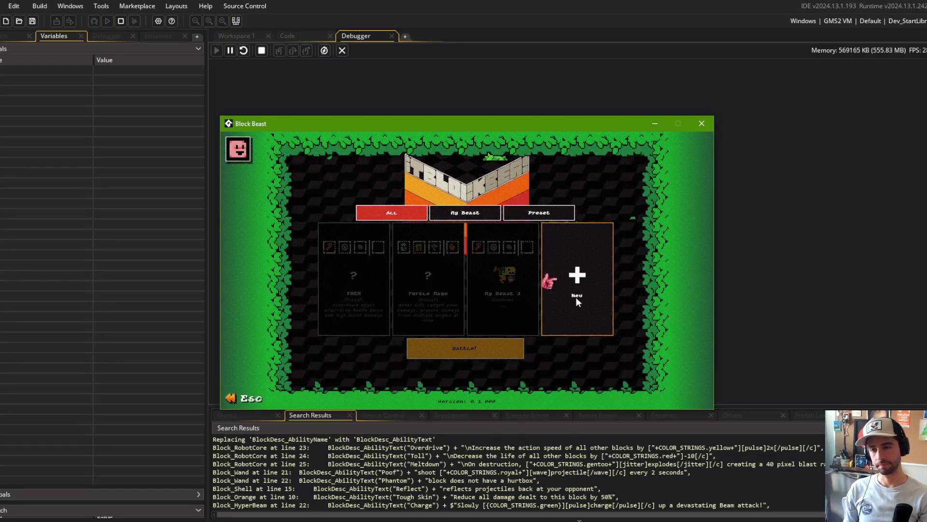
click(524, 277)
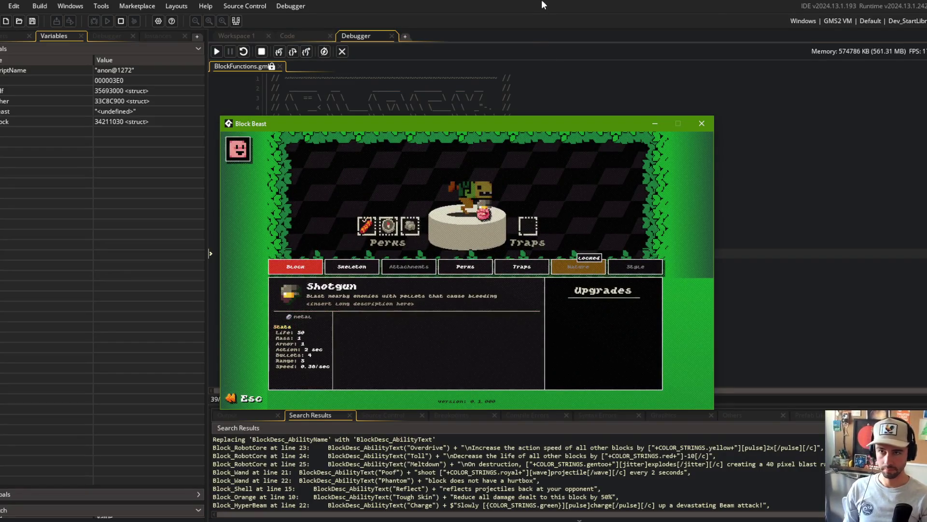
- Close the error, widen the Variables panel, and expand self, _block, and its skeleton member
click(465, 351)
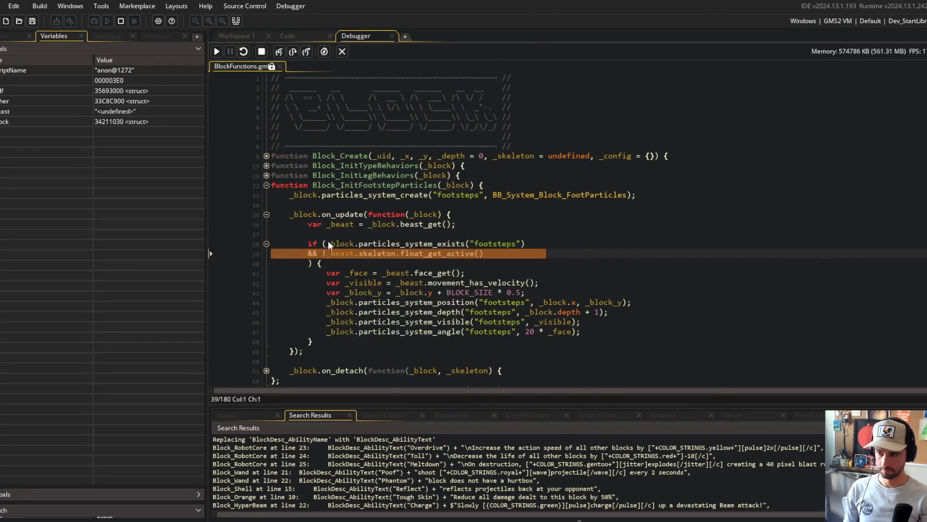
mouse_move(344, 255)
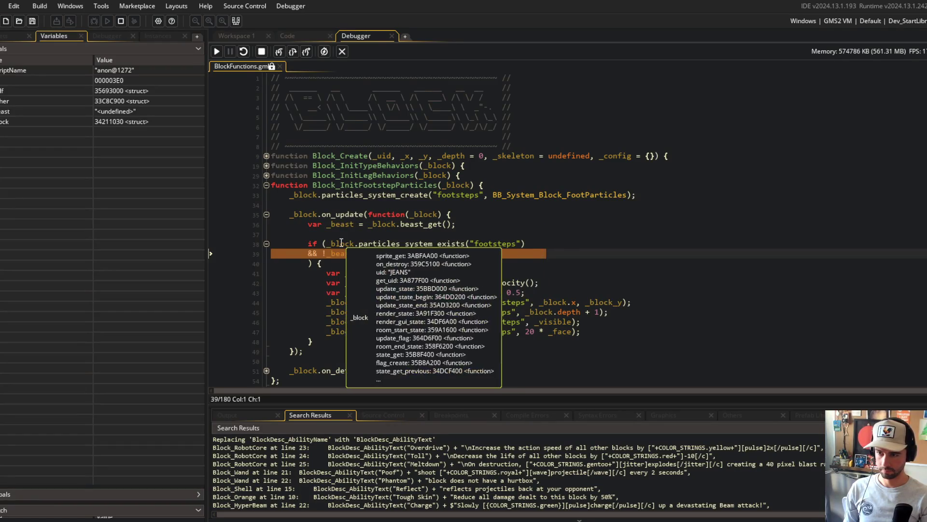
drag(204, 94, 292, 95)
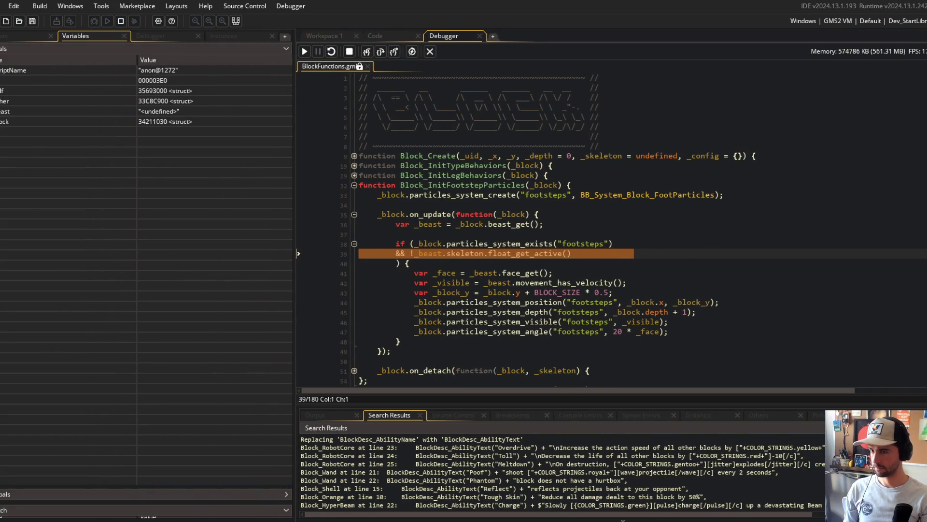
double_click(193, 91)
double_click(194, 101)
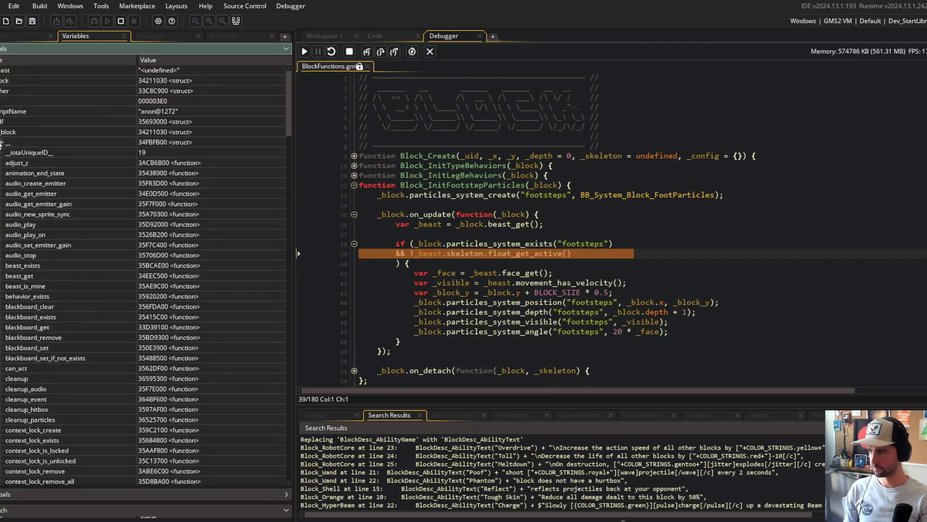
click(2, 143)
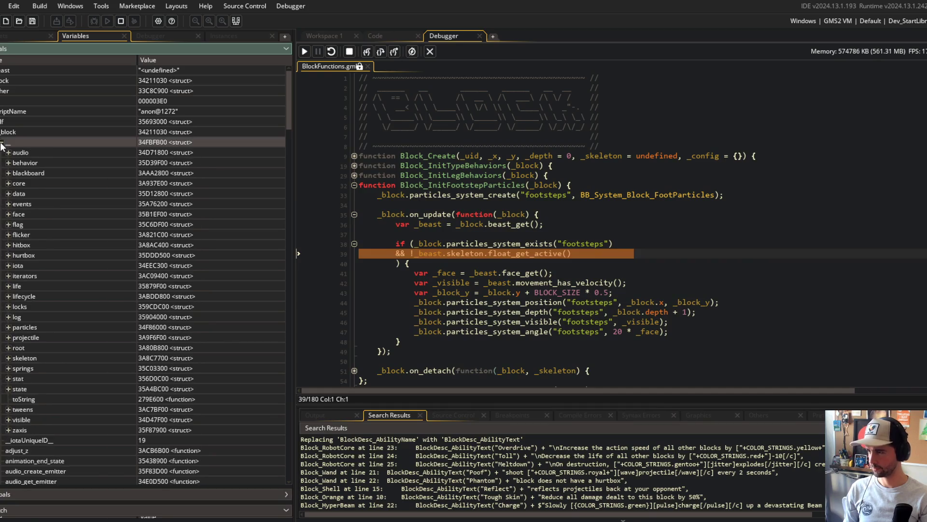
click(8, 358)
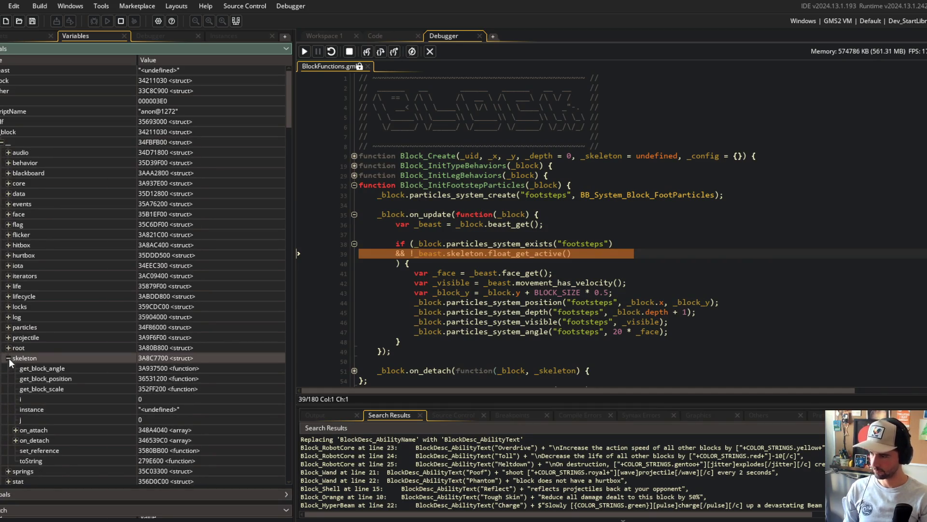
click(8, 358)
- Inspect the block's state and fsm members, confirming edit_waiting, then close the debugger
click(7, 389)
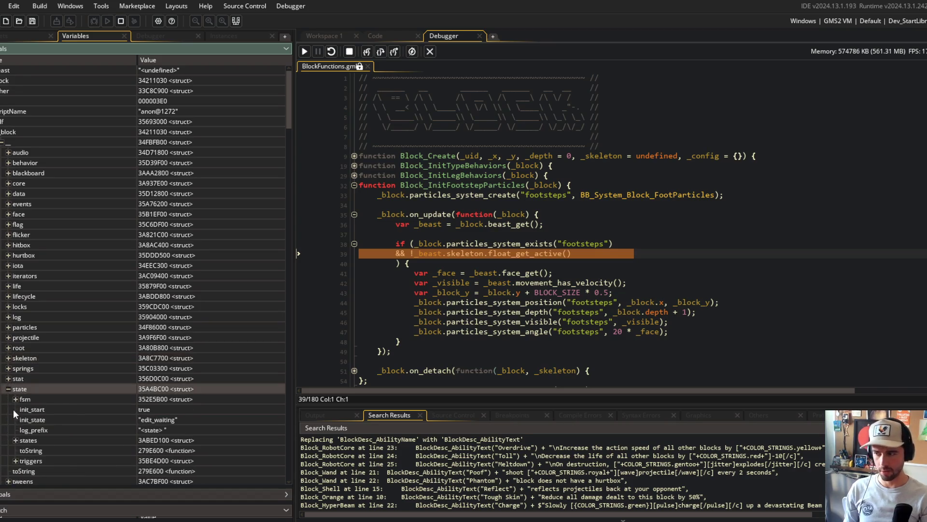
click(15, 440)
scroll(30, 420, down, 4)
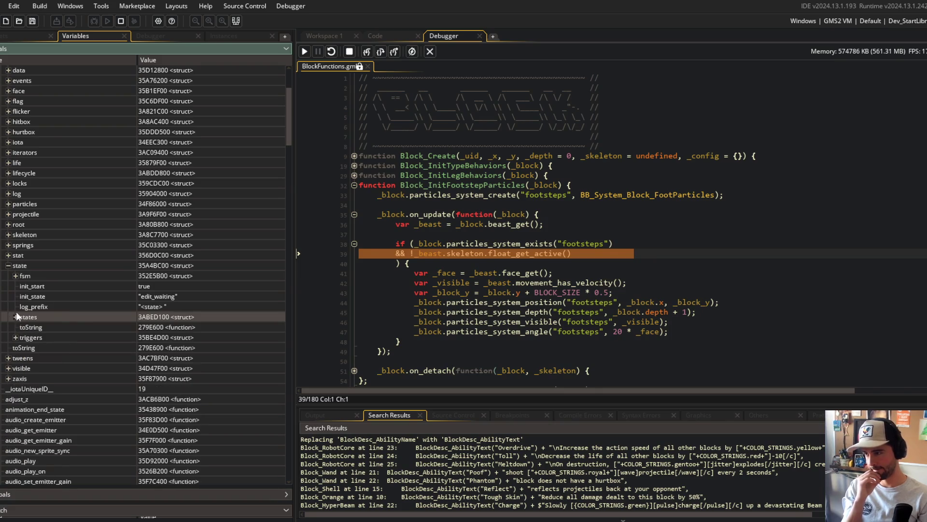
click(15, 276)
scroll(58, 305, down, 4)
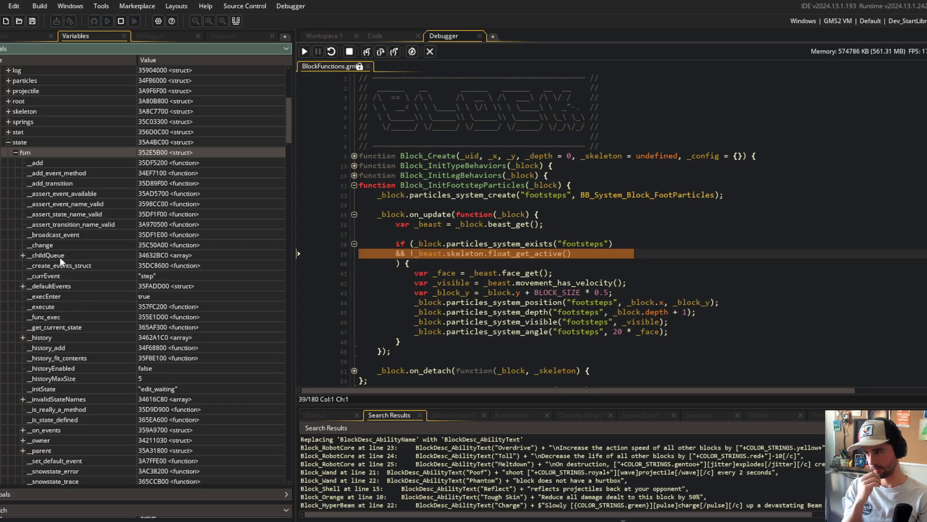
scroll(60, 257, down, 8)
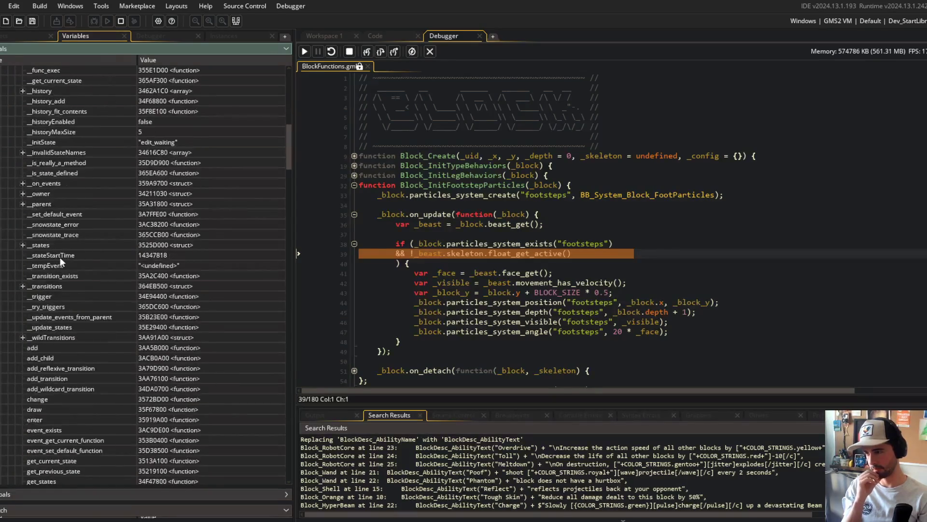
scroll(60, 259, down, 5)
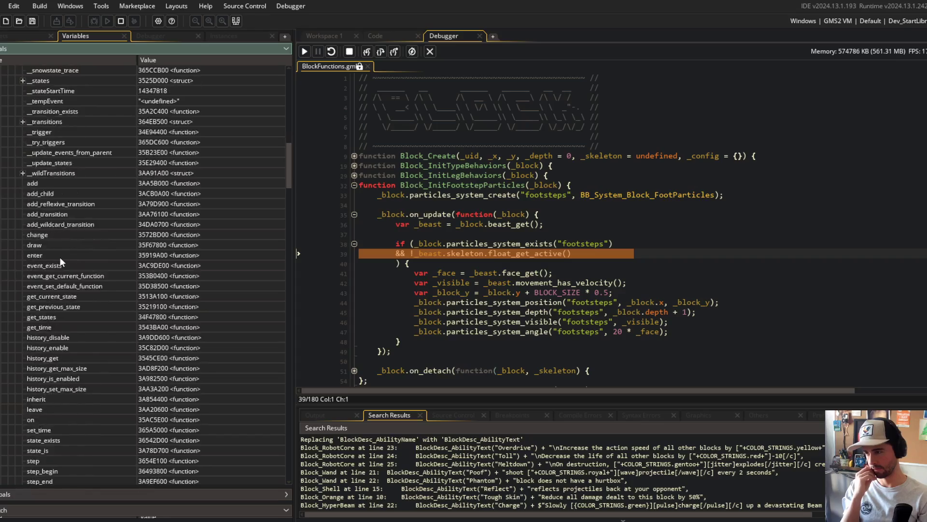
scroll(60, 259, down, 10)
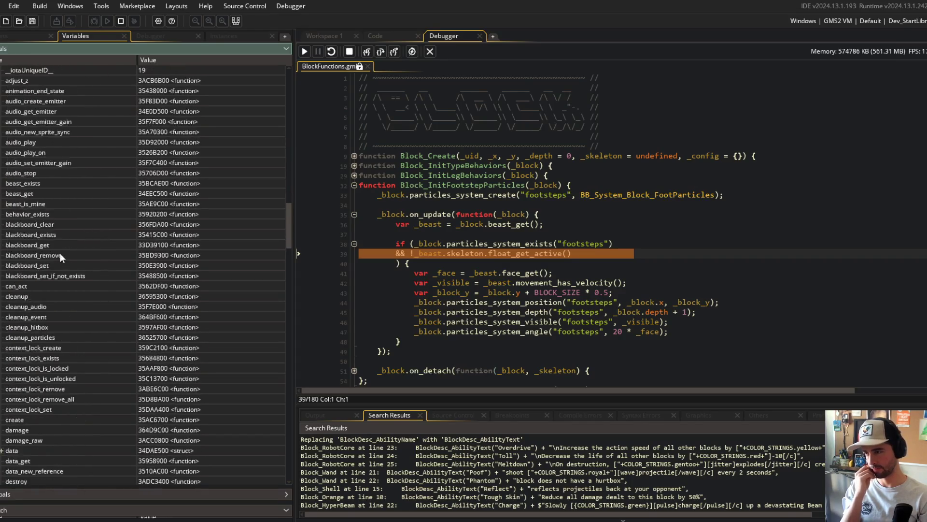
scroll(60, 257, down, 5)
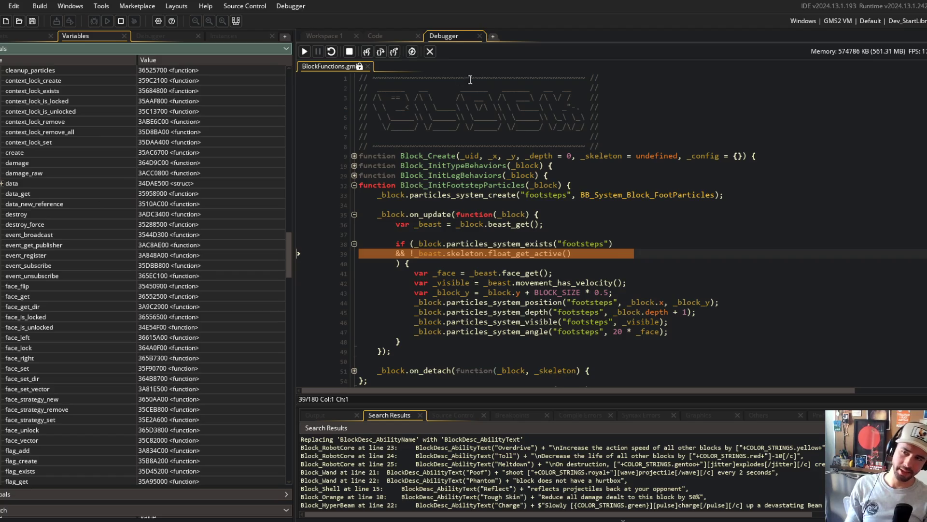
click(430, 51)
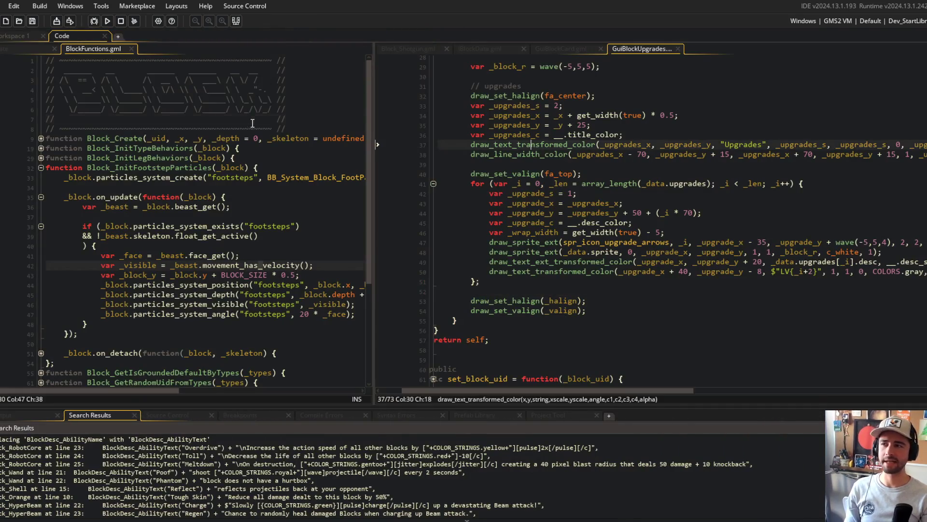
- Open the Behavior_State script via asset search for 'behavior_state'
click(36, 35)
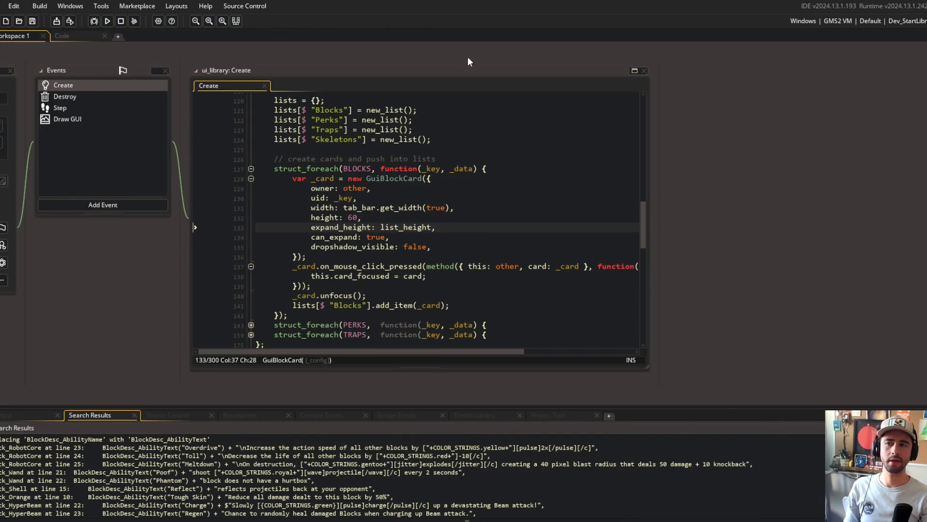
click(77, 39)
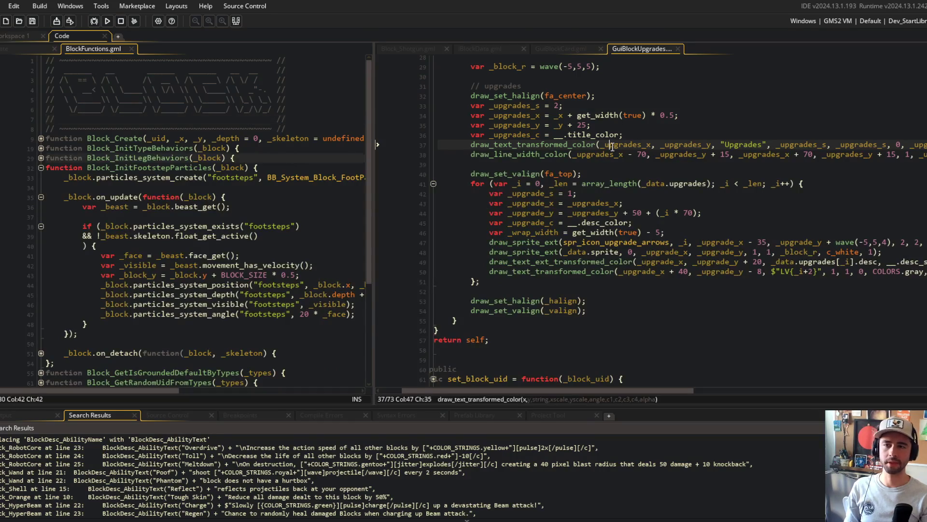
key(ctrl+t)
text(behavior_state)
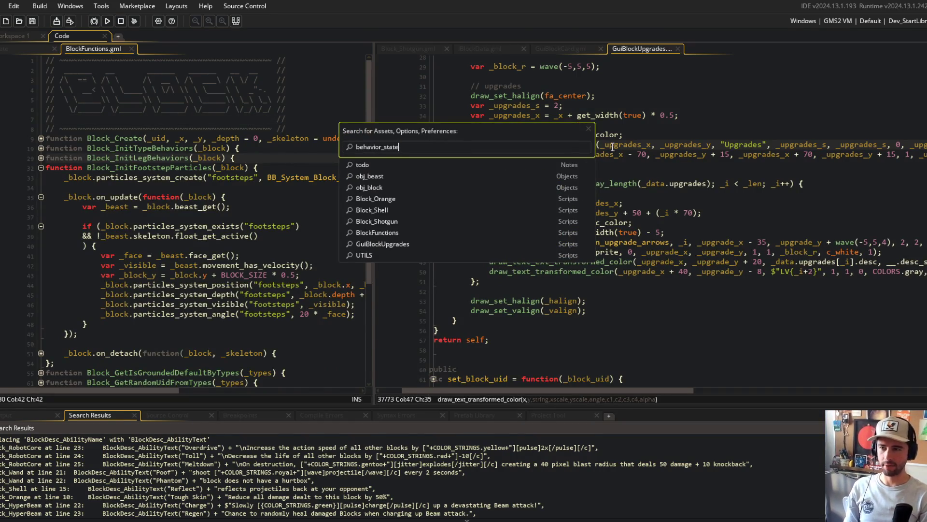
key(Return)
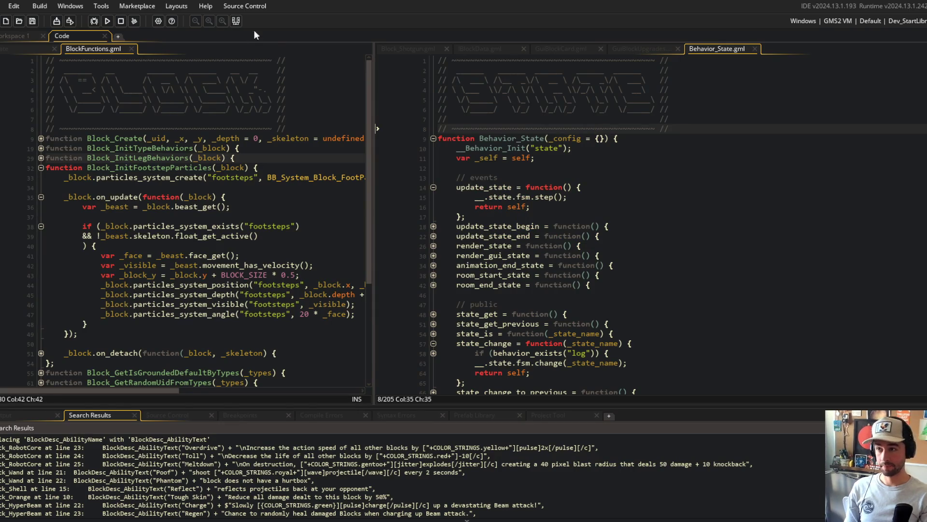
- Add 'current_name = init_state;' below the triggers line in the initialisation block and save
click(568, 226)
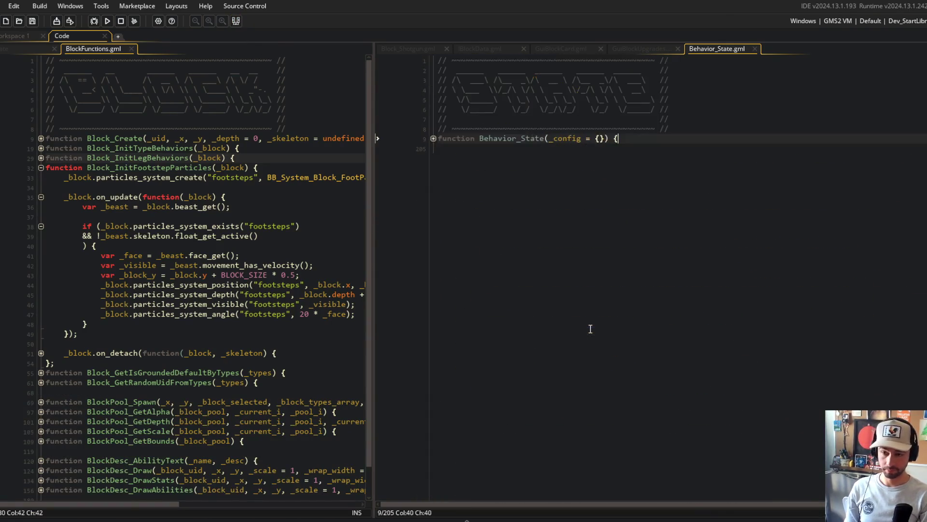
click(433, 411)
scroll(436, 410, down, 3)
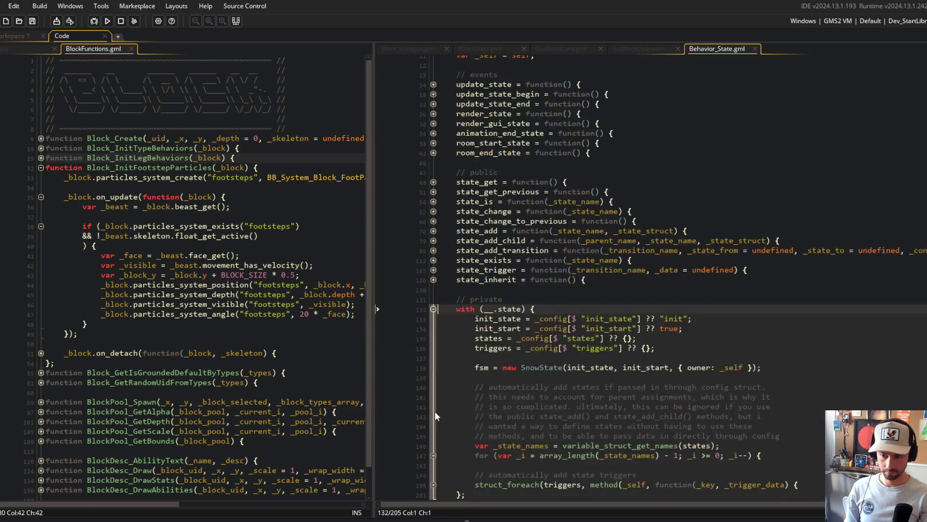
click(660, 348)
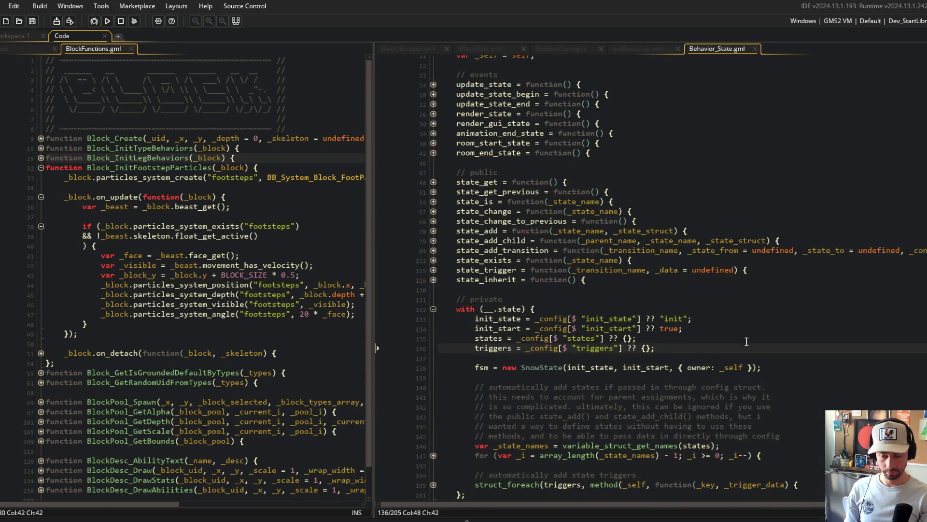
key(Return)
text(cu)
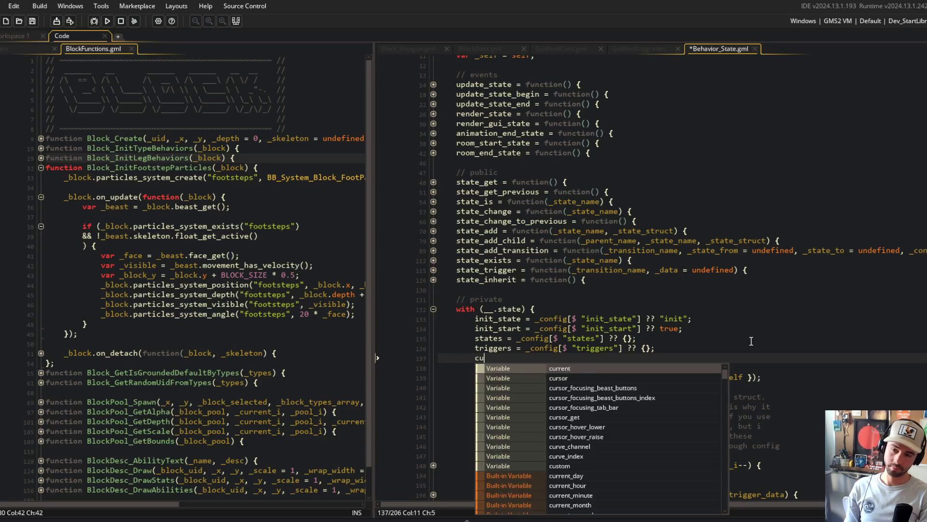
text(rrent_name = init_state;)
key(ctrl+s)
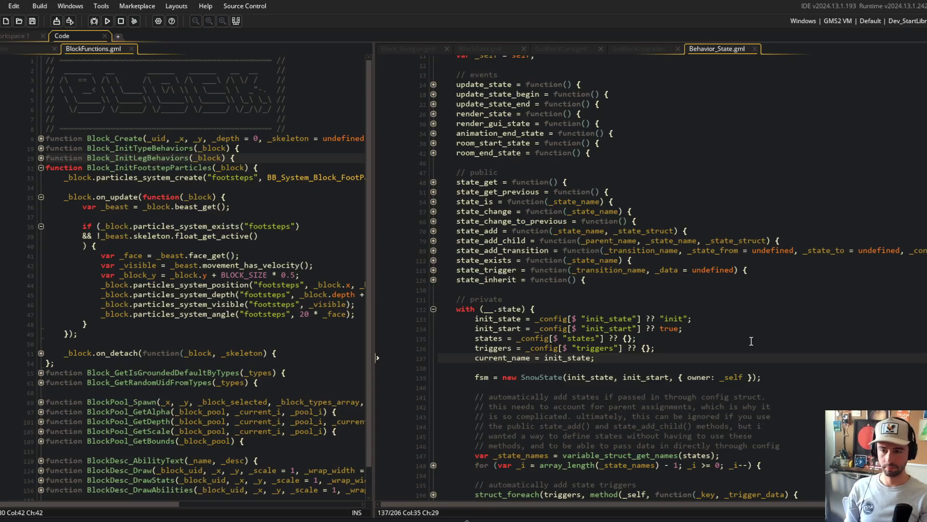
- Expand the state_change function and its logging block
click(490, 359)
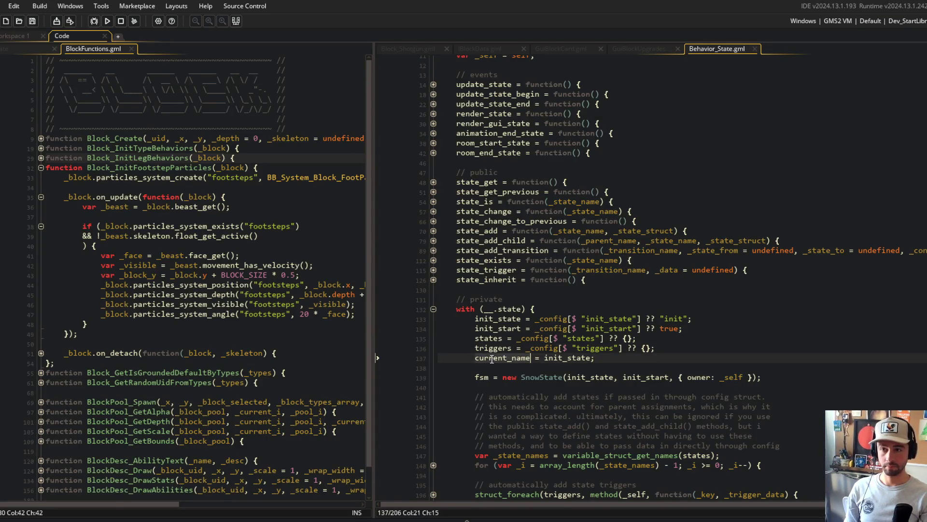
scroll(542, 199, up, 5)
click(583, 188)
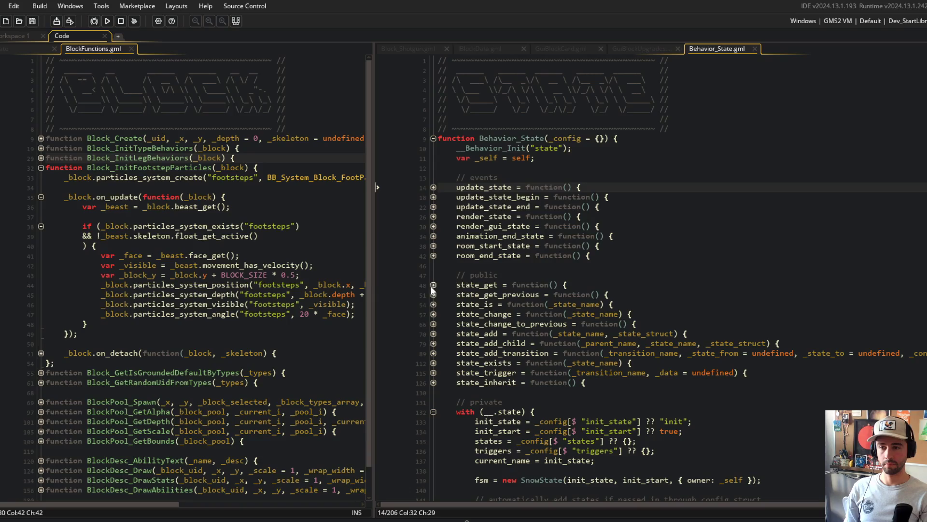
click(434, 314)
click(433, 363)
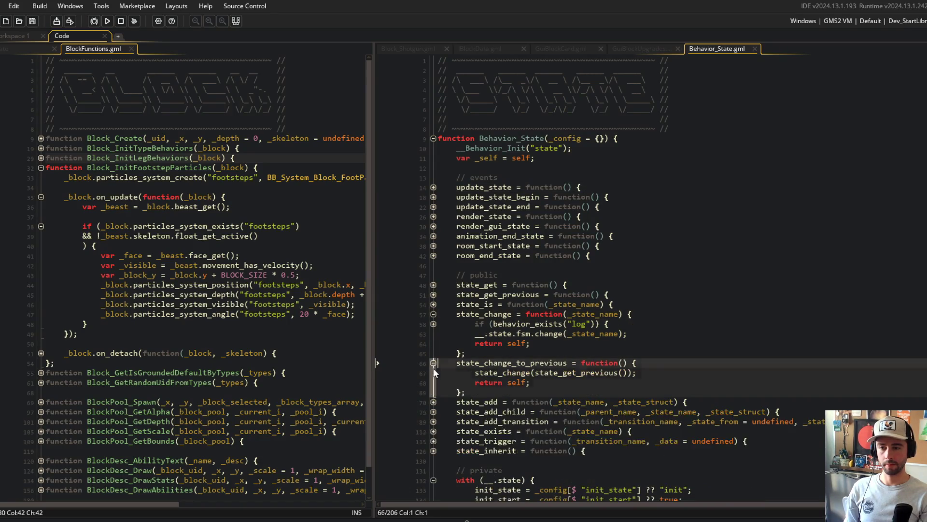
click(434, 362)
click(433, 324)
- Add '__.state.current_name = _state_name;' after the logging block in state_change and save
click(699, 352)
key(Return)
key(Up)
key(Up)
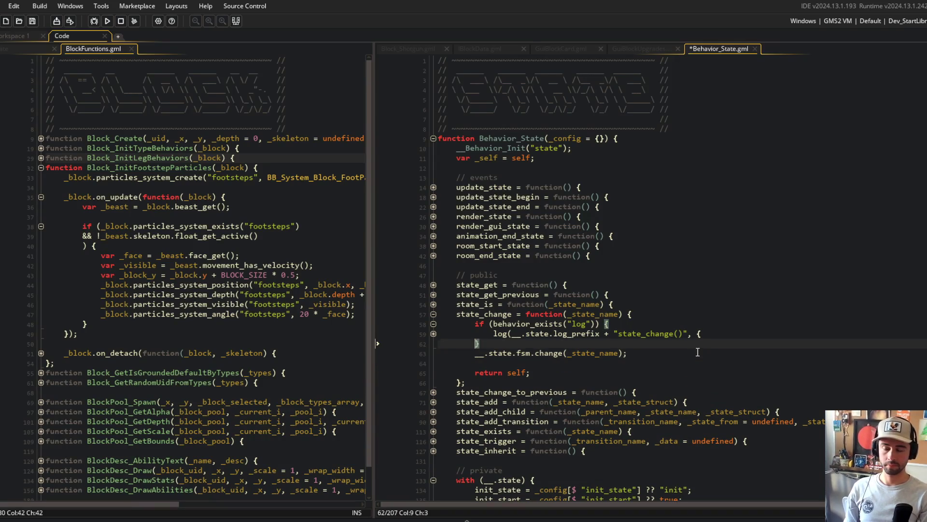
key(End)
key(Return)
text(__.state.current_name)
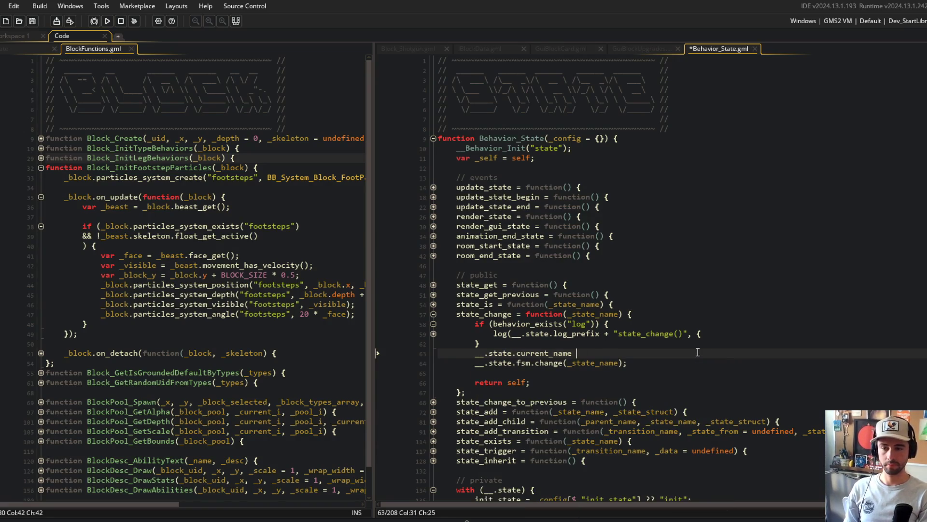
text(  tate_nam)
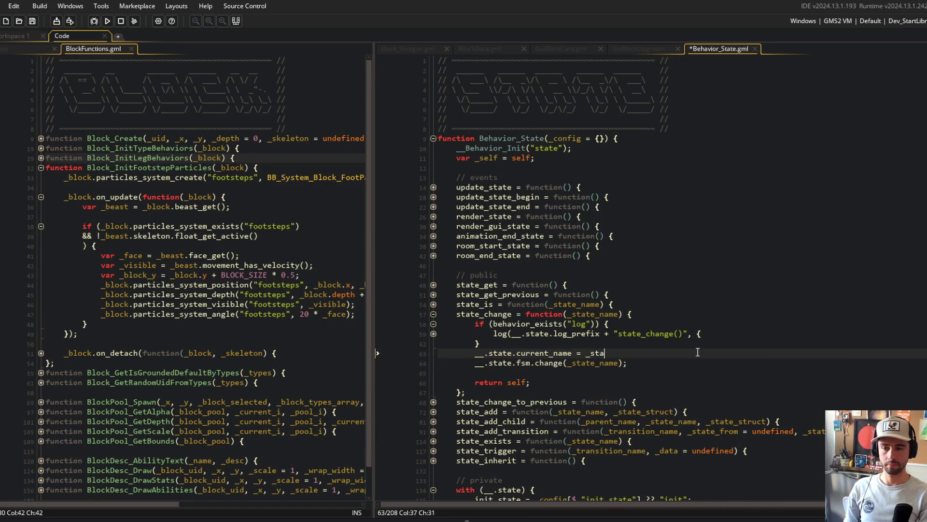
key(ctrl+BackSpace)
text(_state_name);)
key(ctrl+s)
scroll(697, 352, down, 7)
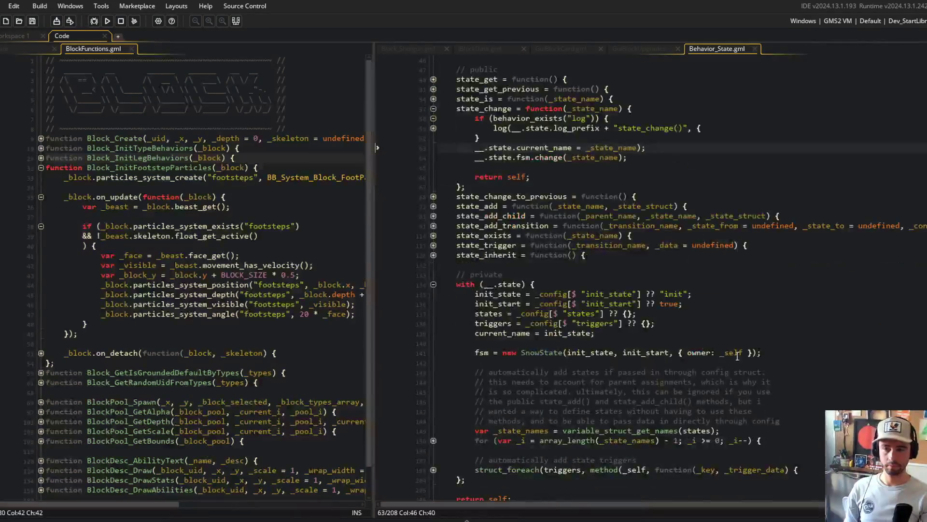
- Add previous_name = ""; beneath the current_name initialisation and save
click(741, 352)
key(Up)
key(Up)
key(Return)
text(previ)
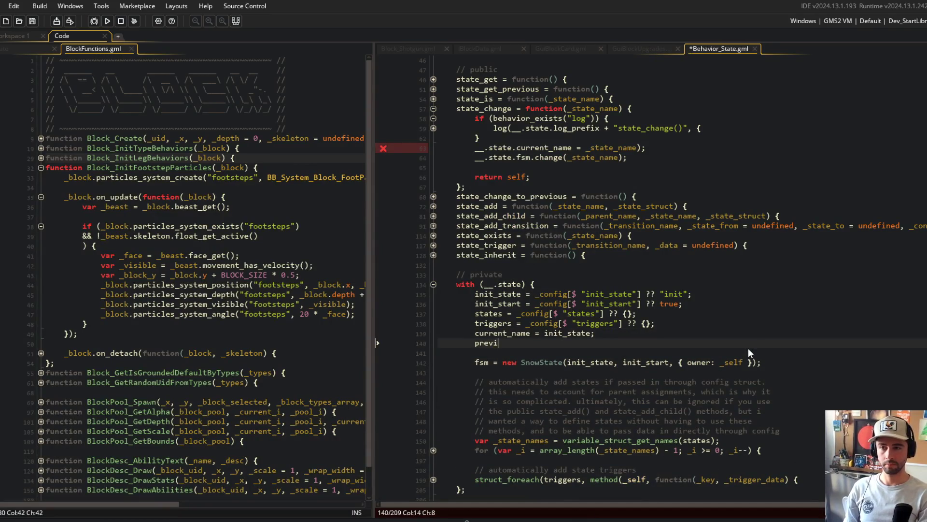
text(ous_name = "";)
key(ctrl+s)
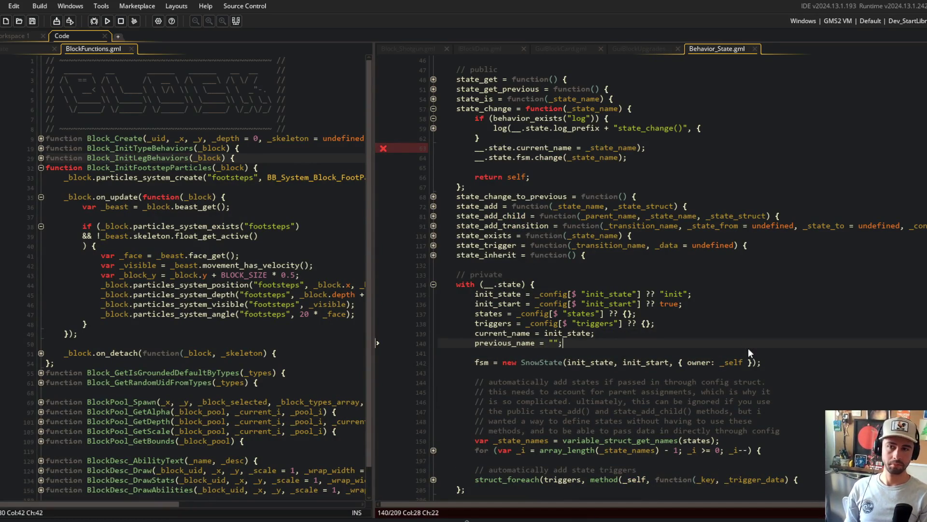
- In state_change, insert __.state.previous_name = __.state.current_name; above the current_name assignment and save
click(672, 151)
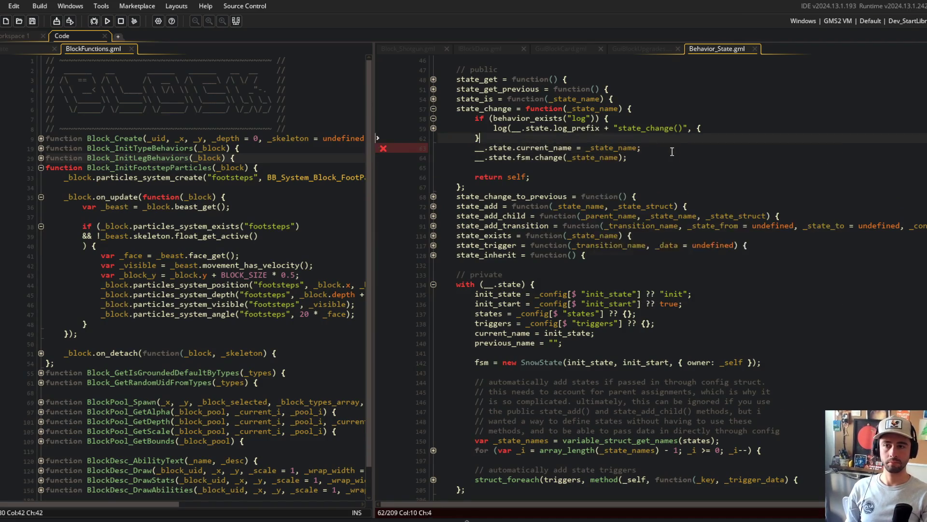
key(Up)
key(End)
key(Return)
text(__.s)
key(Escape)
text(tate.previous_name = )
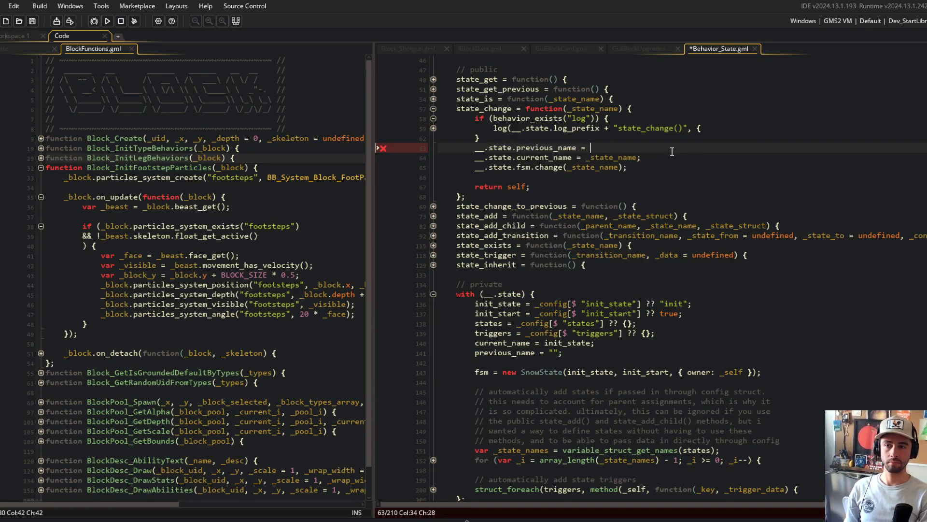
text(__.state.current_name)
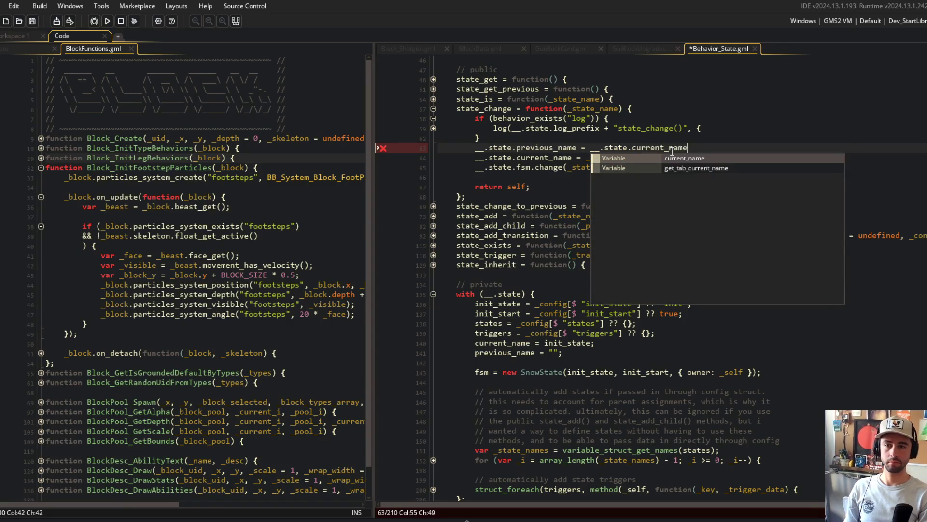
text(;)
key(ctrl+s)
- Review the state_change_to_previous, state_exists and state_trigger function bodies
click(565, 186)
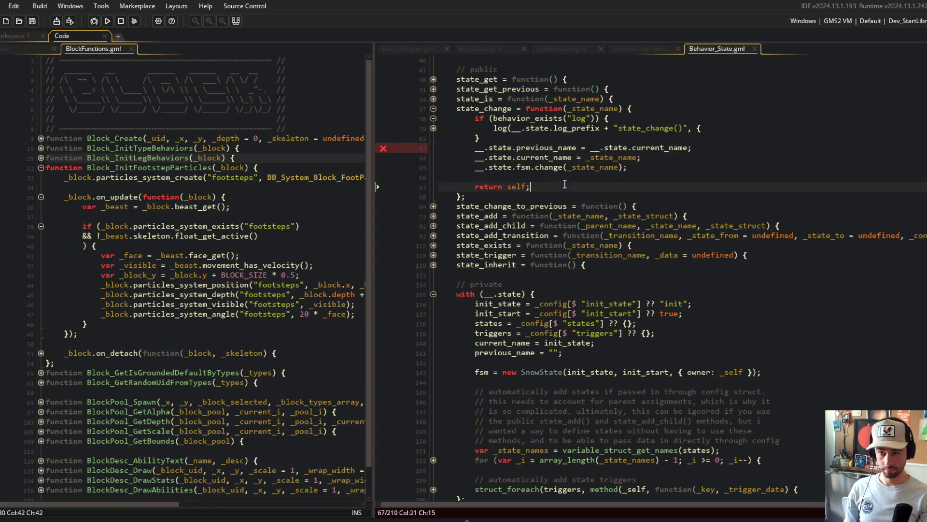
click(434, 206)
click(434, 206)
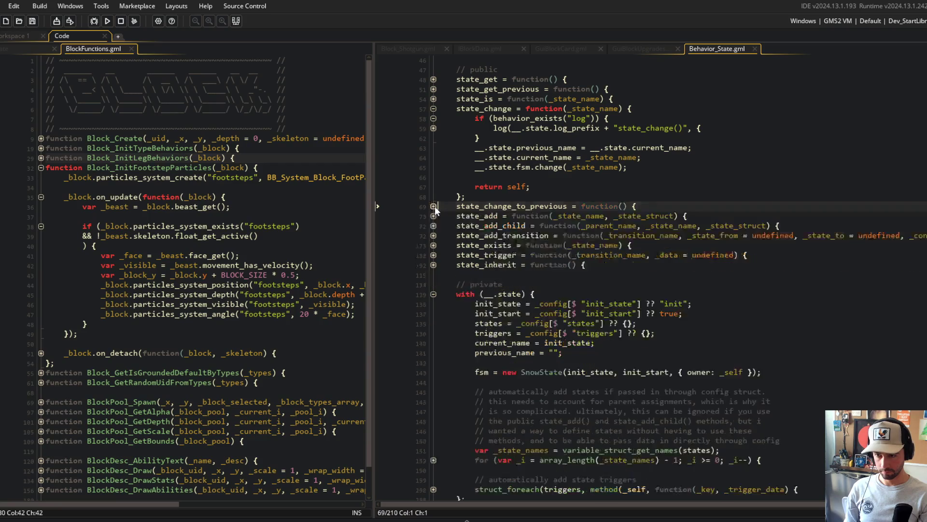
click(433, 245)
click(433, 245)
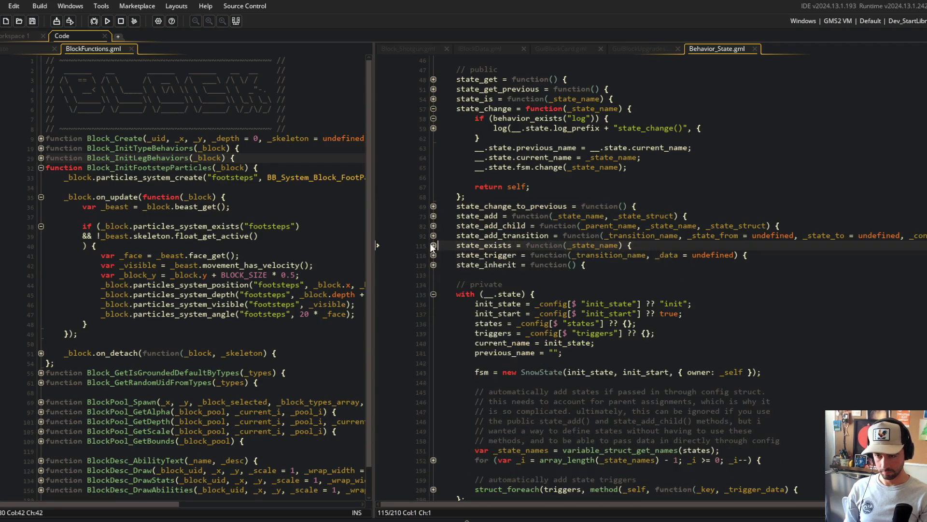
click(434, 255)
click(433, 264)
click(433, 274)
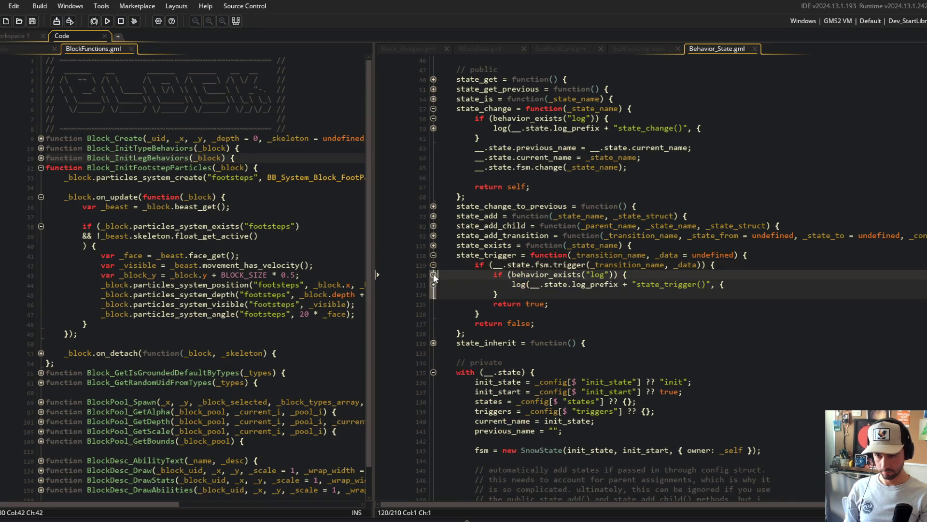
click(520, 304)
mouse_move(470, 272)
mouse_down()
mouse_move(589, 283)
mouse_move(669, 307)
mouse_up()
click(616, 323)
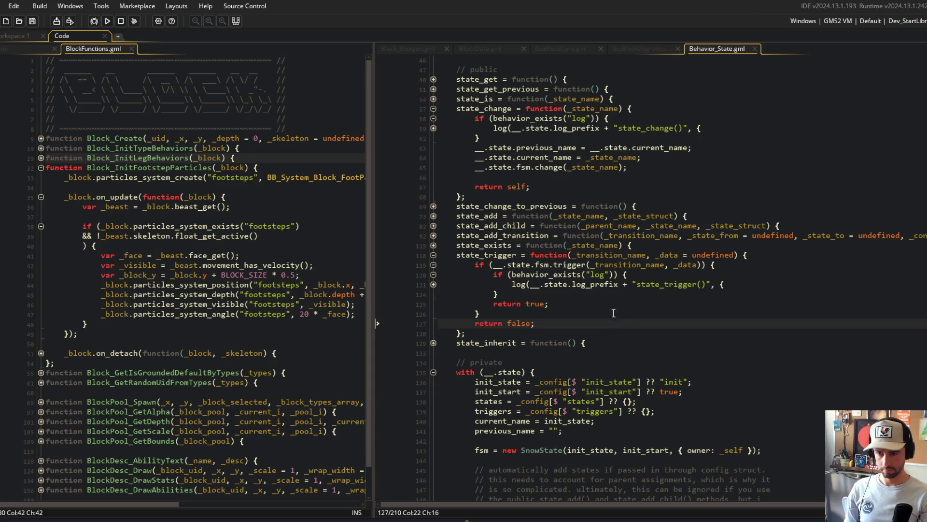
- Check the SnowState definition, then search the script for uses of state_trigger
click(535, 294)
click(574, 274)
scroll(542, 270, down, 6)
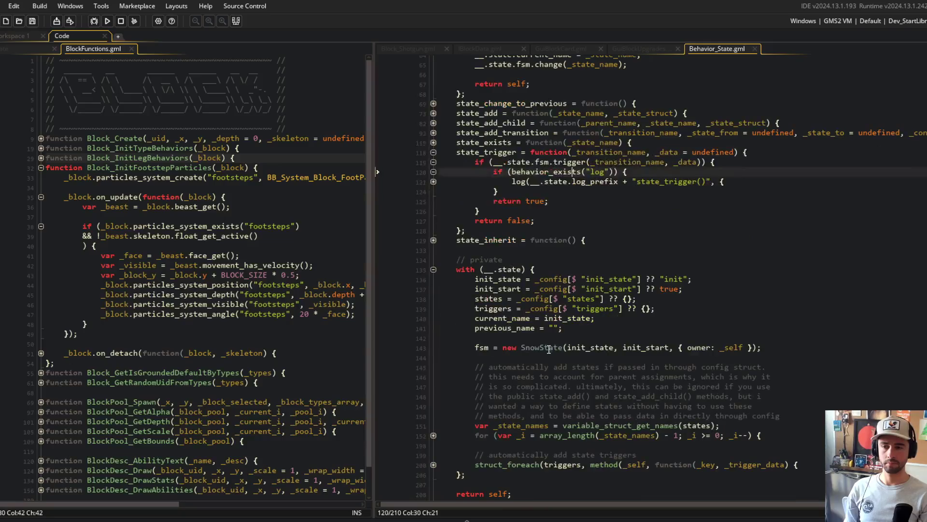
middle_click(544, 349)
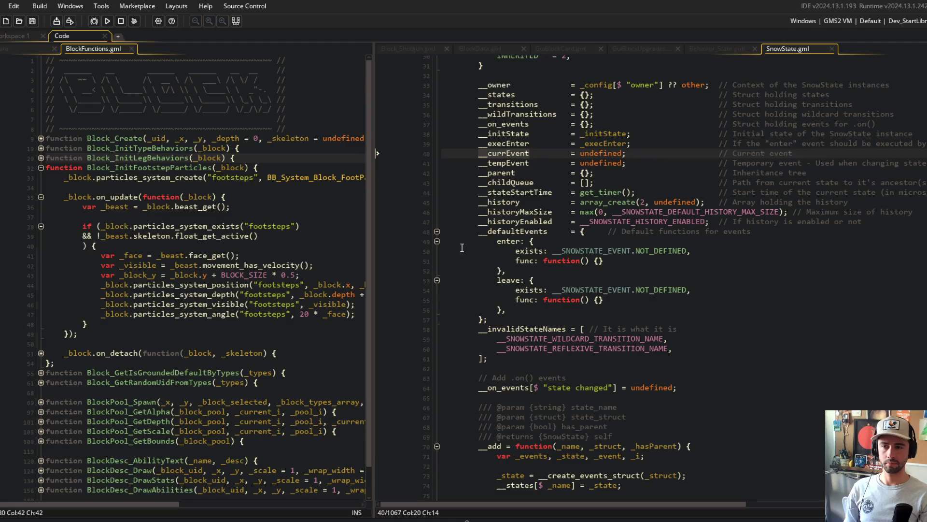
click(437, 231)
middle_click(798, 50)
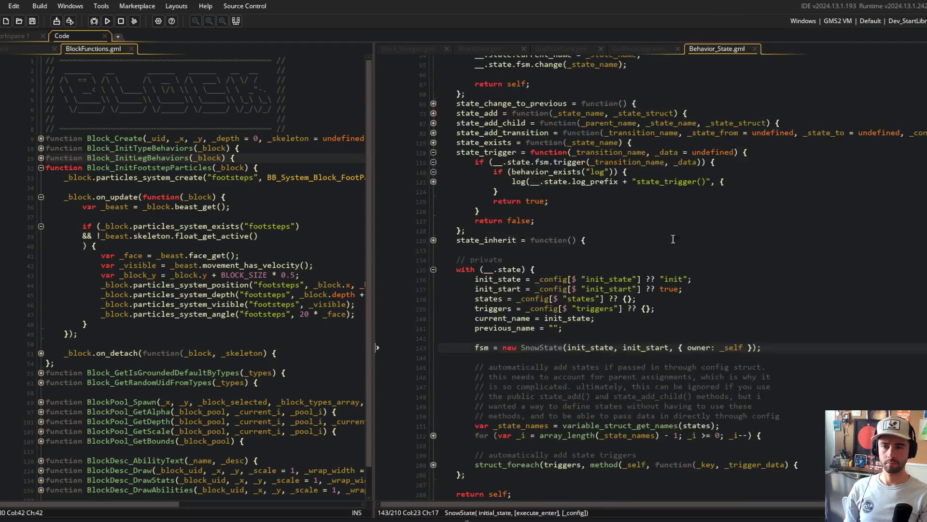
scroll(561, 216, up, 2)
double_click(485, 194)
key(ctrl+f)
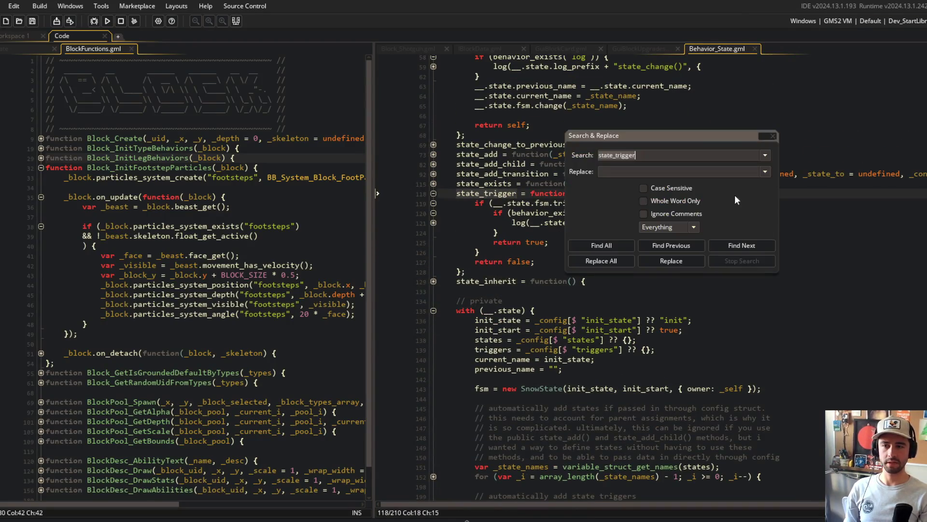
- Find all case-matched state_trigger occurrences, then delete the unused function and save
click(662, 190)
click(618, 245)
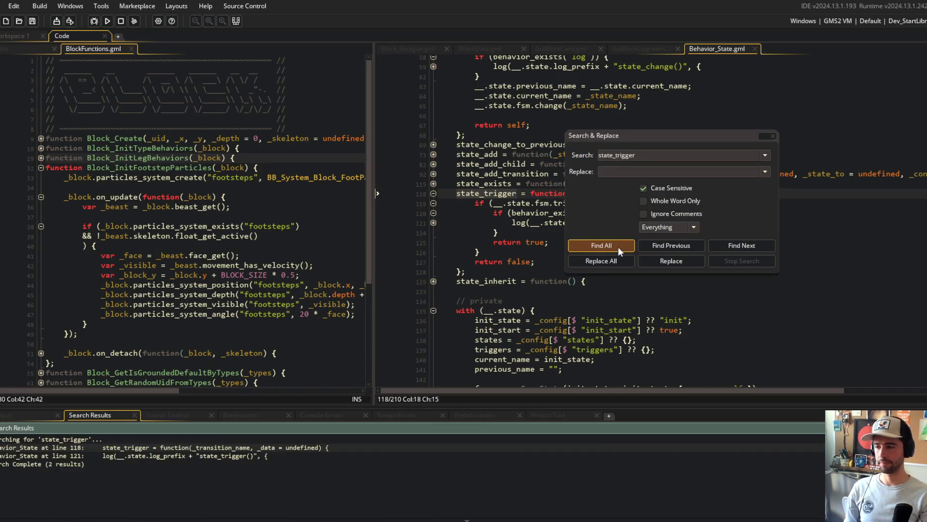
click(773, 135)
drag(495, 232, 488, 190)
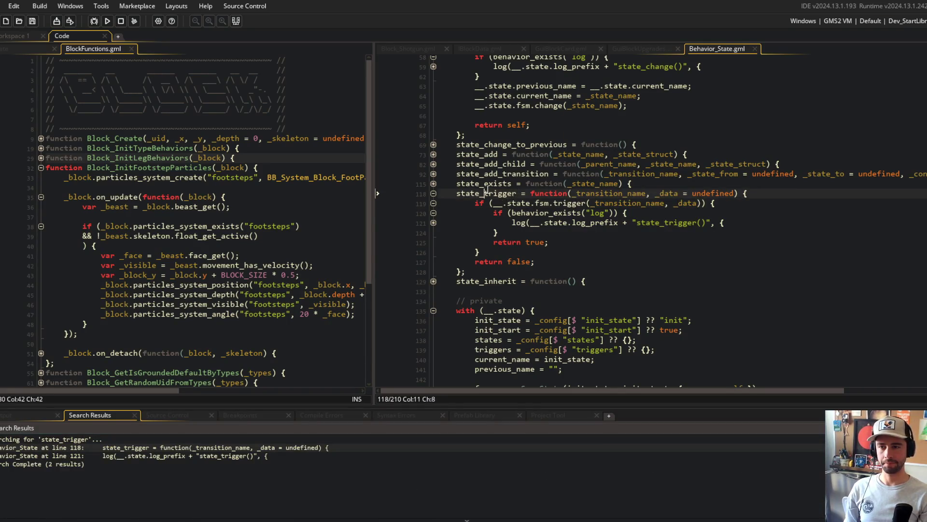
key(Delete)
key(Delete)
key(Delete)
key(Delete)
click(554, 184)
key(ctrl+s)
- Hide the search results, close the Behavior_State script and run the game
click(541, 165)
key(F12)
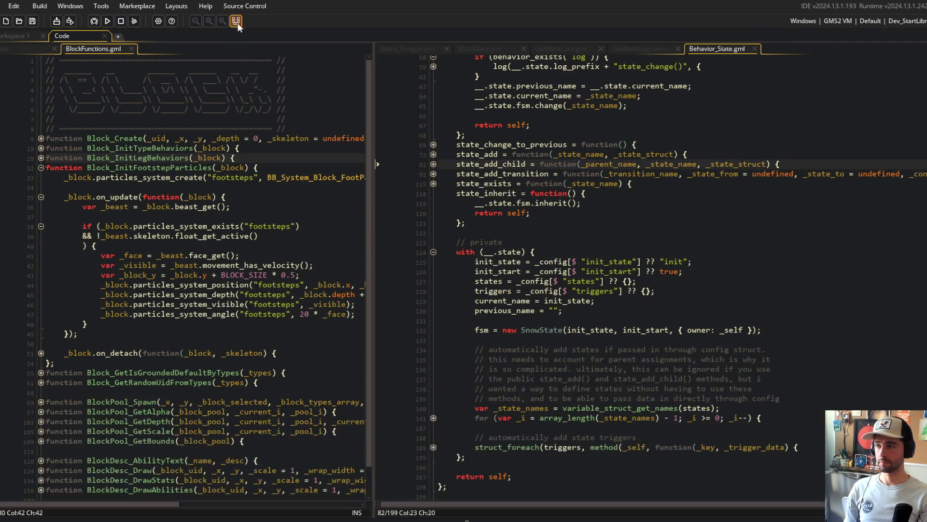
middle_click(713, 50)
click(107, 20)
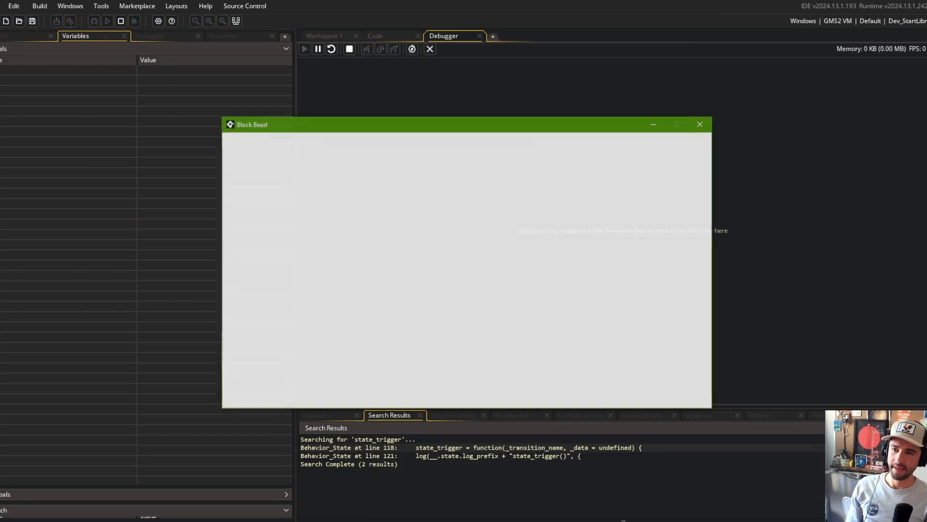
- Enter the beast editor Hub from Block Beast's main menu and dismiss the footsteps runtime error
scroll(502, 275, down, 5)
scroll(503, 275, down, 10)
key(Escape)
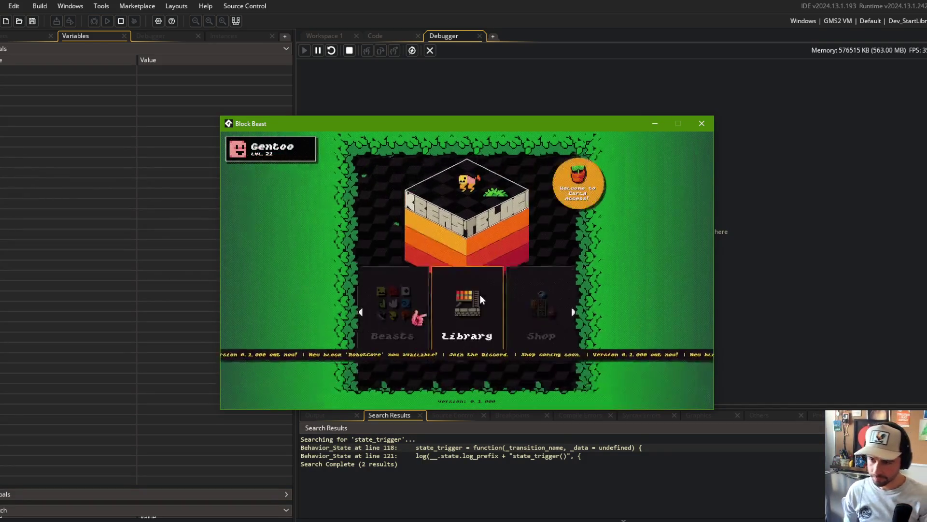
click(421, 296)
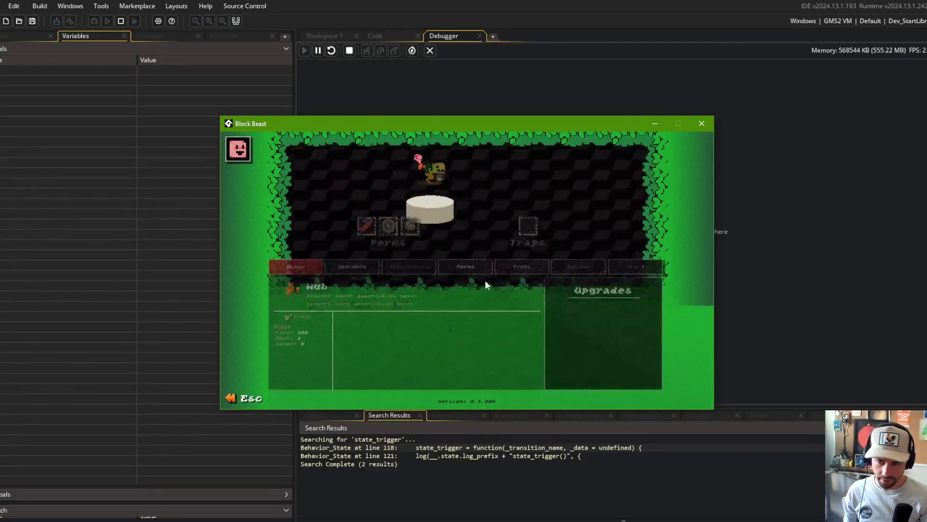
mouse_move(482, 231)
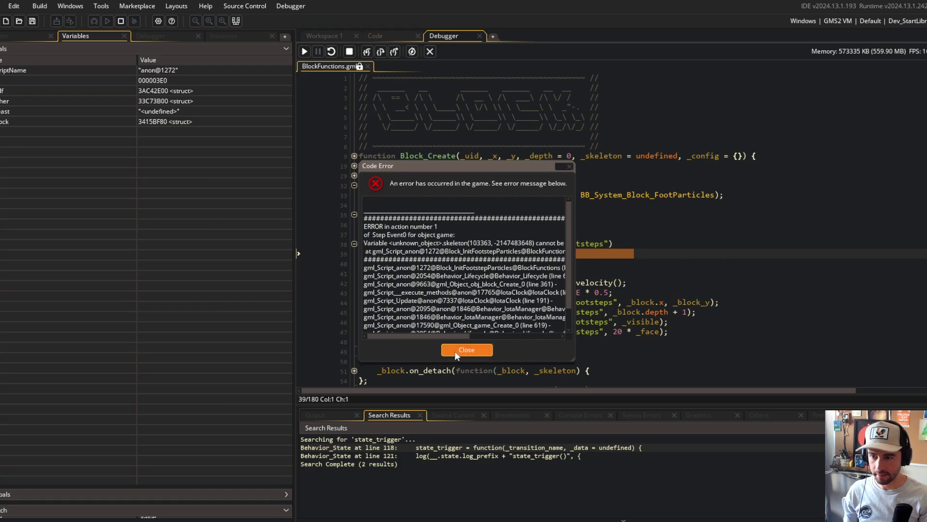
click(478, 349)
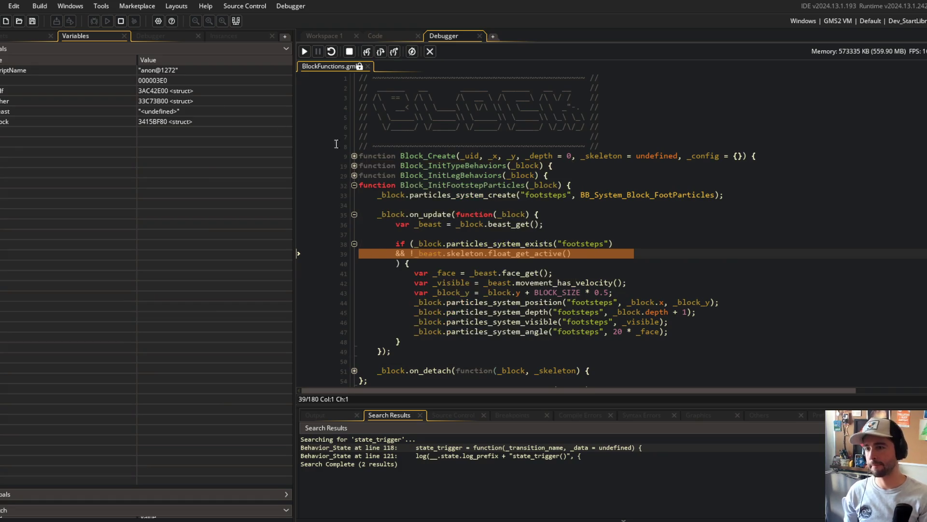
- Expand _block, its inner struct and state to confirm current_name is edit_waiting, then stop debugging
double_click(19, 88)
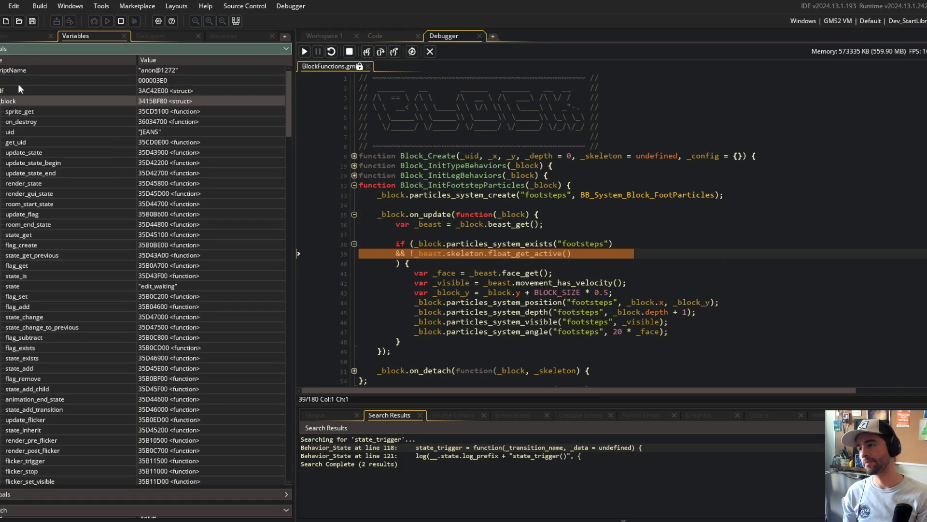
double_click(8, 121)
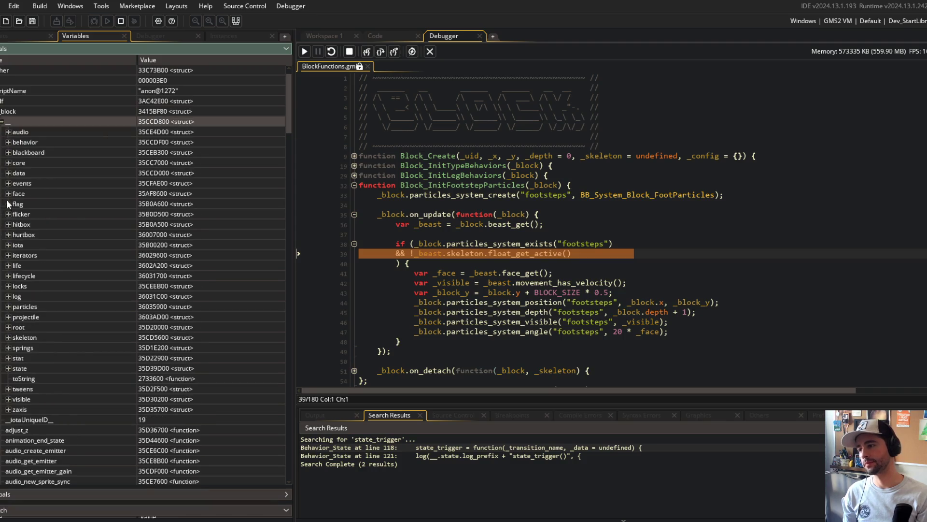
double_click(19, 370)
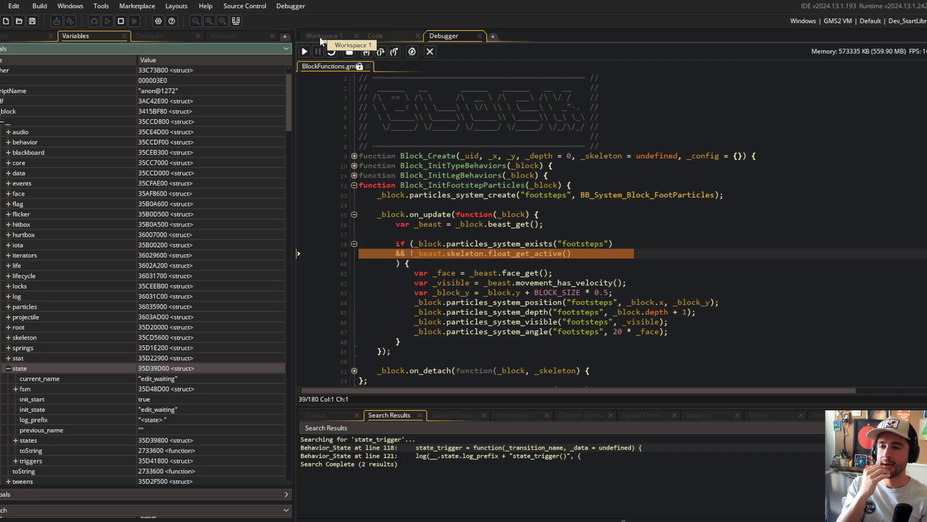
click(430, 51)
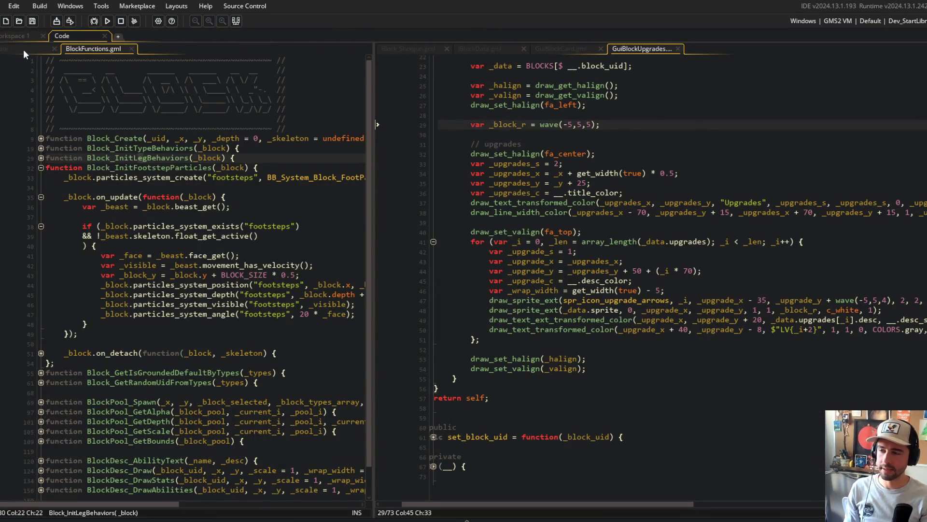
- Review the footstep particles function (lines 33–49) in BlockFunctions.gml and widen the left code pane
mouse_move(64, 197)
mouse_down()
mouse_move(232, 212)
mouse_move(181, 309)
mouse_up()
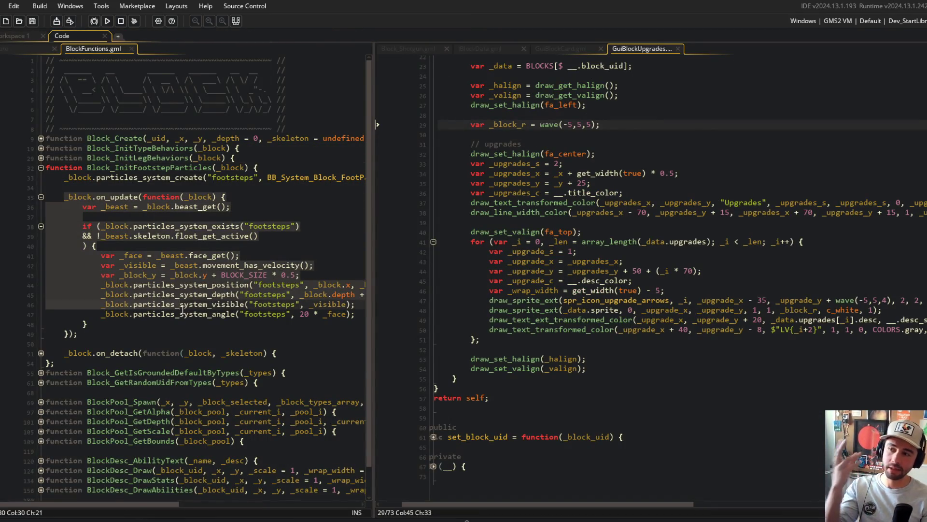
click(166, 317)
mouse_move(57, 196)
mouse_down()
mouse_move(121, 208)
mouse_move(153, 323)
mouse_up()
click(154, 328)
click(183, 246)
mouse_move(66, 179)
mouse_down()
mouse_move(193, 236)
mouse_move(175, 335)
mouse_up()
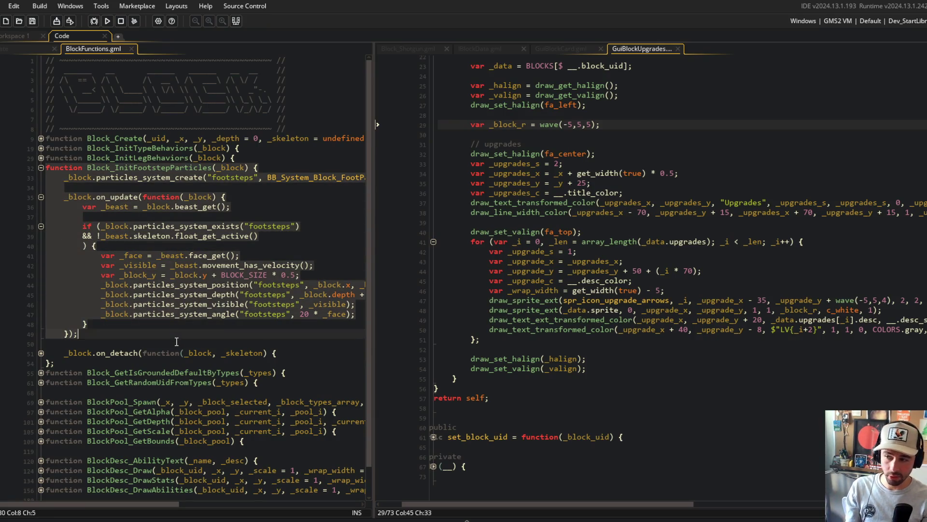
click(175, 335)
mouse_move(46, 178)
mouse_down()
mouse_move(145, 290)
mouse_move(82, 334)
mouse_up()
click(227, 246)
drag(375, 134, 459, 135)
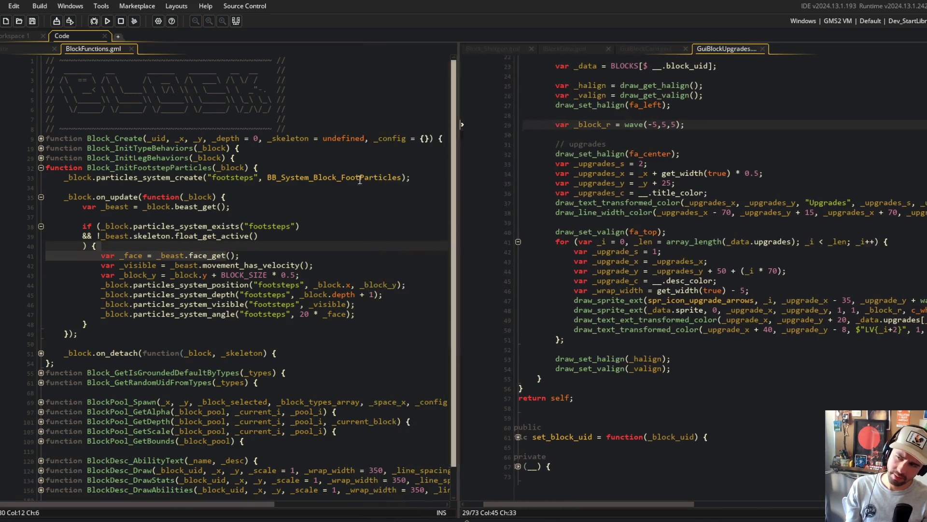
drag(82, 206, 83, 216)
click(201, 317)
- Open obj_block's Create event and fold the private skeleton block and beast/skeleton region
click(184, 223)
click(10, 51)
scroll(73, 67, up, 4)
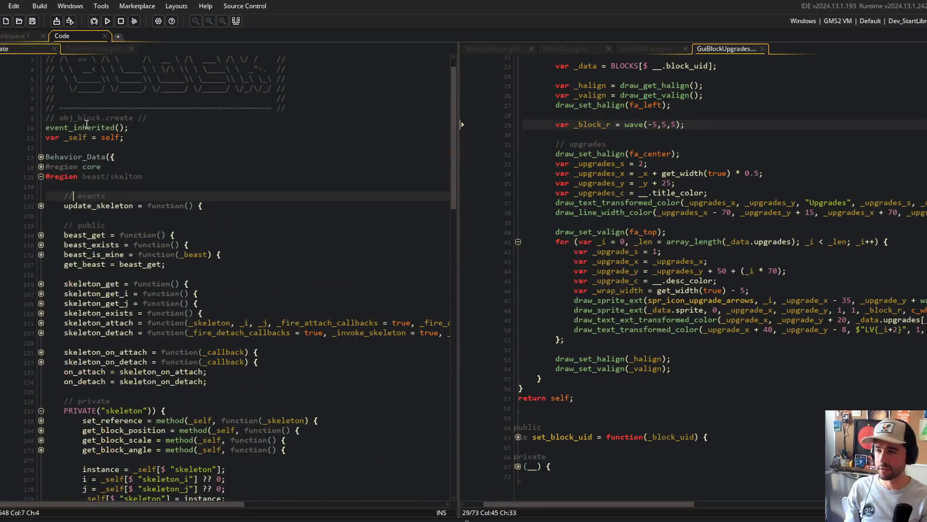
scroll(48, 241, down, 6)
click(41, 247)
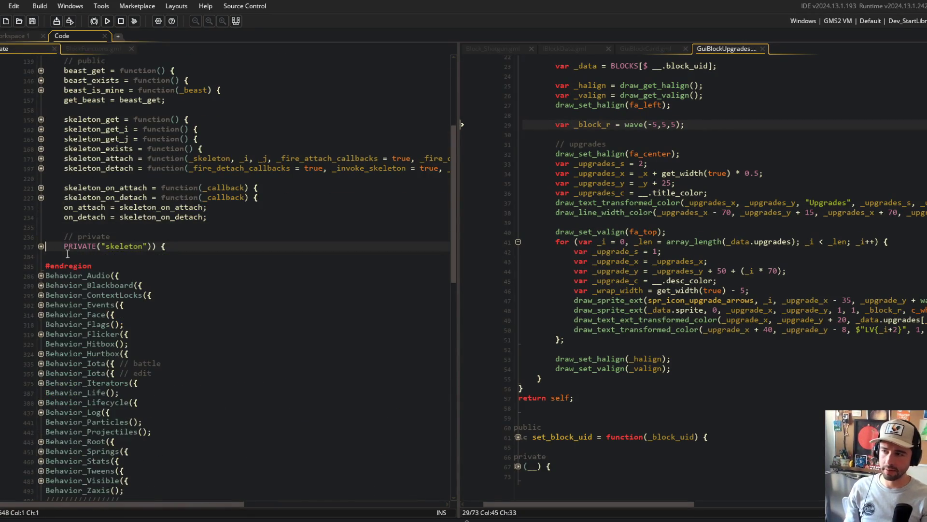
scroll(142, 249, up, 4)
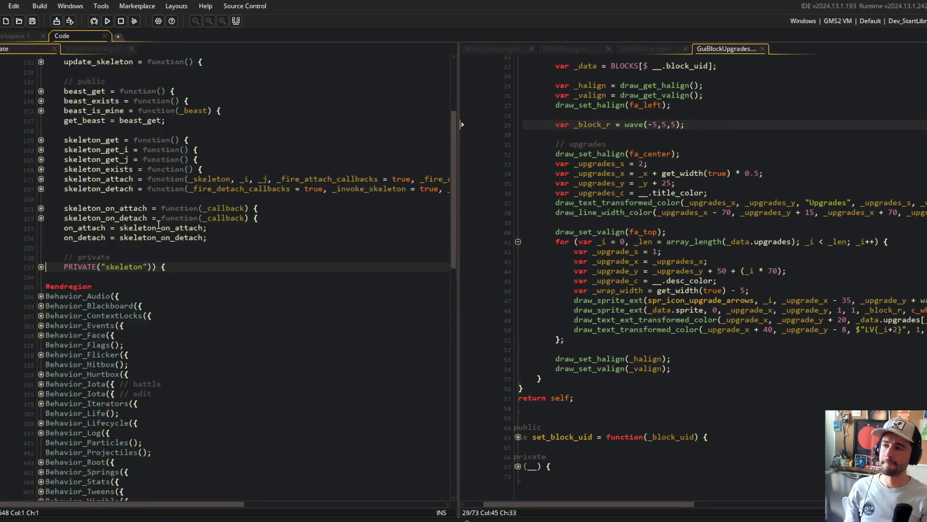
click(41, 135)
click(116, 184)
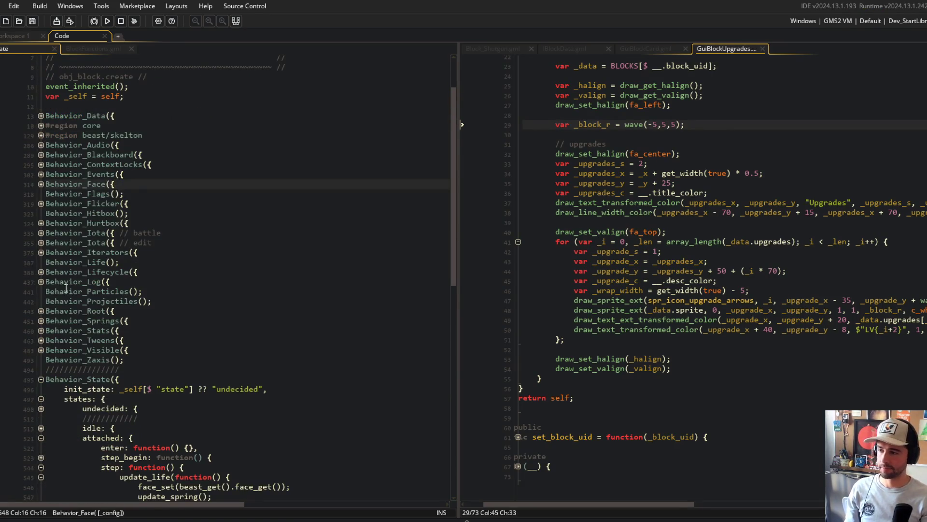
- Inspect the Behavior_Lifecycle block and the attached and detached state code
click(41, 272)
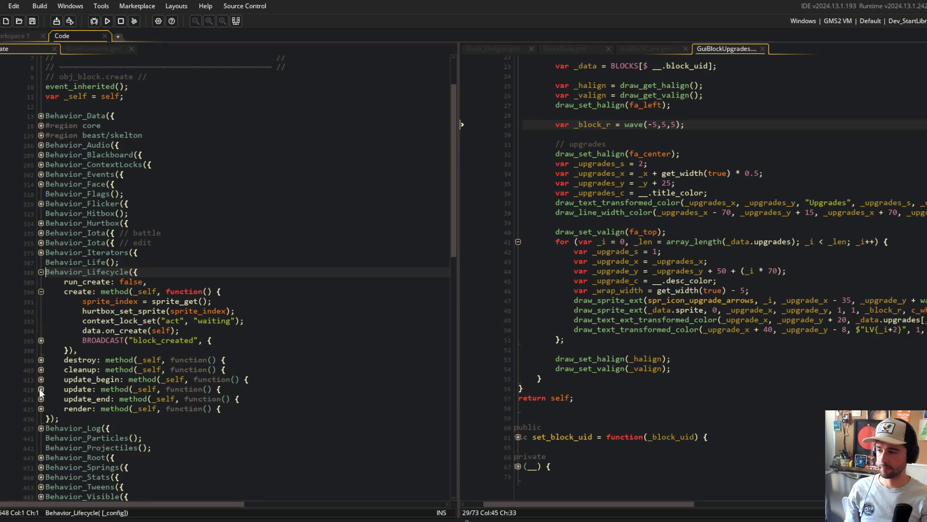
click(41, 272)
scroll(45, 274, down, 8)
click(212, 202)
click(274, 240)
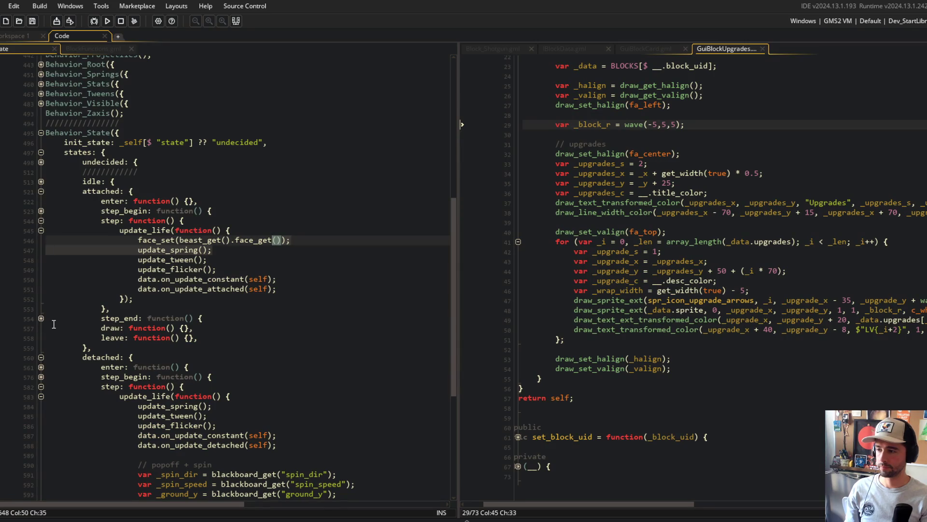
click(43, 357)
click(223, 352)
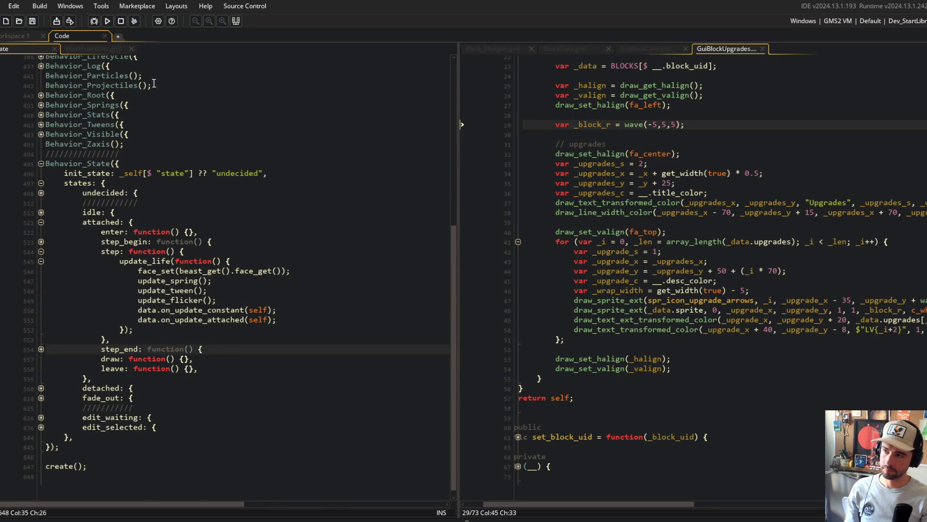
- Return to BlockFunctions.gml and unfold the footsteps on_detach callback
click(95, 50)
click(195, 123)
click(289, 204)
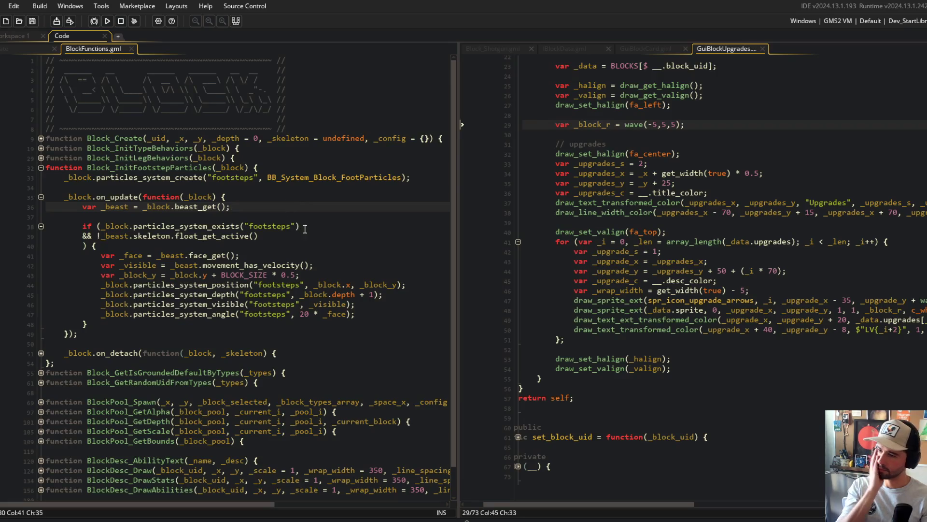
click(41, 353)
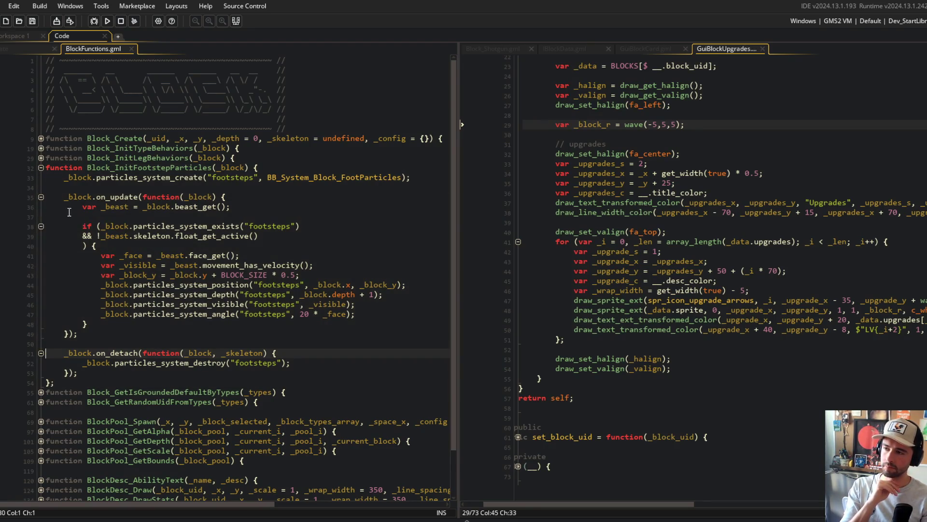
- Confirm on_detach destroys the footsteps particle system, then return to obj_block's Create code
click(153, 189)
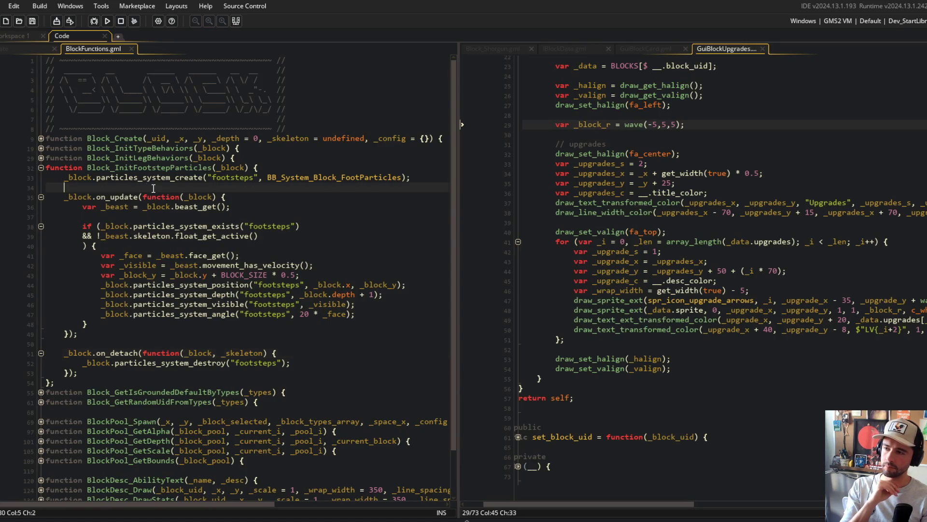
click(30, 48)
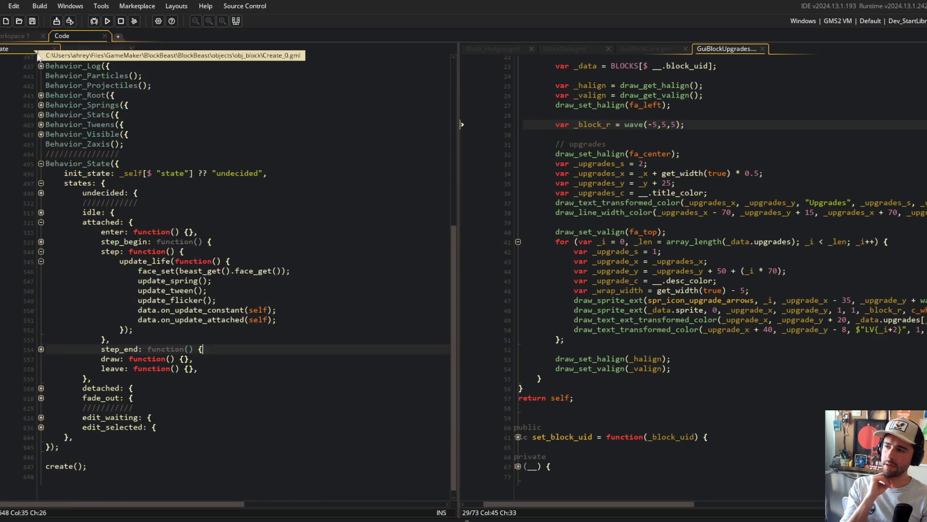
- After the on_detach alias, add an empty on_update_attached = function(_callback) {}; hook
scroll(135, 169, up, 10)
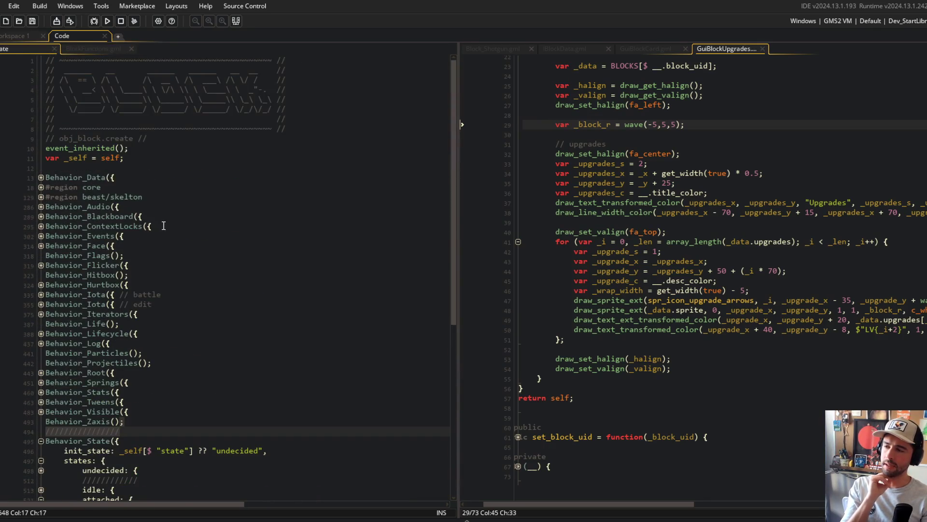
click(39, 198)
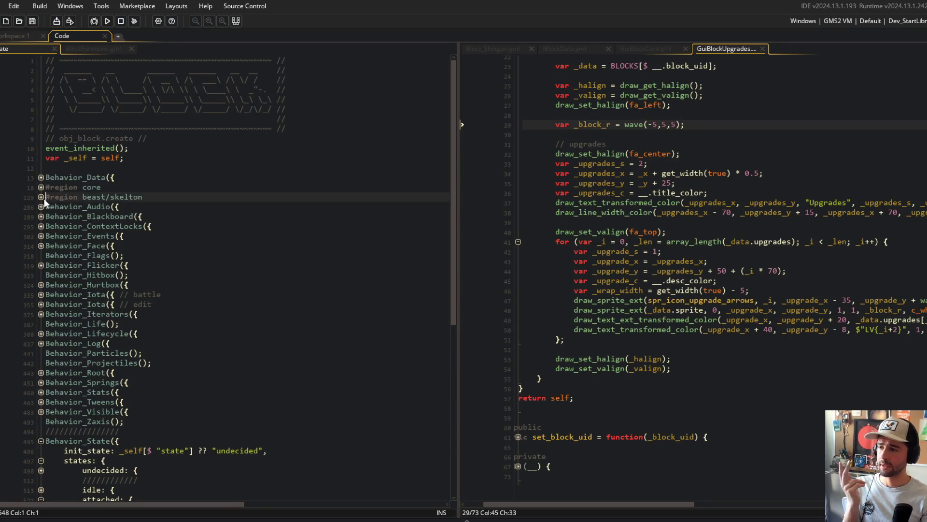
click(41, 198)
click(230, 406)
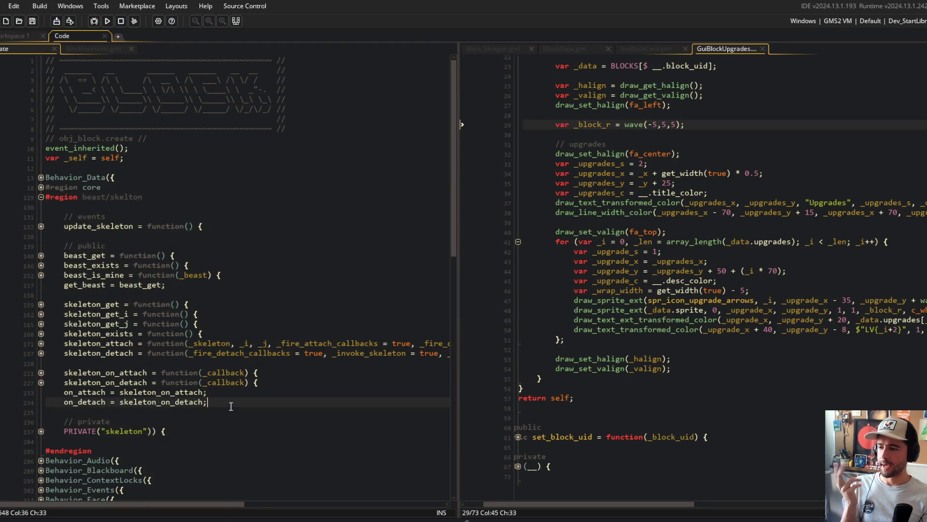
key(Return)
text(on_u)
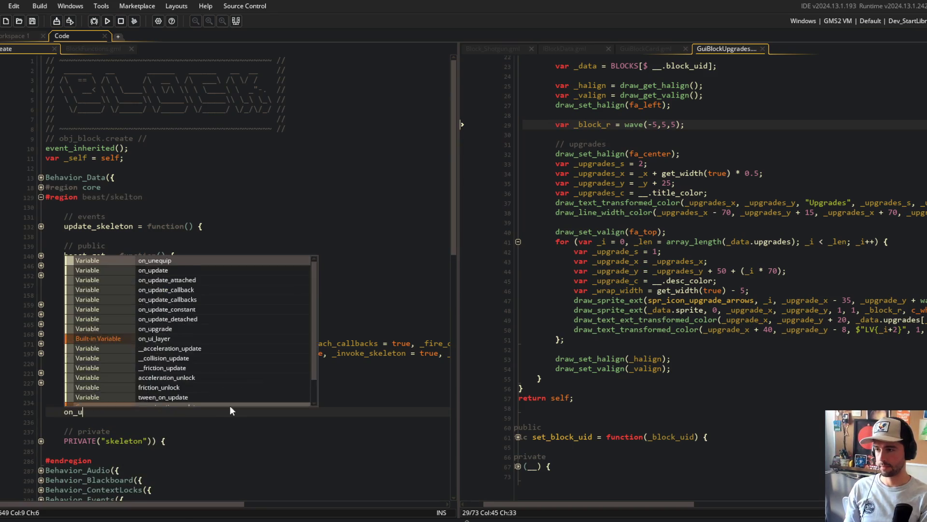
text(pdate_attached = function() {)
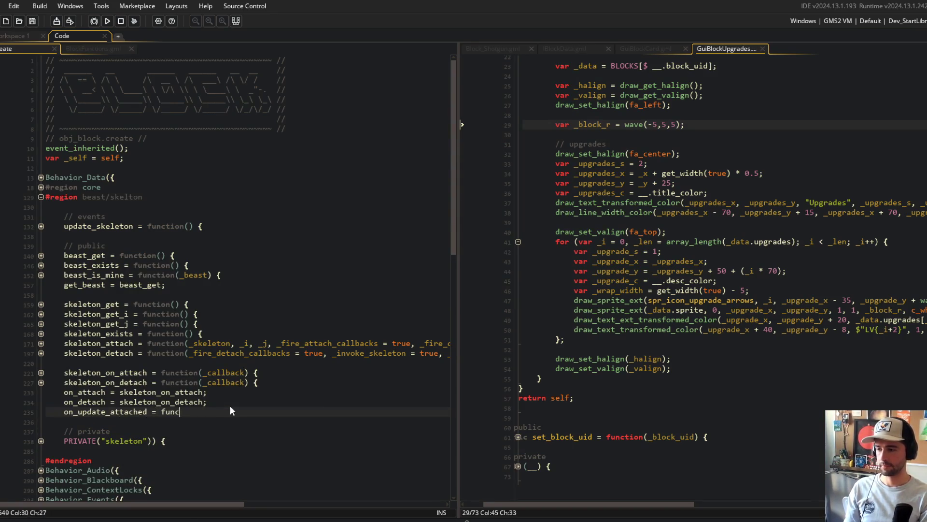
key(Return)
key(Return)
text(};)
key(Up)
key(Up)
key(End)
key(Left)
key(Left)
key(Left)
text(_callback)
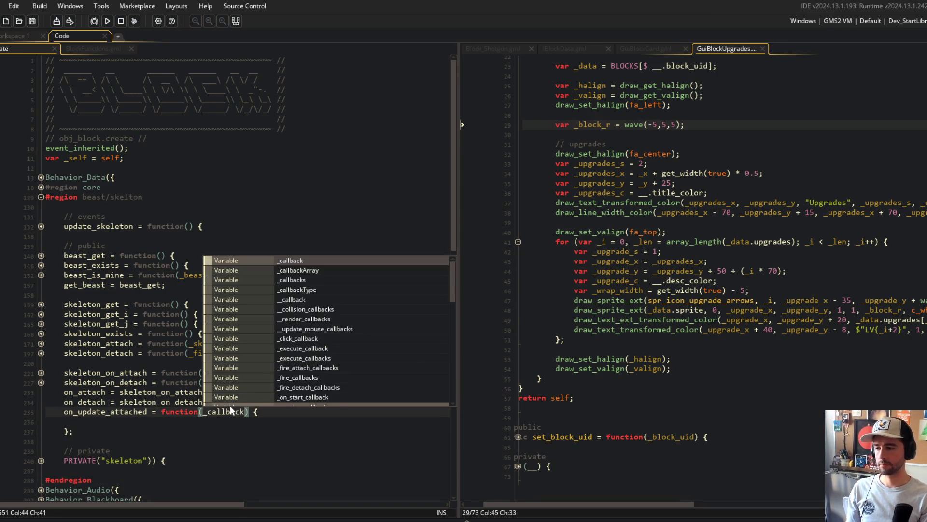
key(Escape)
key(Down)
- In the private skeleton block, start an on_update_attached initialisation after on_detach
scroll(193, 382, down, 4)
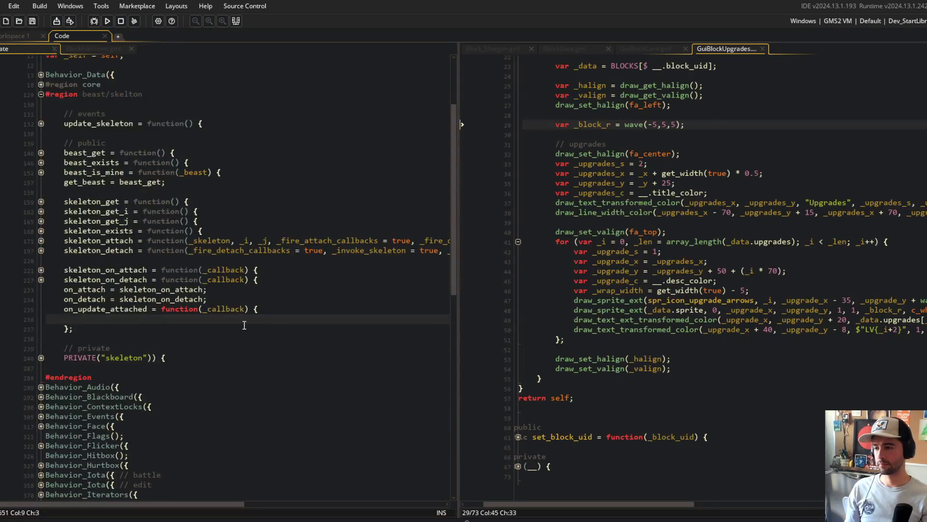
click(148, 358)
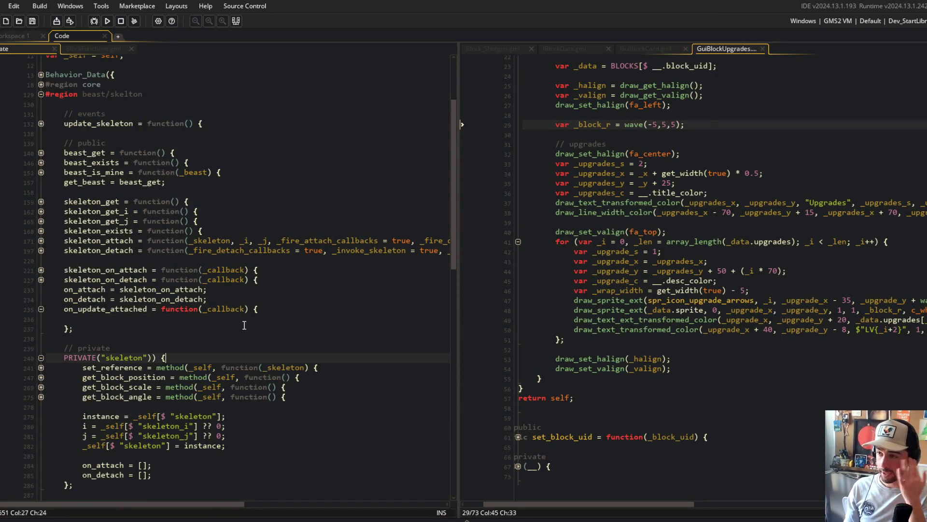
scroll(244, 325, down, 1)
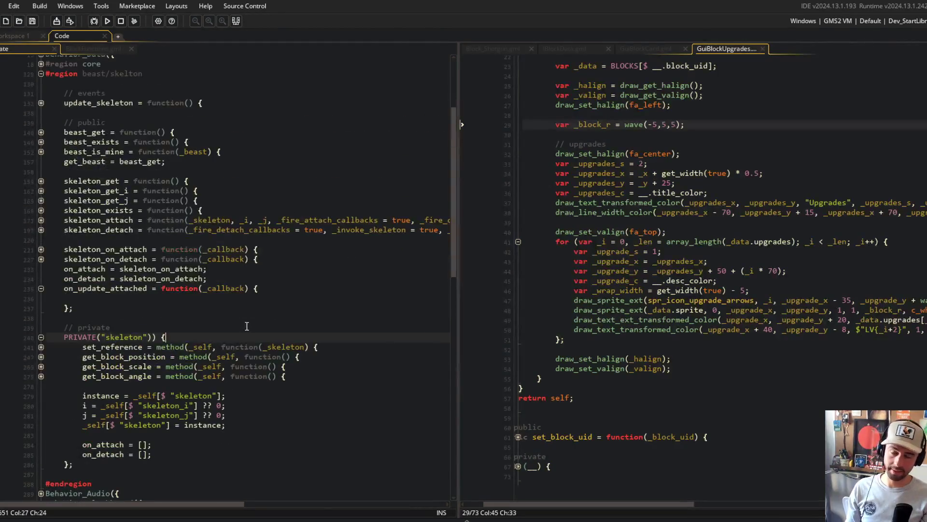
scroll(246, 326, down, 3)
click(221, 343)
click(184, 368)
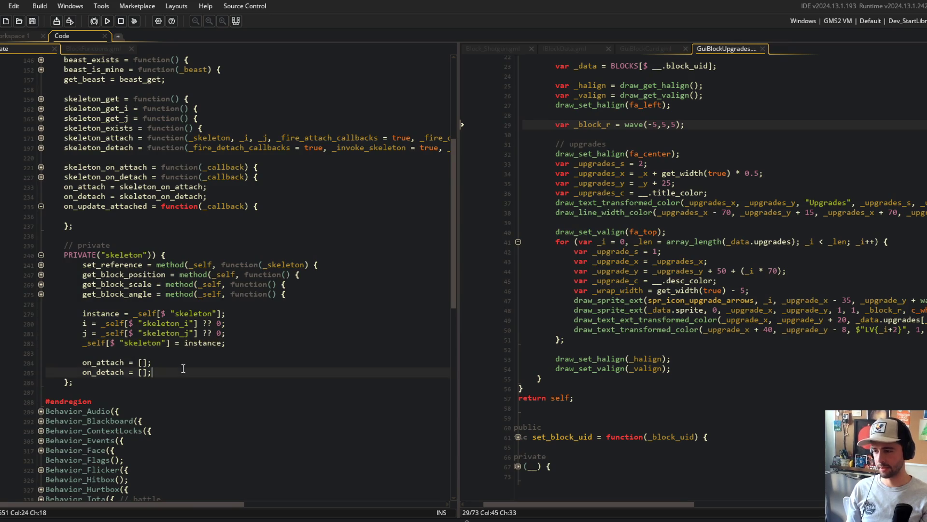
key(Return)
text(on_update_)
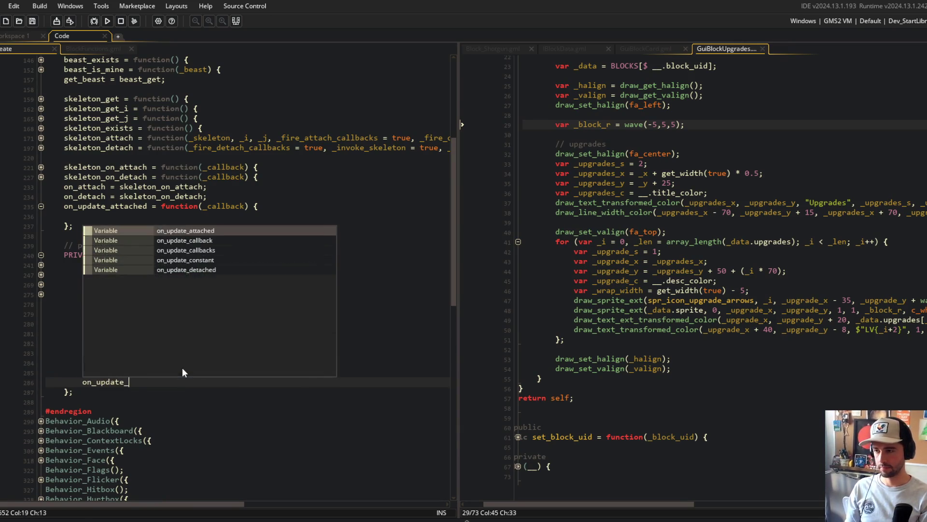
text(attached = [];)
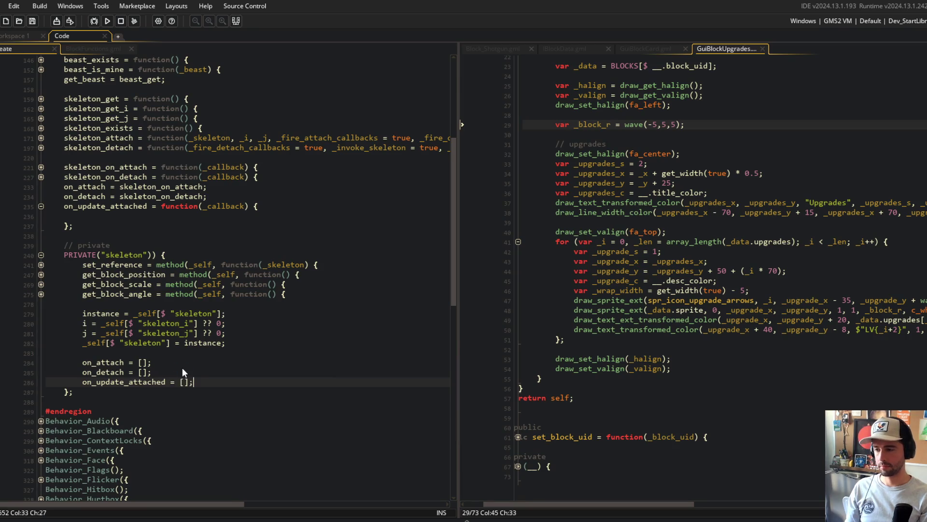
- Fill the hook body with array_push(__.skeleton.on_update_attached, _callback); and return self;
click(103, 216)
text(array)
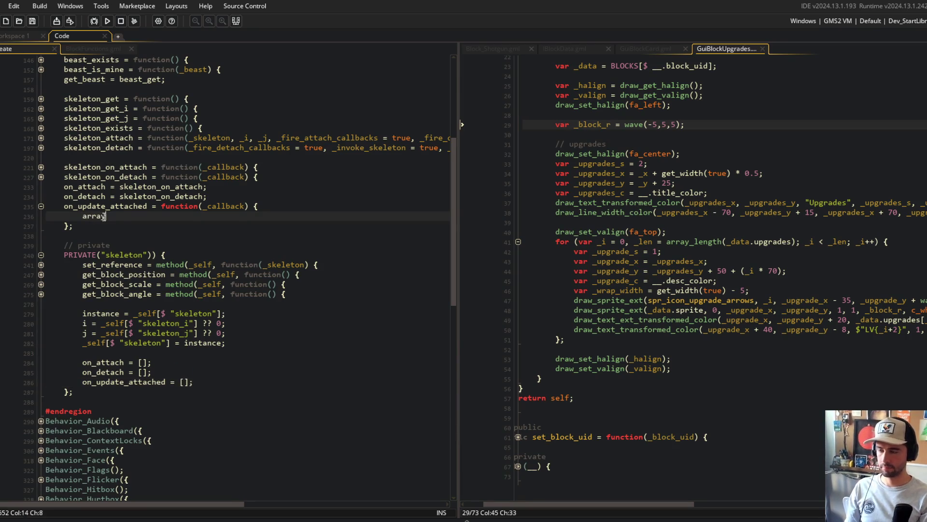
text(_push(__.skele)
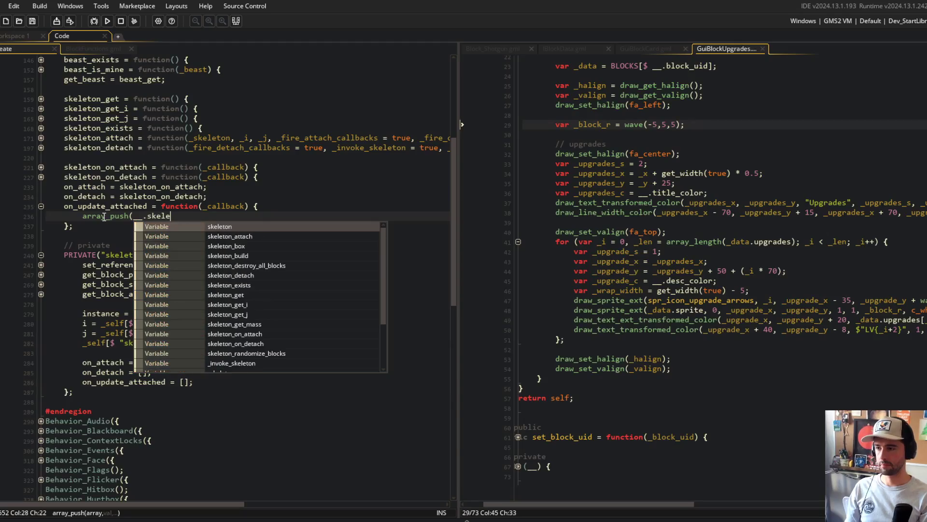
text(ton.on_update_atta)
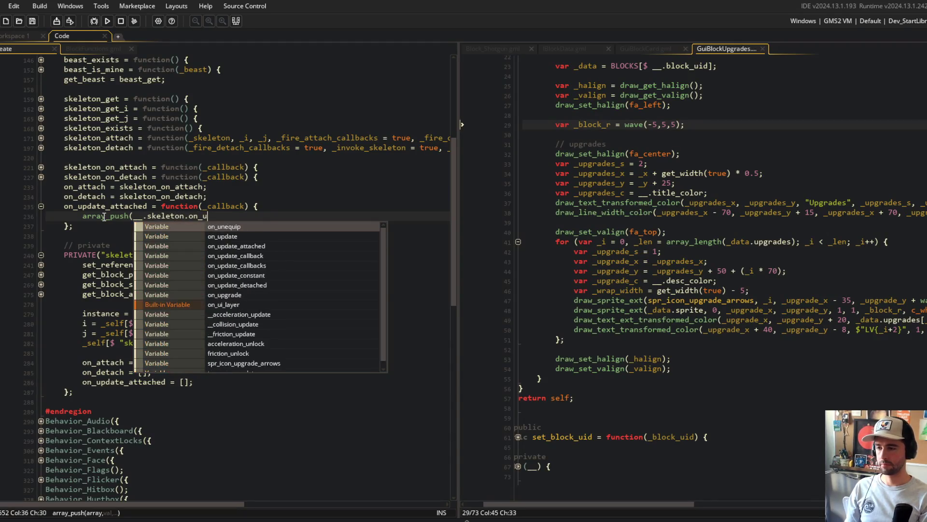
key(Return)
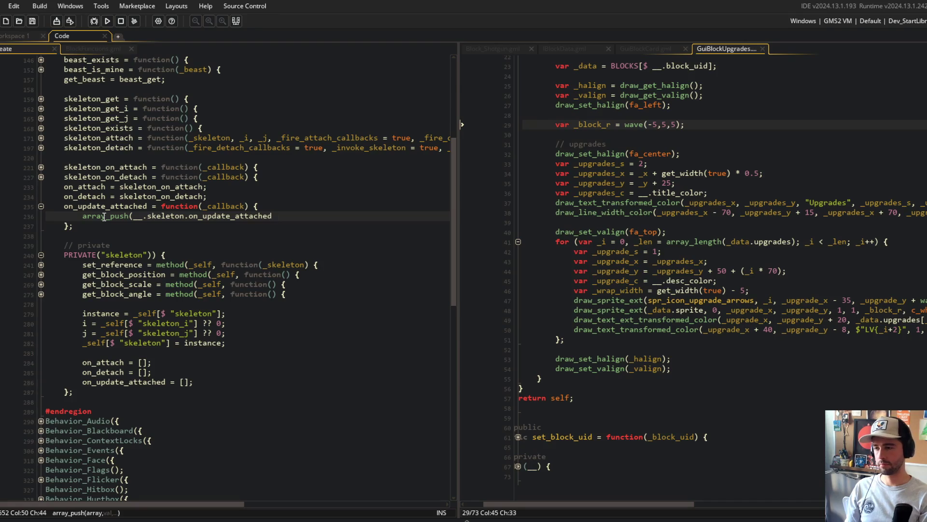
text(, _callback);)
key(Return)
text(return self;)
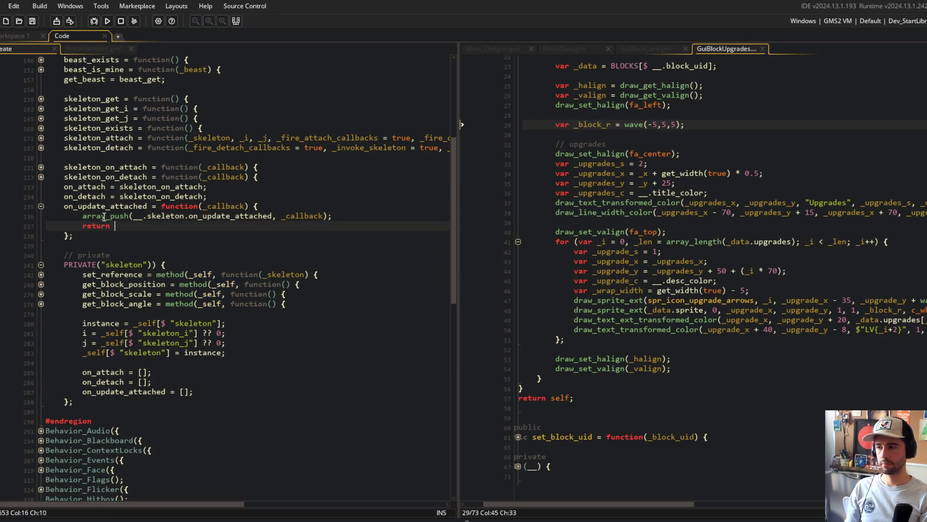
- Wrap the array_push inside an if (is_method(_callback)) check
key(Up)
key(Up)
key(Up)
key(End)
key(Down)
key(Down)
key(Down)
key(End)
key(Return)
text(i)
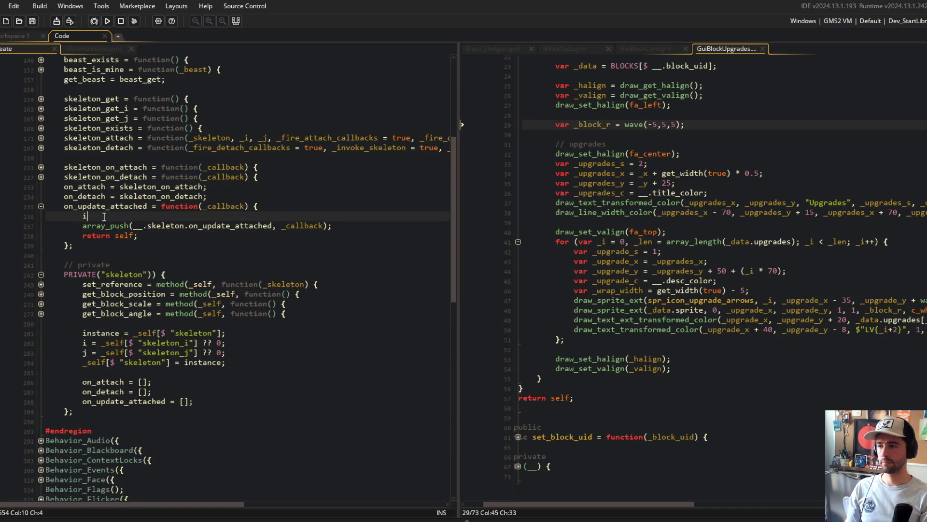
text(f (od(_callbac)
text(k) )
text( {)
key(Down)
key(Home)
key(Tab)
key(End)
key(Return)
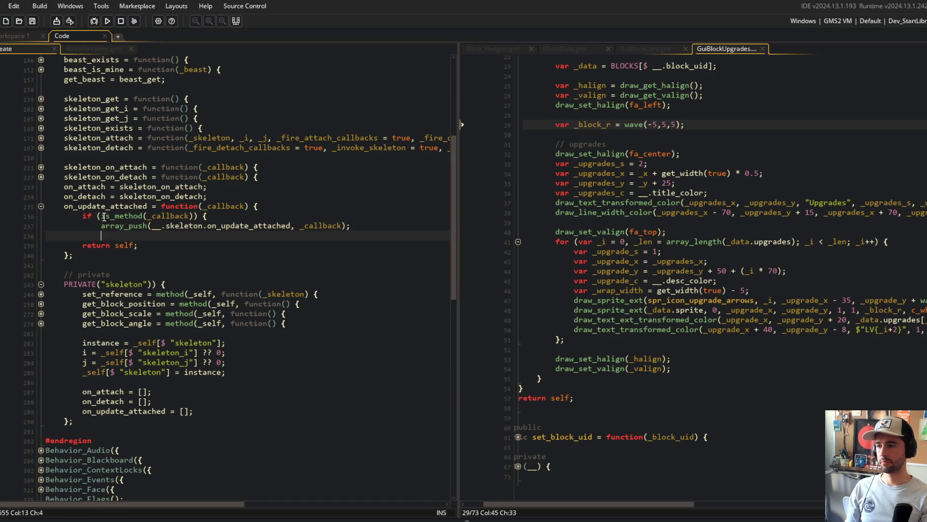
- Fold the finished on_update_attached function and the private skeleton block
key(Up)
key(Up)
key(Up)
key(ctrl+m)
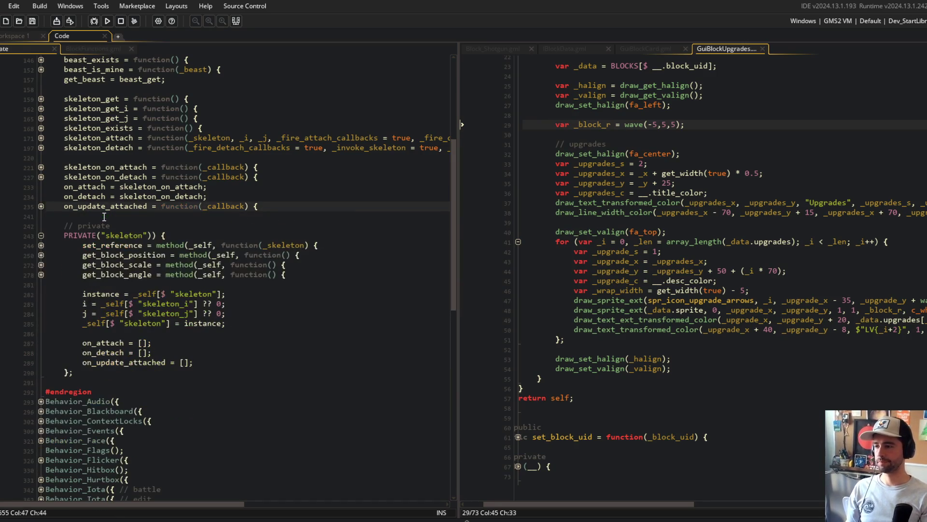
click(213, 293)
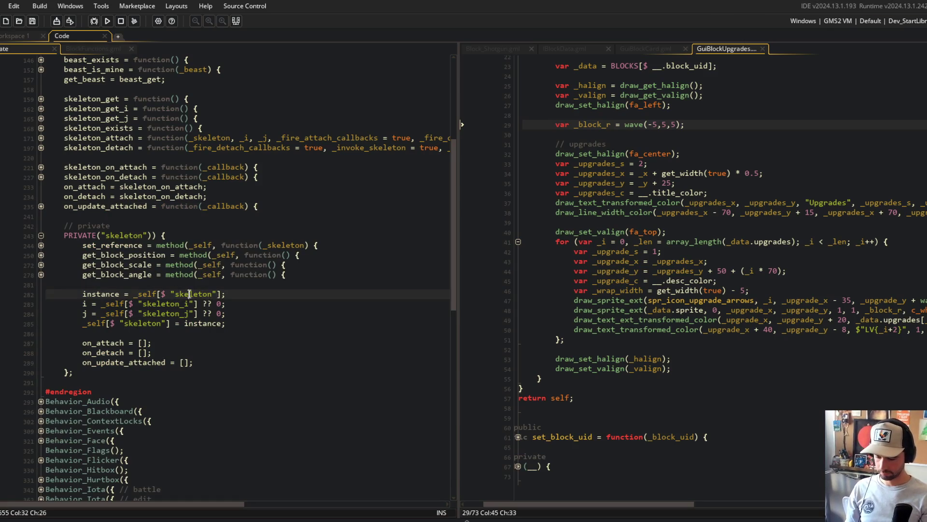
click(41, 237)
click(212, 255)
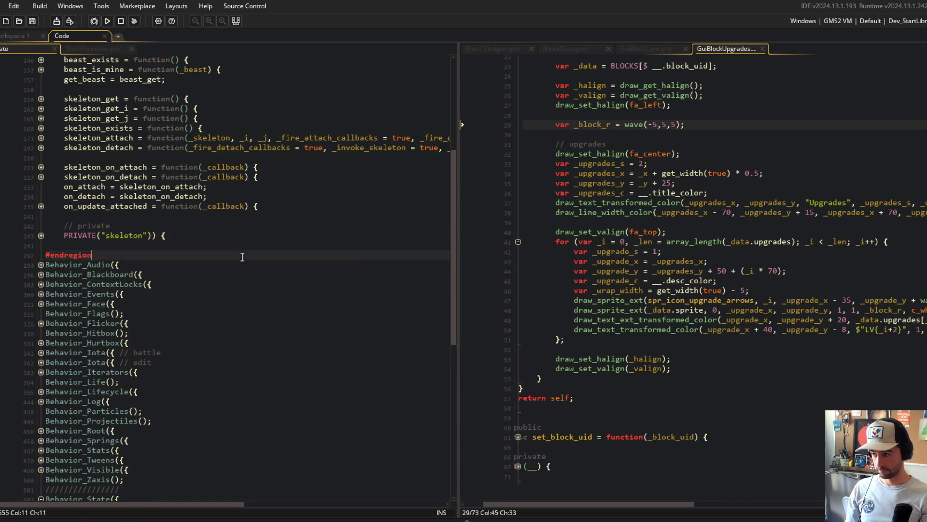
- Declare a new private method with an empty body after the get_block_angle line
scroll(212, 238, up, 2)
scroll(213, 238, down, 4)
scroll(213, 238, up, 2)
click(39, 216)
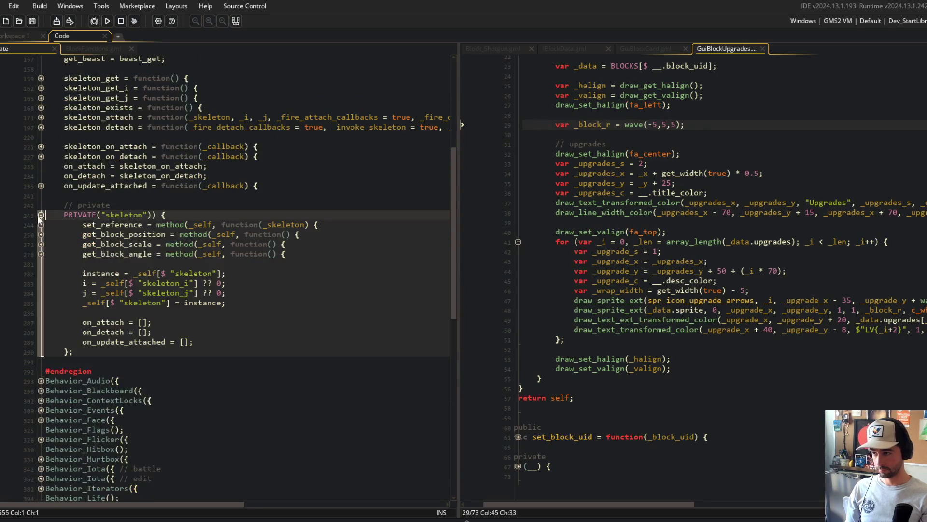
click(342, 256)
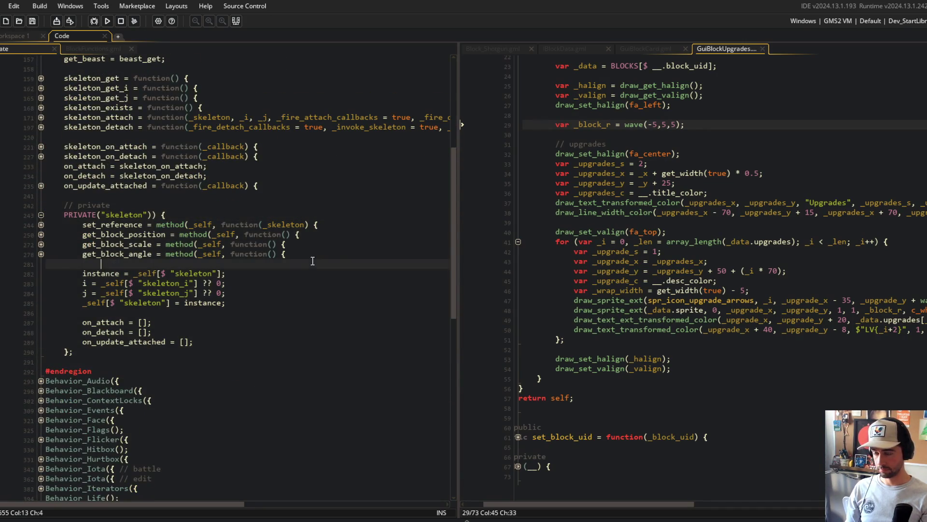
key(Return)
text(_no)
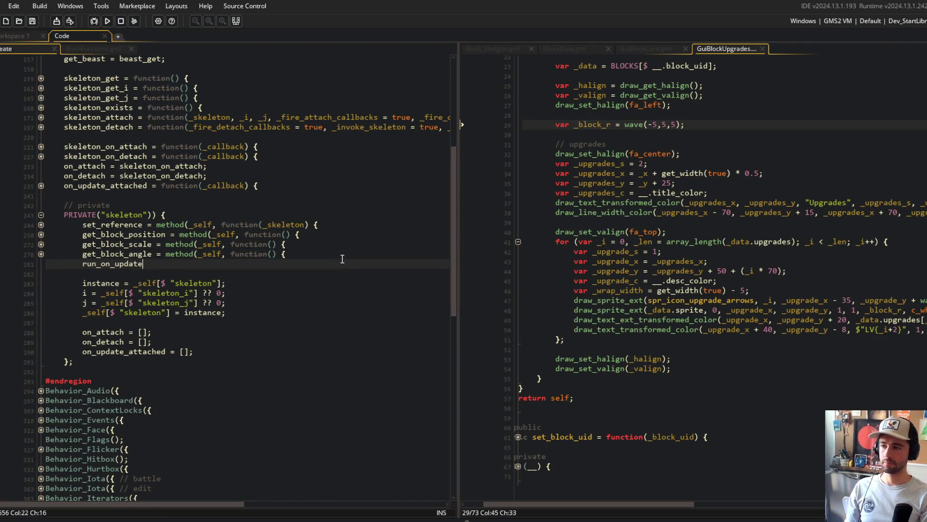
text(d(_self, function() {)
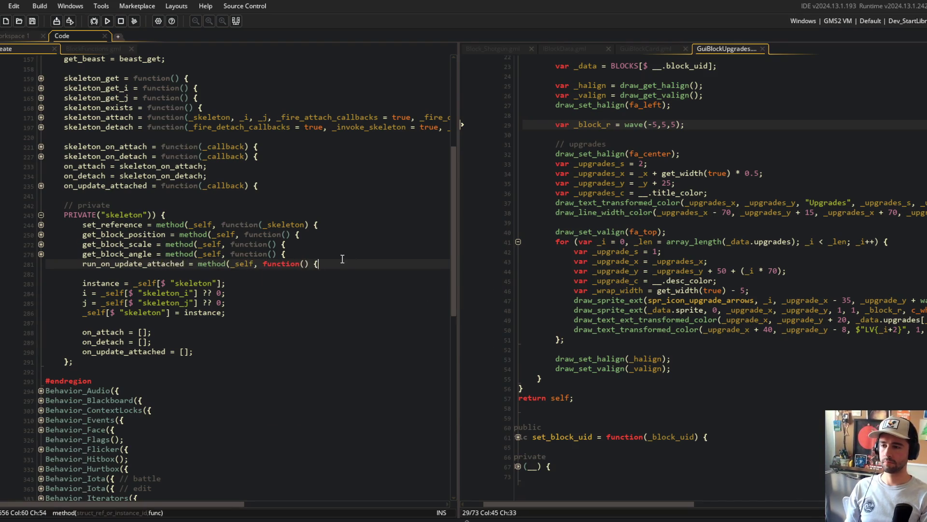
key(Return)
text();)
key(Up)
- Fill the method with array_foreach over __.skeleton.on_update_attached, calling _callback(self, skeleton)
text(_foreach(__.skeleton.on_update_)
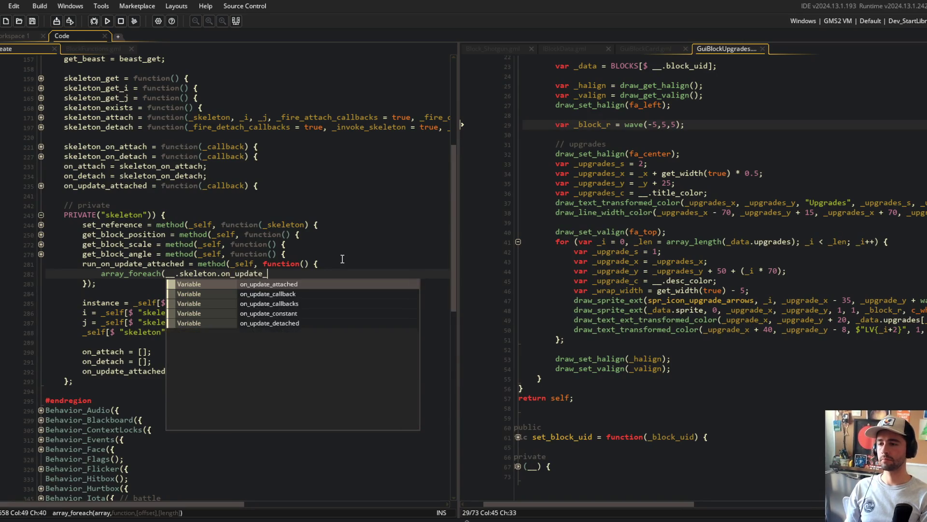
key(Return)
text(, function(_callback) {)
key(Return)
key(Return)
text(})))
text(;)
key(Up)
key(Down)
key(Left)
key(Left)
key(BackSpace)
key(Up)
text(_callback(self, skeleton);)
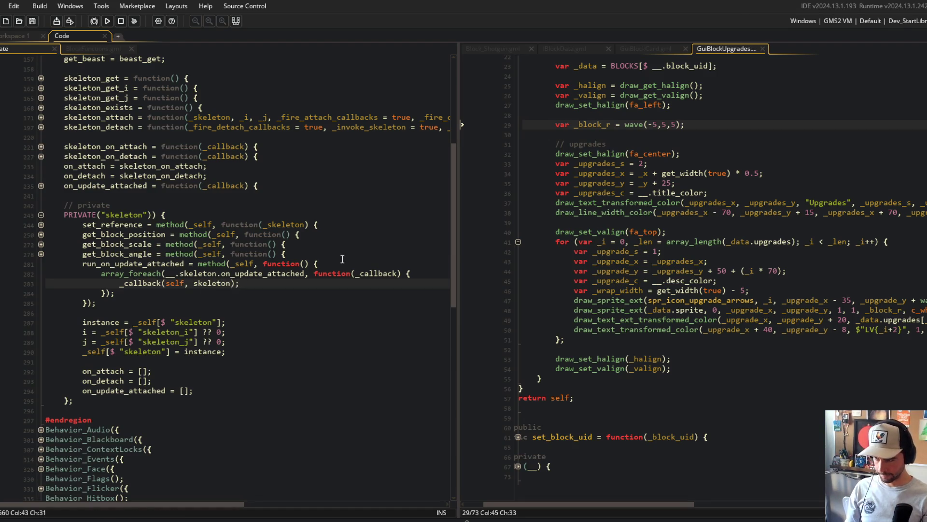
double_click(365, 274)
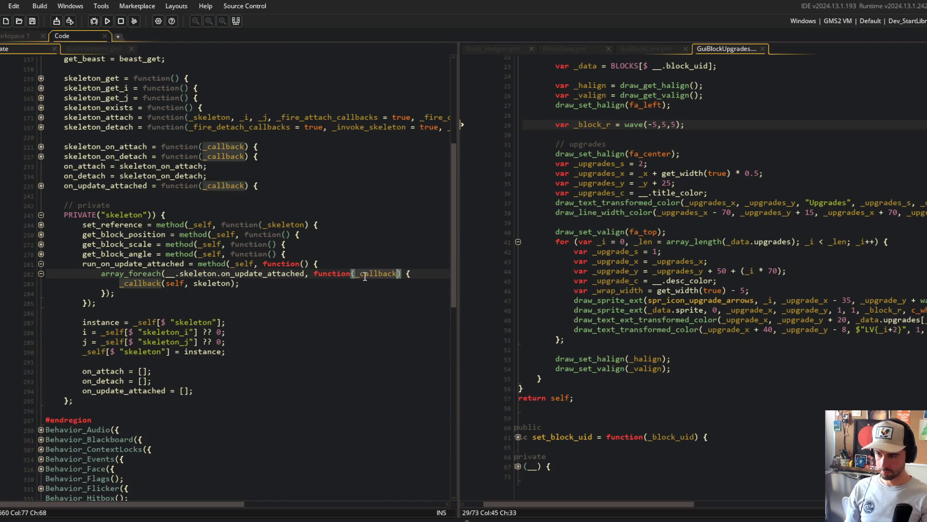
click(149, 263)
double_click(150, 264)
scroll(346, 385, down, 15)
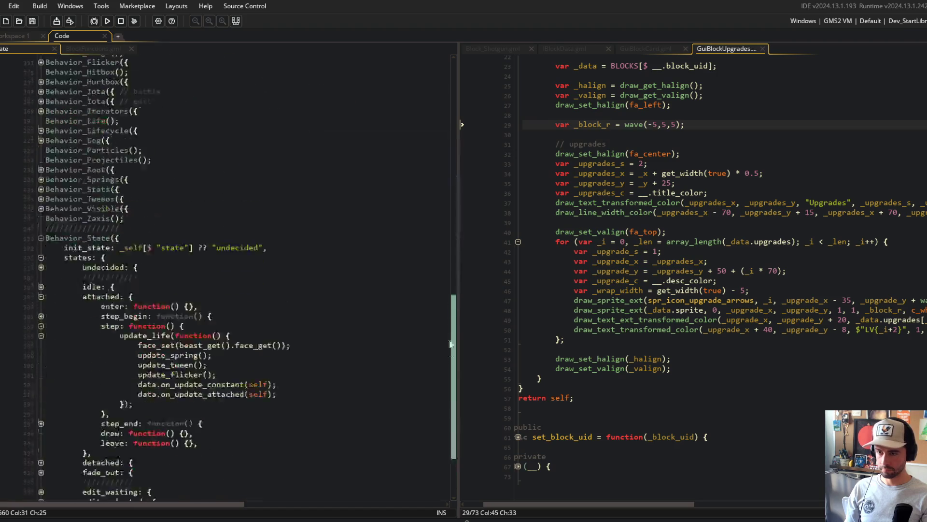
- Add __.skeleton.run_on_update_attached(); to the attached step, below the data update hooks
scroll(269, 322, up, 1)
click(317, 302)
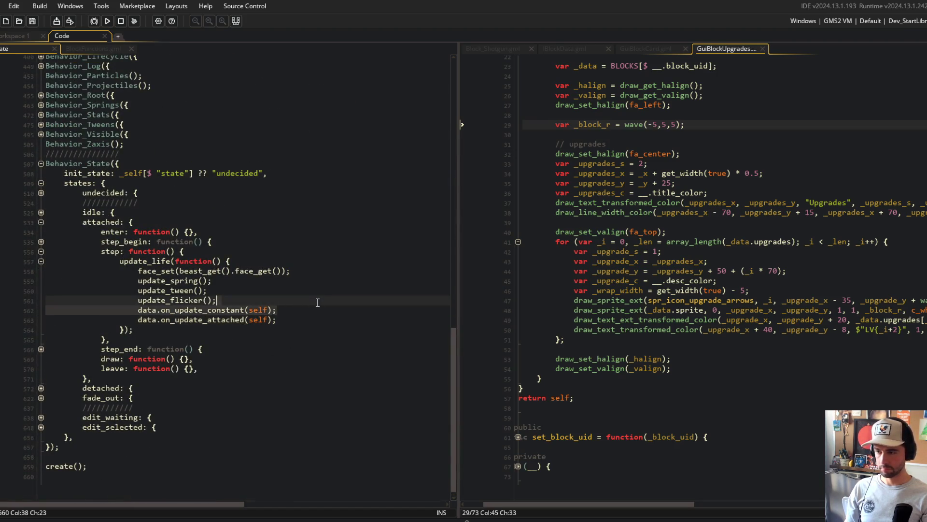
click(290, 298)
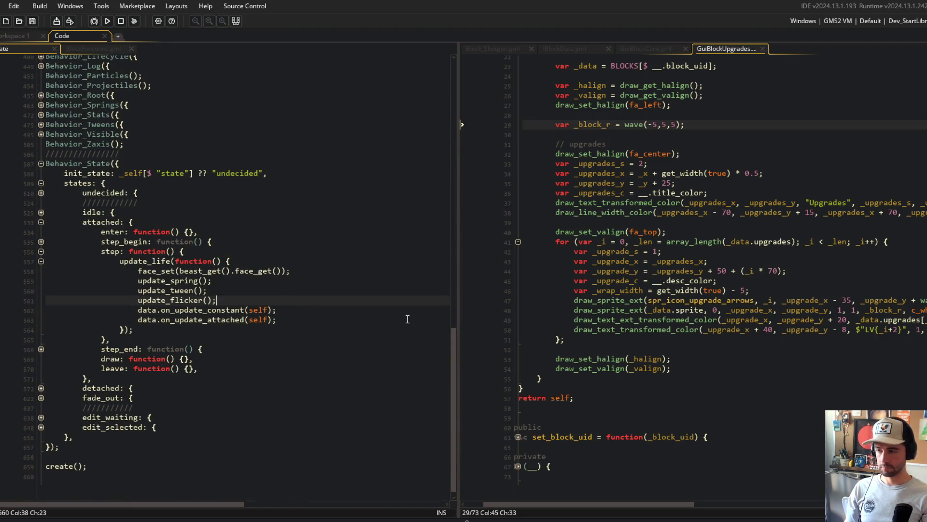
key(Return)
text(__.ske)
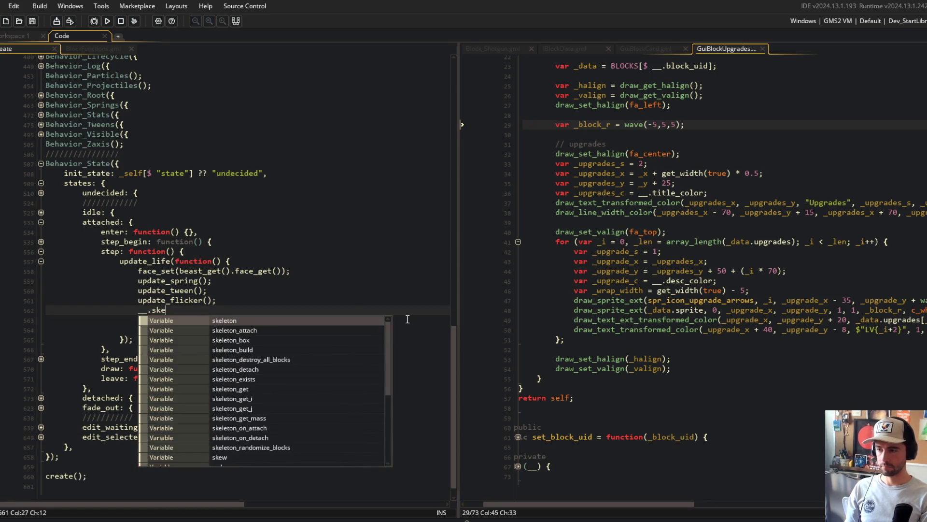
text(leton.run_on_update_attached()
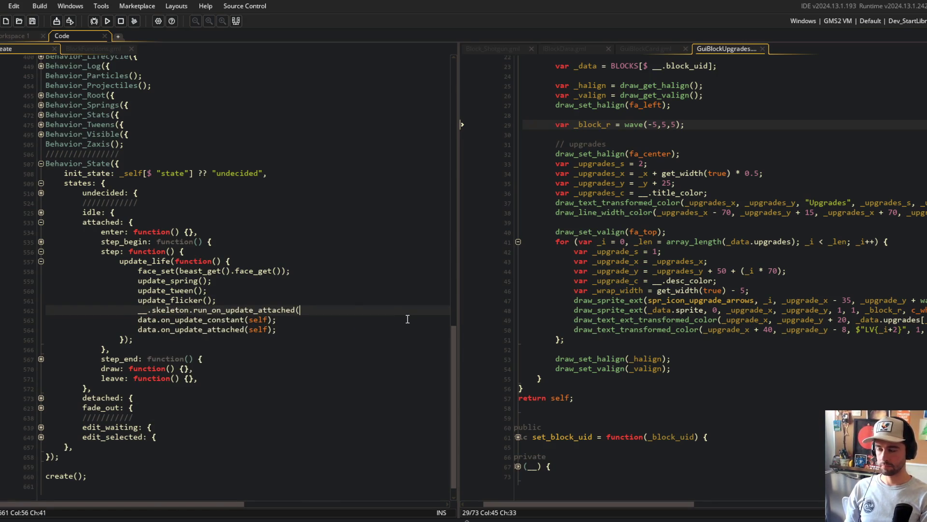
text();)
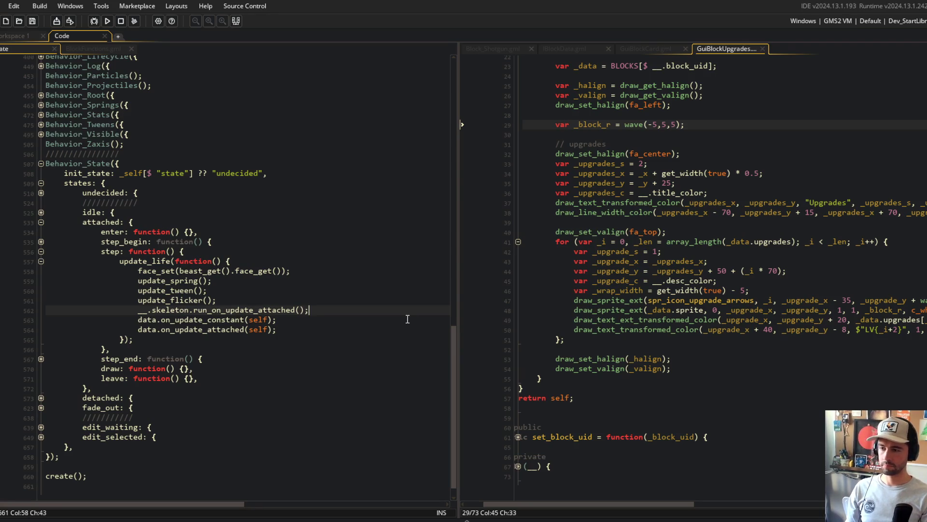
key(alt+Down)
key(alt+Down)
key(Up)
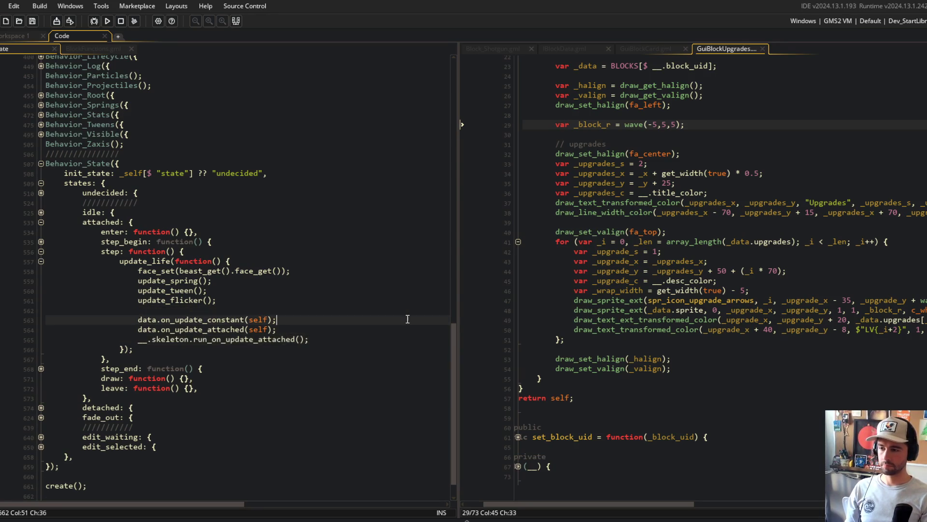
key(Up)
- Review the attached step code, then switch to the BlockFunctions.gml file
click(365, 251)
click(380, 326)
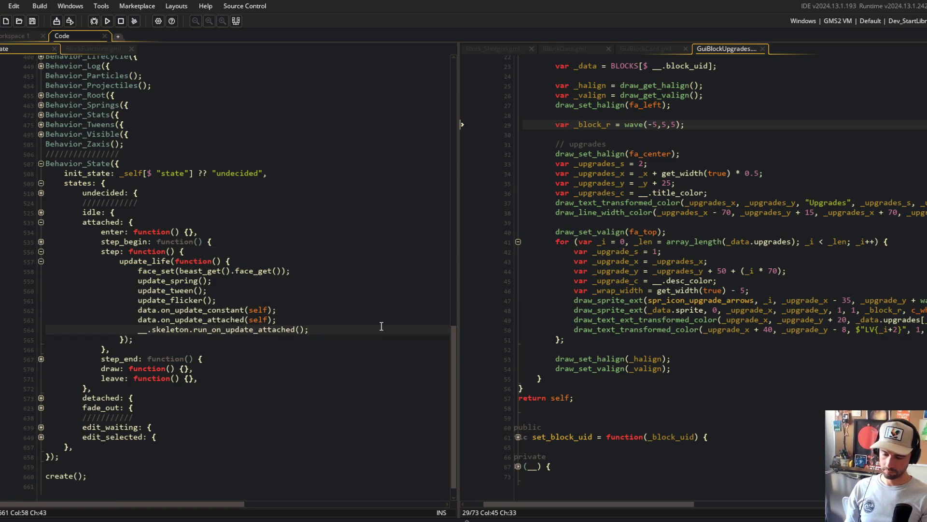
click(303, 241)
click(85, 45)
- Correct the footstep hook on line 35 to _block.on_update_attached
click(139, 197)
text(_attaced(function(_block) {)
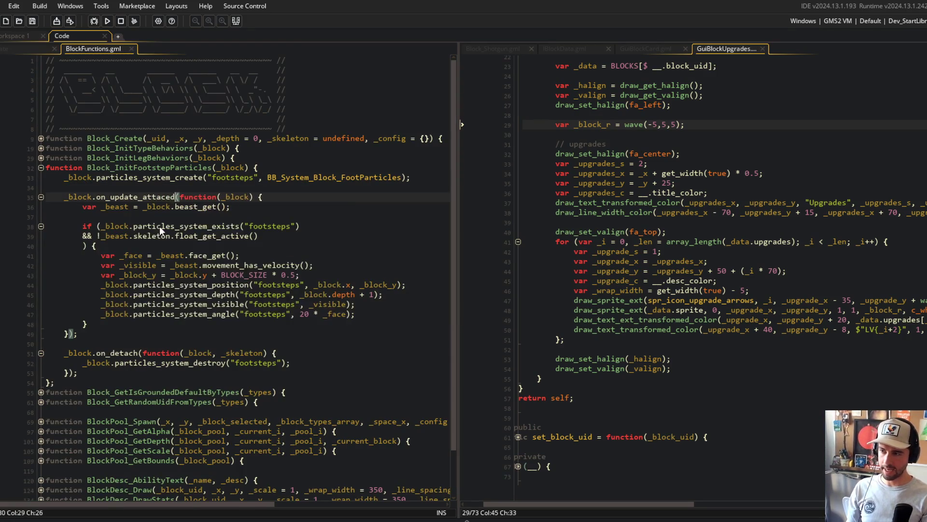
key(BackSpace)
key(BackSpace)
text(hed)
click(250, 185)
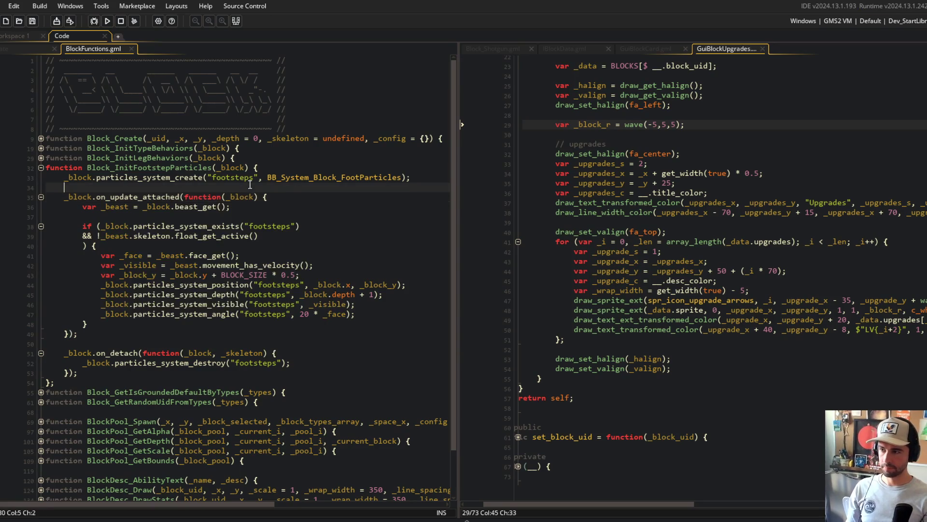
- Build and run the game, keeping BlockFunctions.gml in the left code pane
click(108, 20)
click(43, 48)
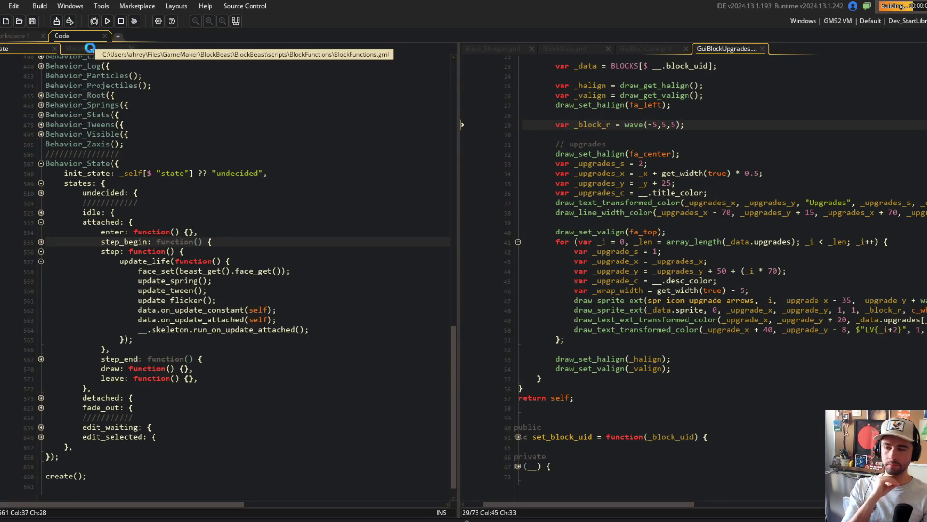
click(90, 48)
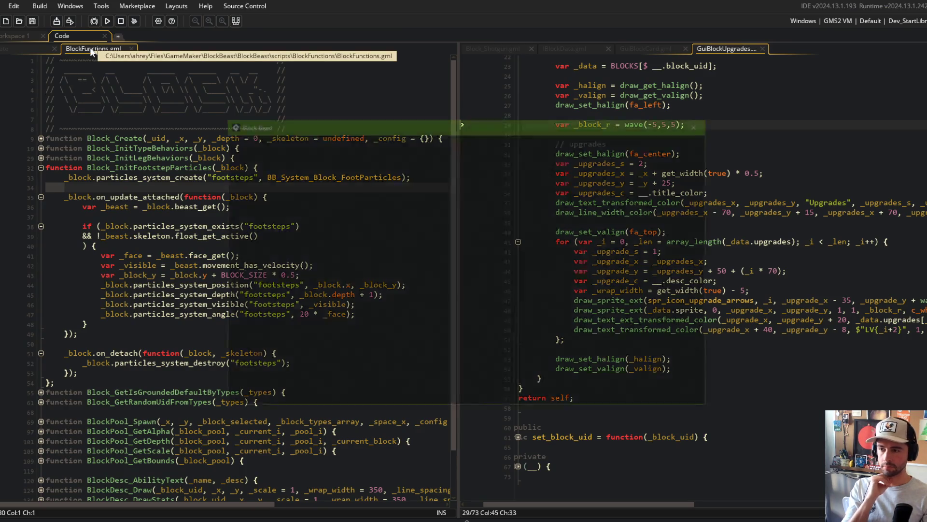
- In the running game, go to the Beasts screen and pick My Beast 1 for editing
key(Escape)
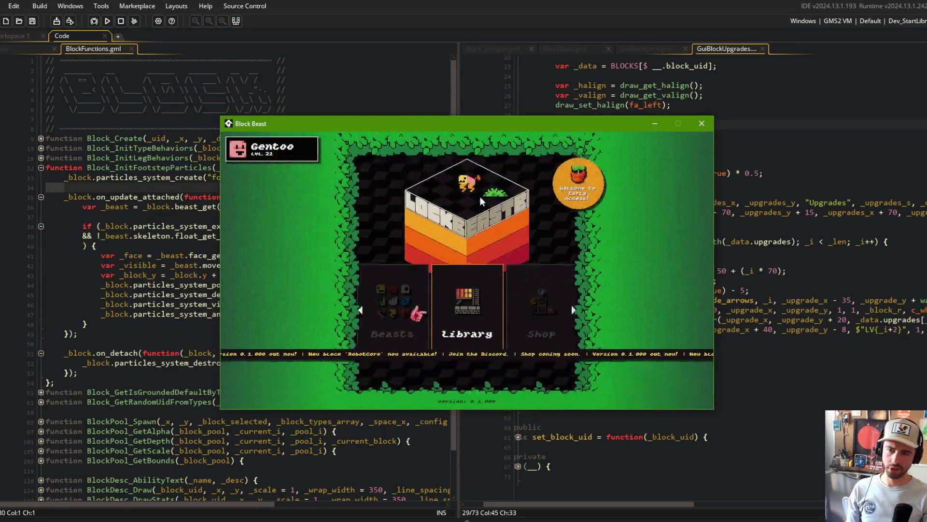
key(Left)
key(Return)
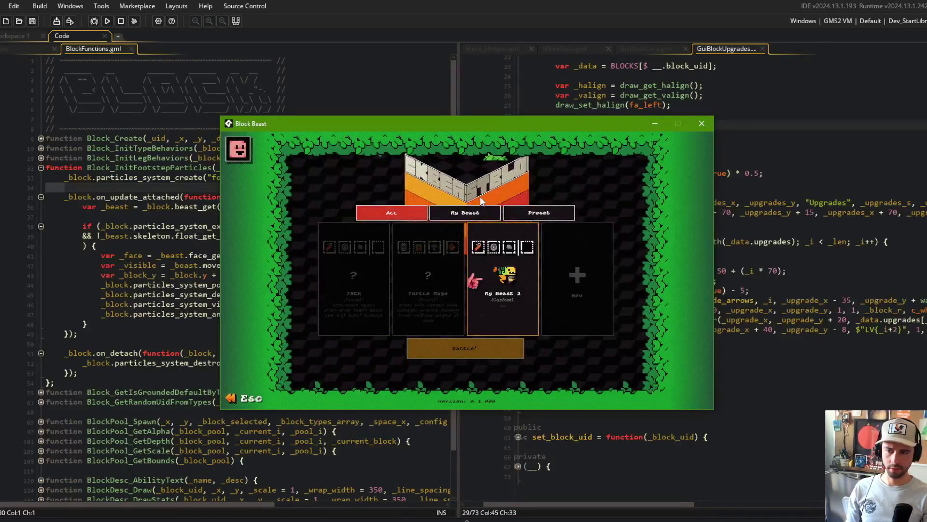
key(Return)
key(Return)
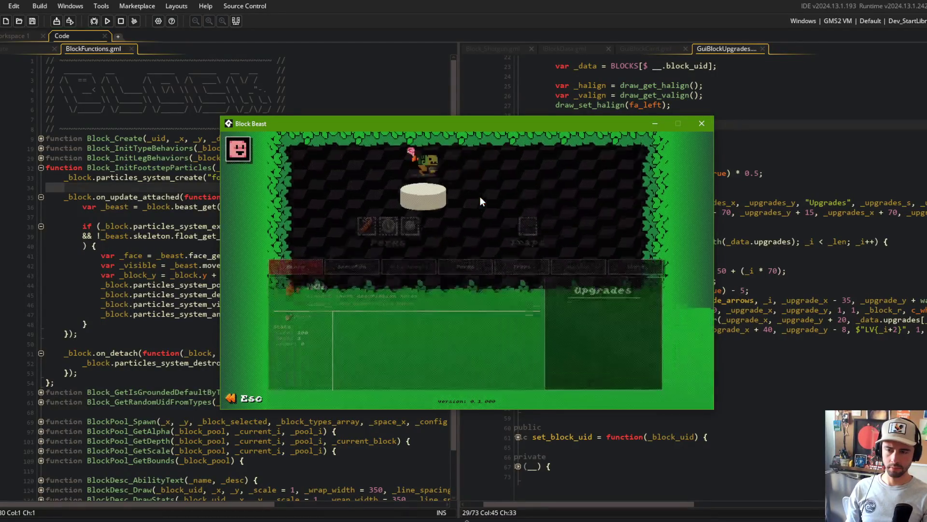
- Select the Shotgun block, cycle the block ring left and right, then close the game
click(480, 198)
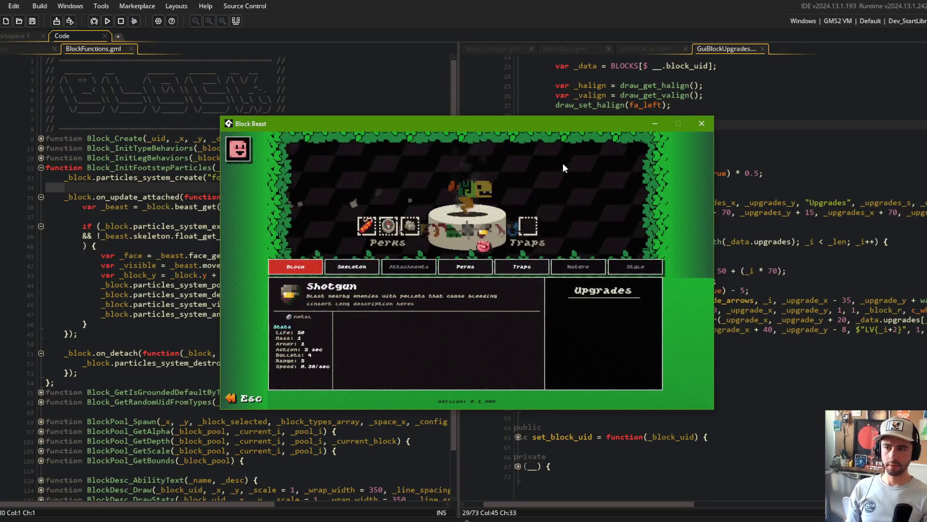
key(Right)
key(Right)
key(Right)
key(Right)
key(Right)
key(Right)
key(Right)
key(Right)
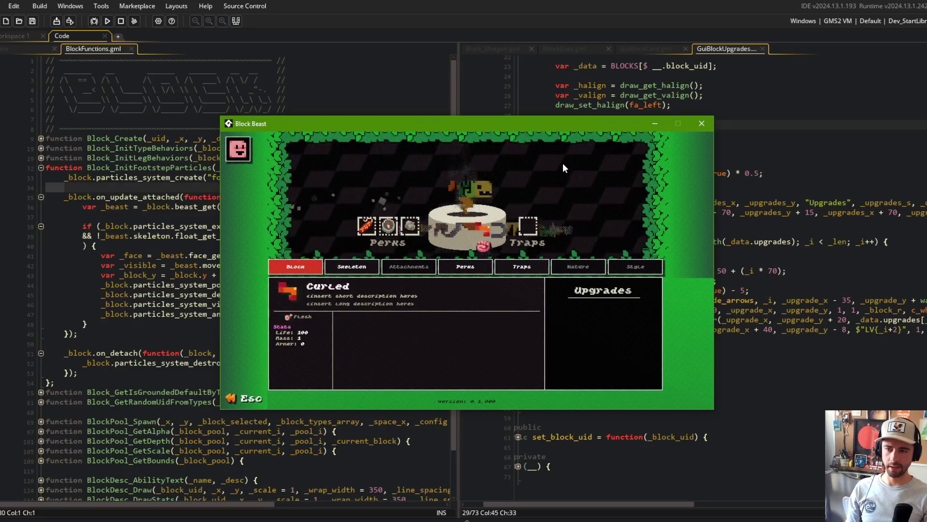
key(Left)
key(Left)
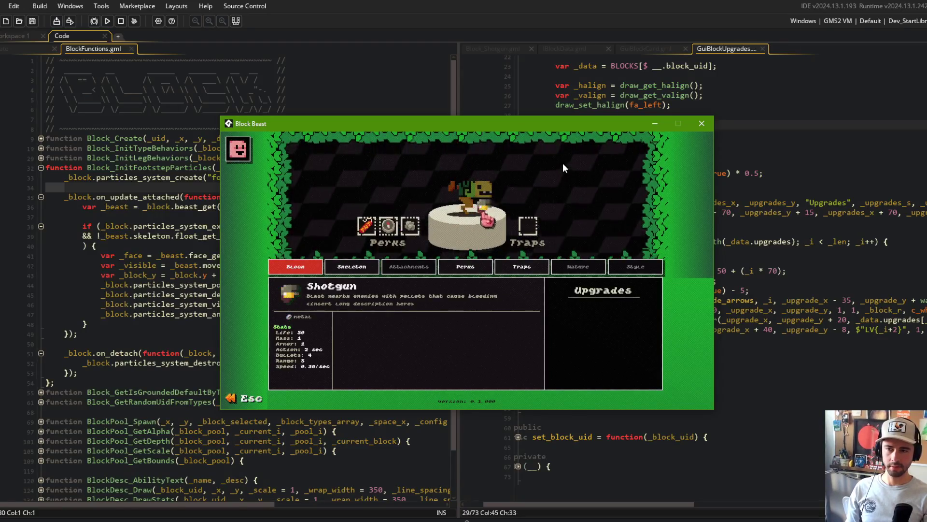
key(Left)
key(Left)
key(Left)
key(Left)
key(Left)
key(Left)
key(Left)
key(Left)
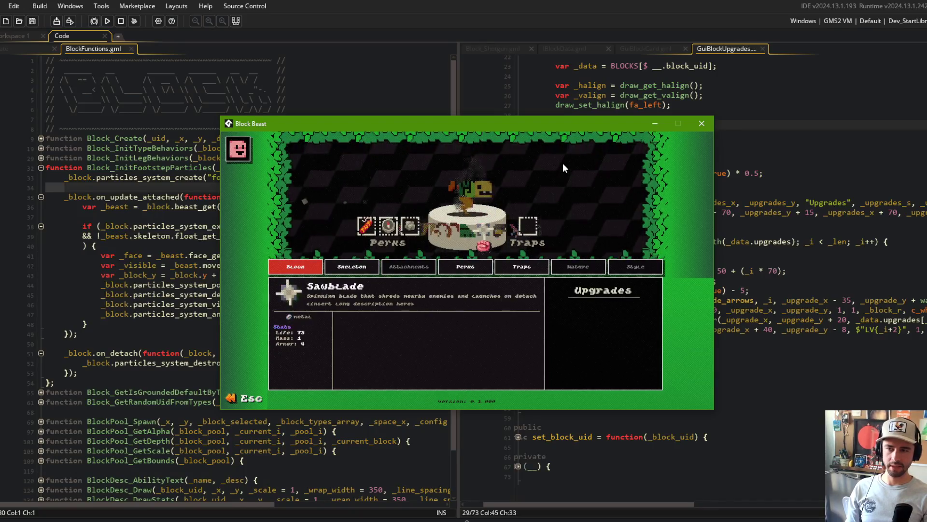
key(Left)
key(Left)
key(Right)
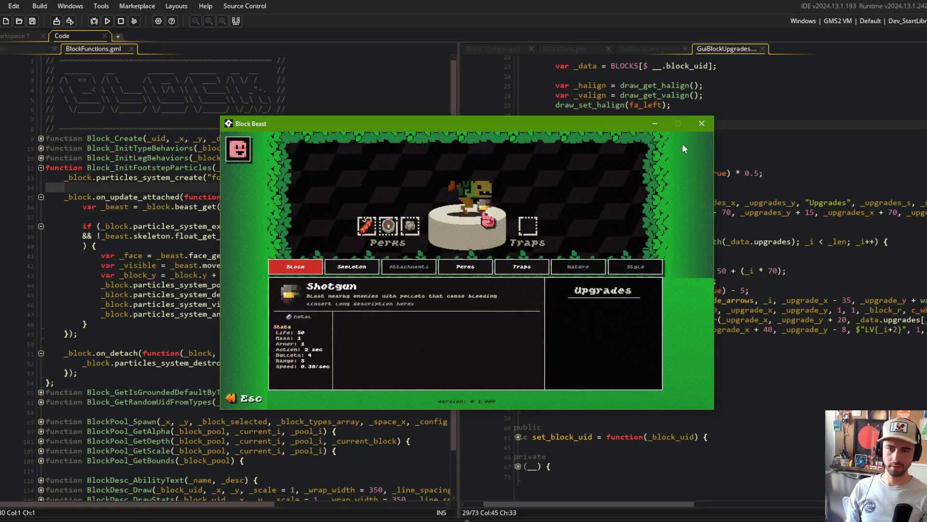
click(702, 124)
- Review the Behavior_State idle state and the on_update_attached footsteps callback in BlockFunctions.gml
click(14, 48)
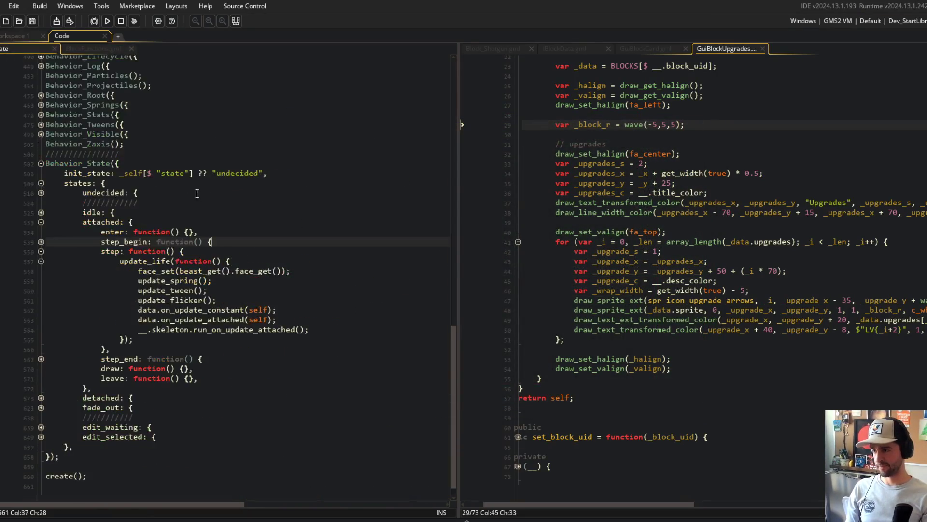
scroll(207, 199, down, 2)
click(207, 199)
click(113, 49)
scroll(127, 175, down, 2)
mouse_move(47, 146)
mouse_down()
mouse_move(97, 204)
mouse_move(64, 302)
mouse_up()
click(29, 48)
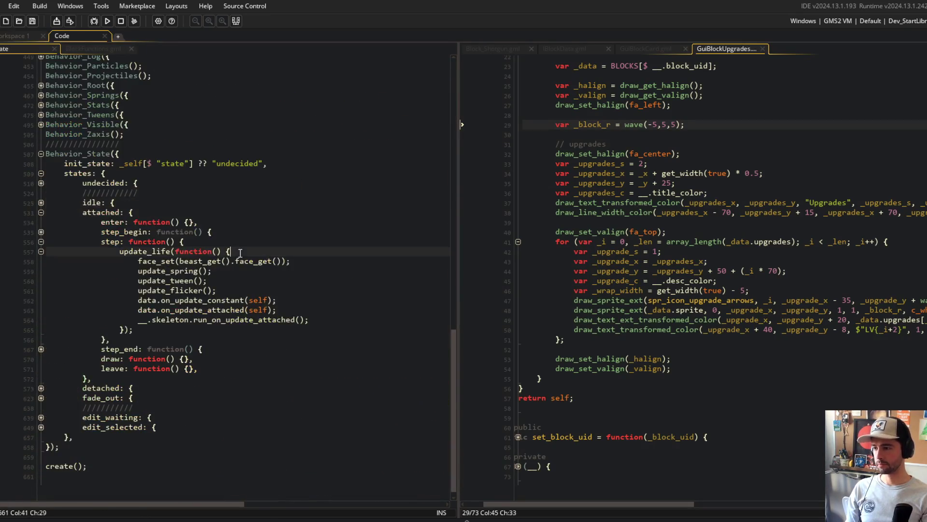
- Expand the edit_waiting and edit_selected states in Behavior_State and check BlockFunctions.gml line 34
click(40, 410)
scroll(48, 396, down, 2)
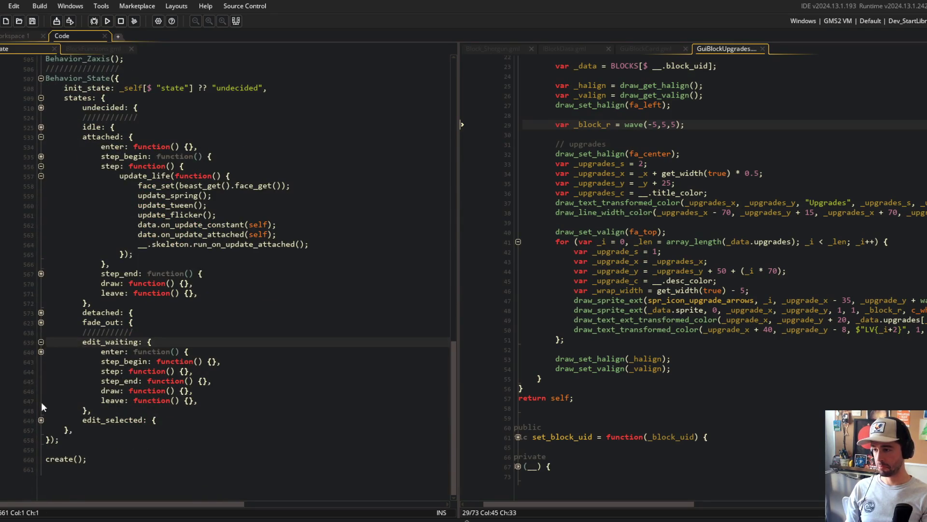
click(41, 419)
scroll(44, 414, down, 3)
scroll(290, 290, up, 4)
click(351, 293)
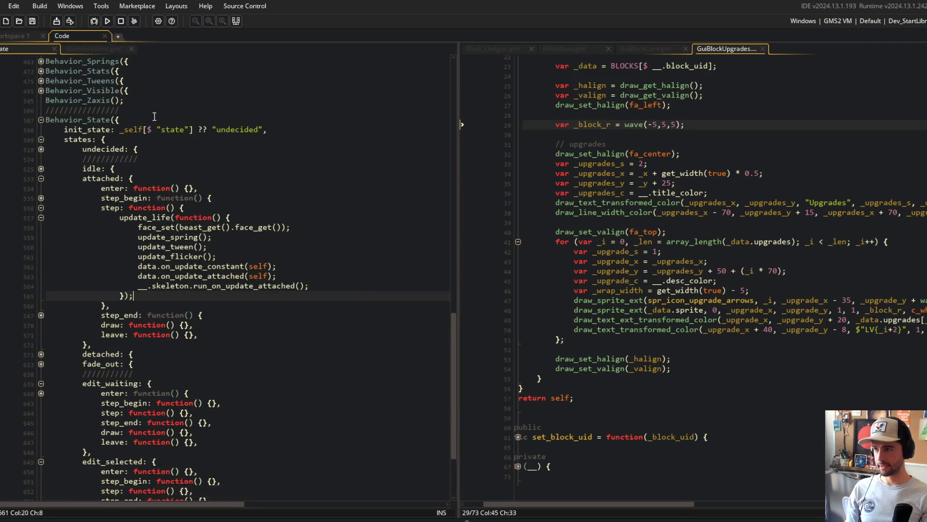
click(93, 48)
click(305, 149)
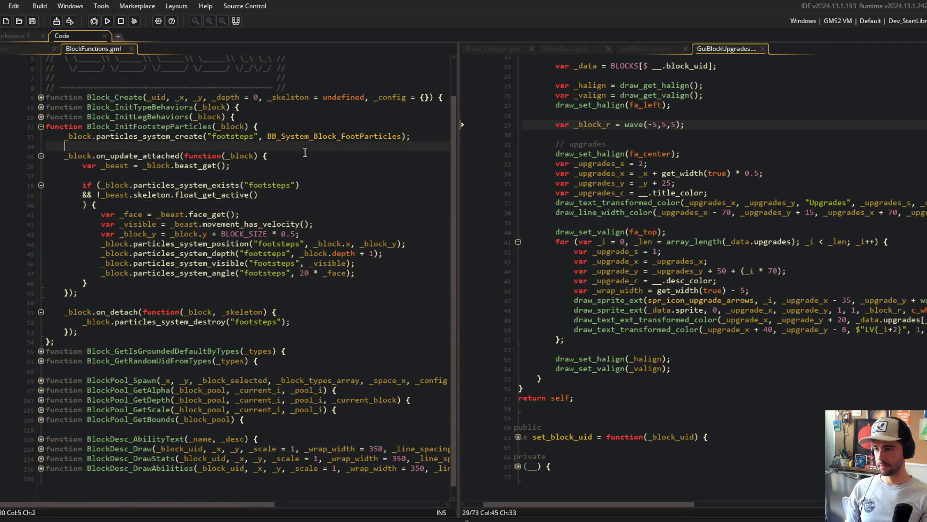
- In the obj_block Create code, move to the on_update_attached line below skeleton_on_detach
click(49, 46)
scroll(194, 146, up, 12)
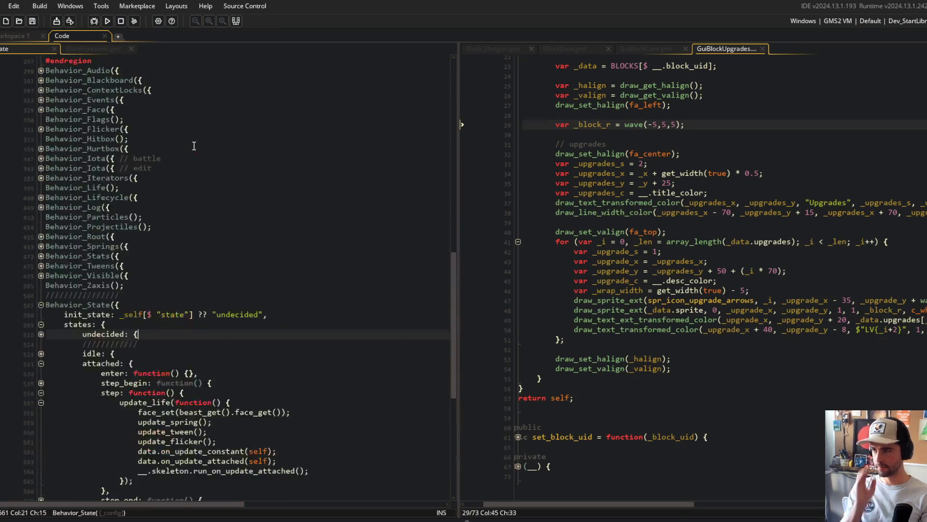
scroll(194, 146, up, 8)
scroll(194, 145, down, 2)
click(147, 177)
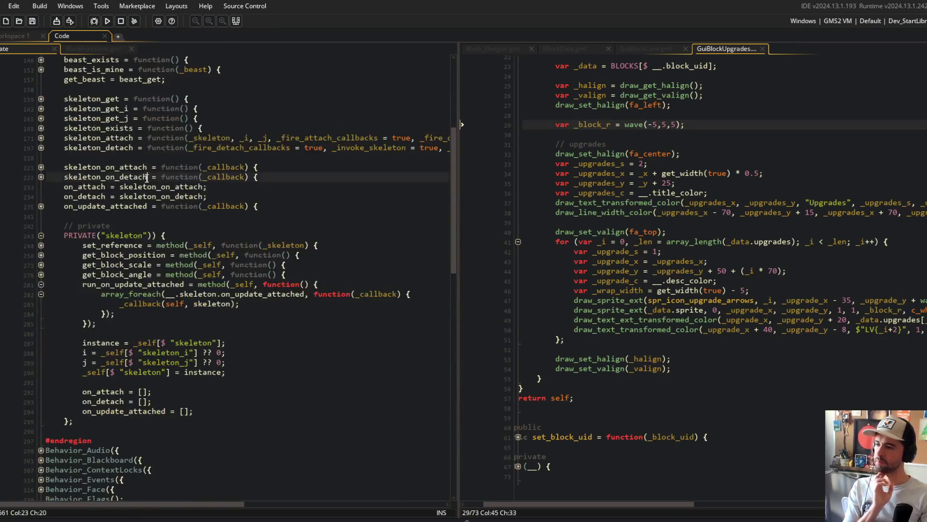
click(325, 200)
key(Down)
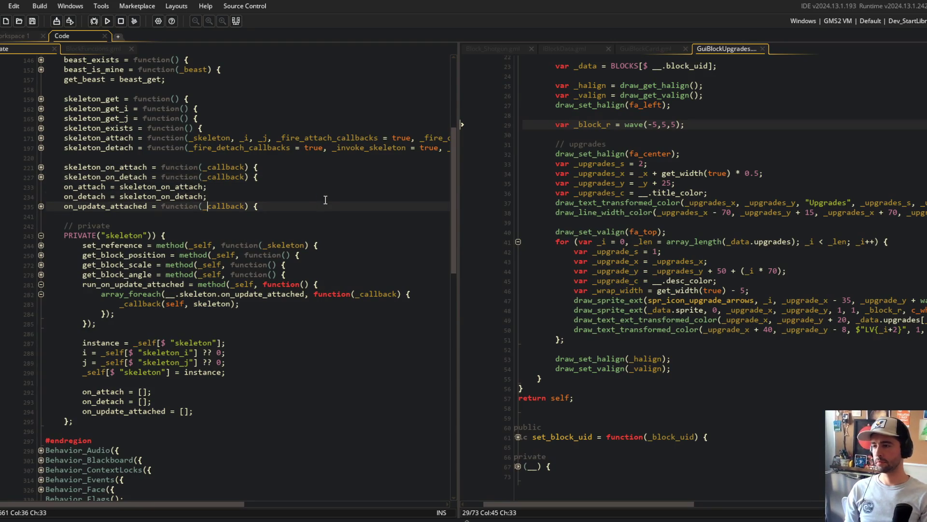
- Move the on_update_attached block above skeleton_on_attach
key(shift+Down)
key(shift+Down)
key(shift+Down)
key(ctrl+c)
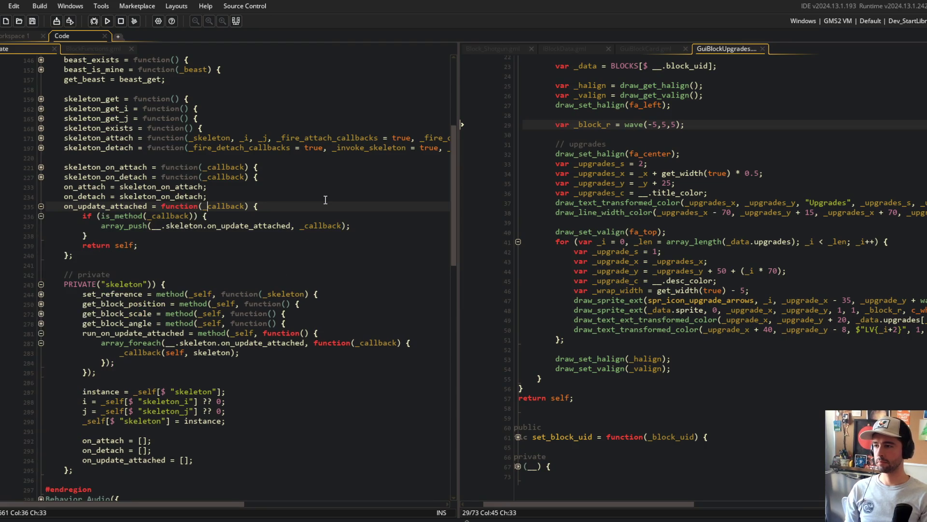
key(Delete)
key(Up)
key(Up)
key(Up)
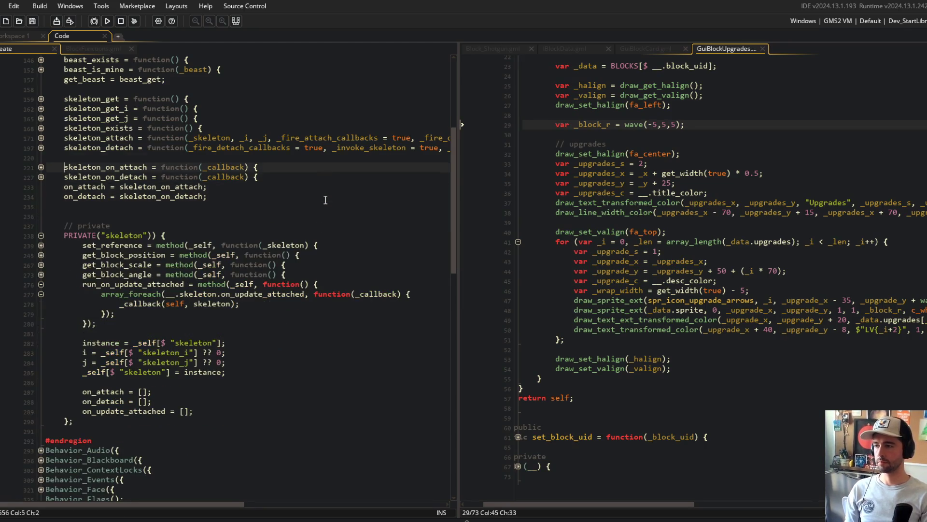
key(ctrl+v)
key(Down)
key(Down)
key(Down)
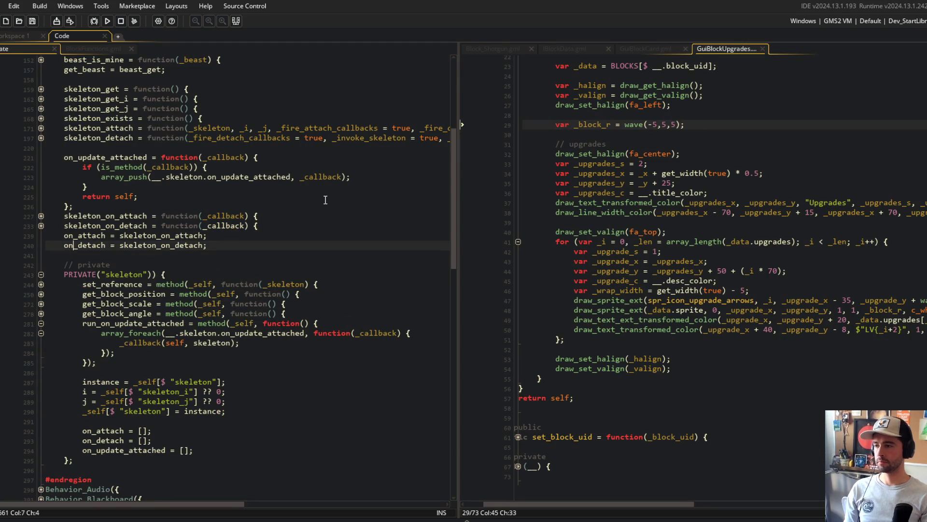
- Rename the skeleton_on_attach and skeleton_on_detach functions to on_attach and on_detach
click(68, 236)
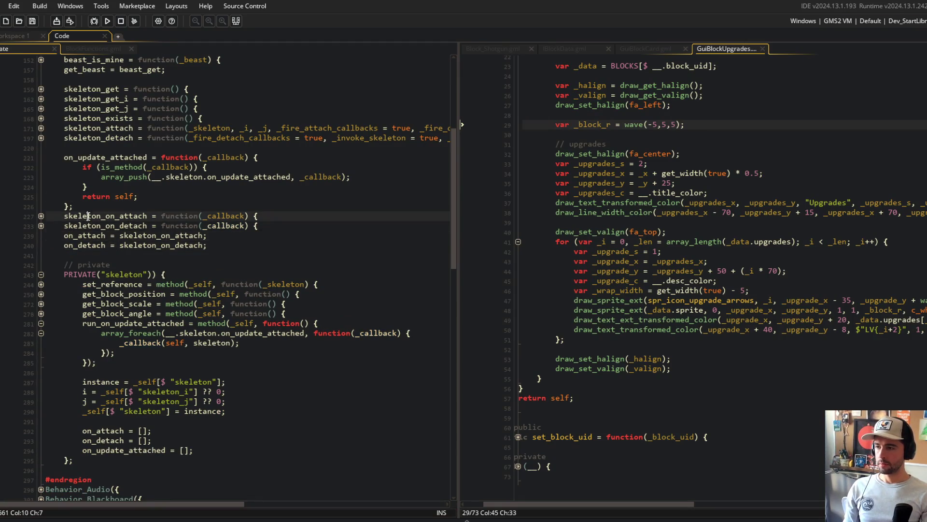
double_click(85, 236)
key(ctrl+c)
double_click(91, 216)
key(ctrl+v)
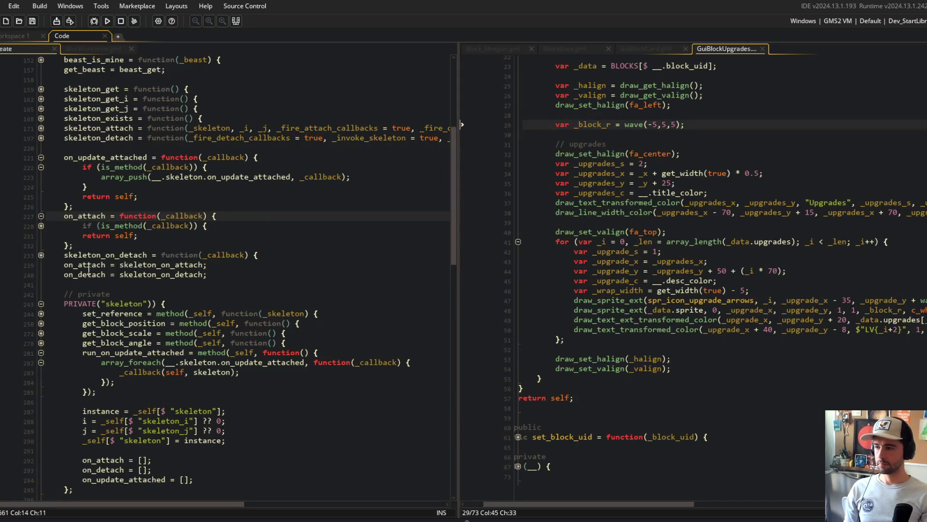
double_click(88, 274)
key(ctrl+c)
double_click(101, 255)
key(ctrl+v)
- Rewrite the aliases as skeleton_on_attach = on_attach and skeleton_on_detach = on_detach
click(110, 313)
key(ctrl+BackSpace)
text(skeleton_on_atta)
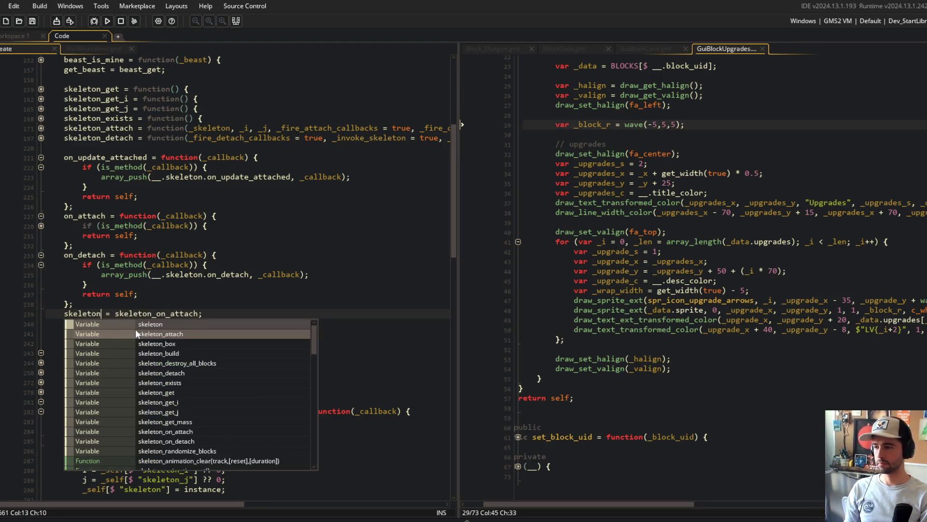
key(Tab)
key(End)
key(ctrl+BackSpace)
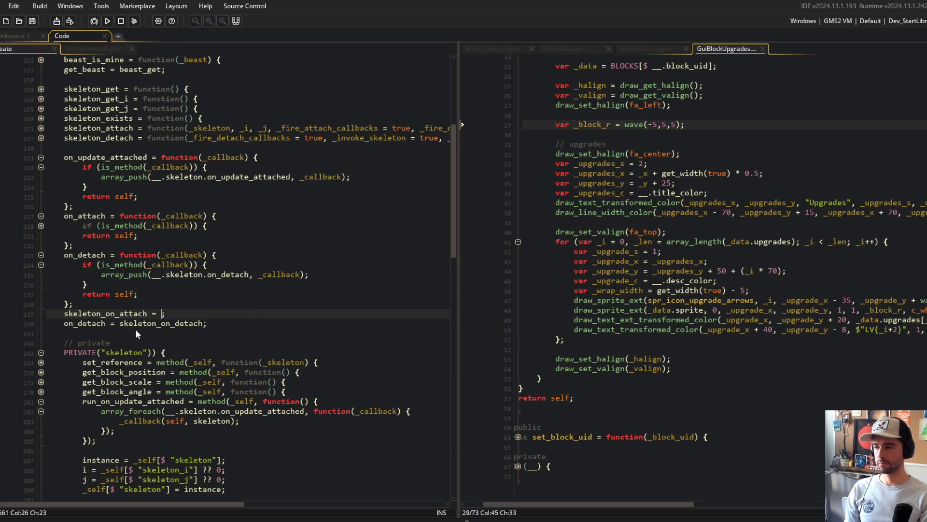
text(oi)
key(BackSpace)
text(n_attach)
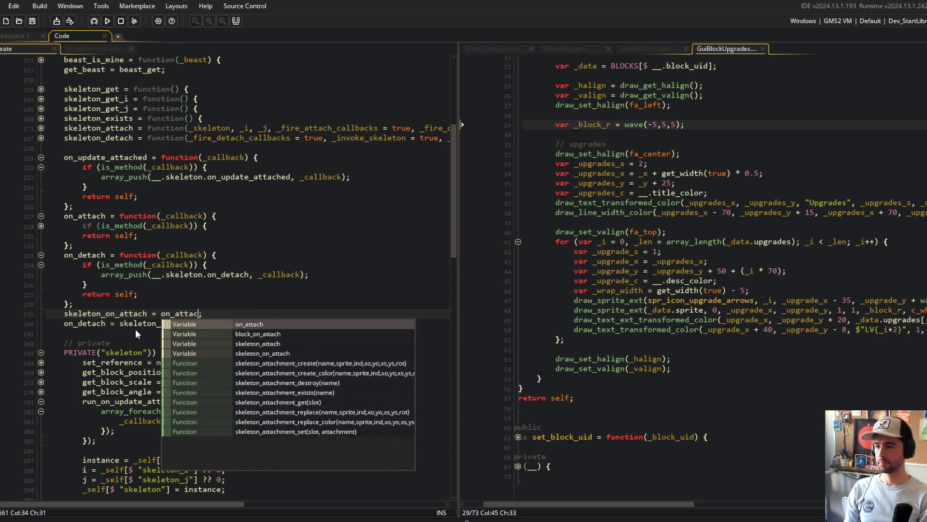
key(Escape)
key(Down)
key(ctrl+Left)
key(ctrl+Left)
key(ctrl+BackSpace)
key(Delete)
key(Delete)
key(BackSpace)
key(ctrl+Right)
text(= on_detach)
key(End)
- Fold the on_update_attached, on_attach and on_detach hook blocks
click(271, 214)
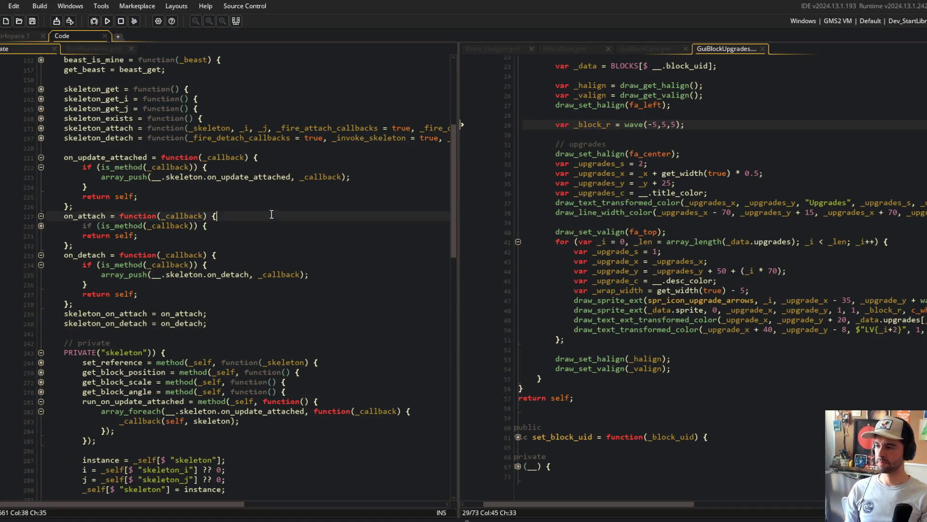
click(40, 164)
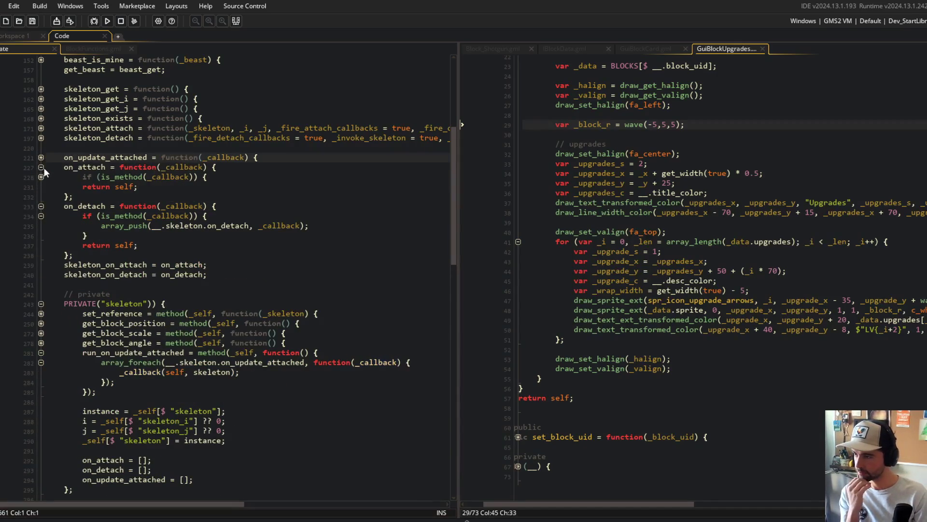
click(41, 167)
click(41, 177)
click(154, 148)
scroll(174, 222, up, 7)
click(198, 285)
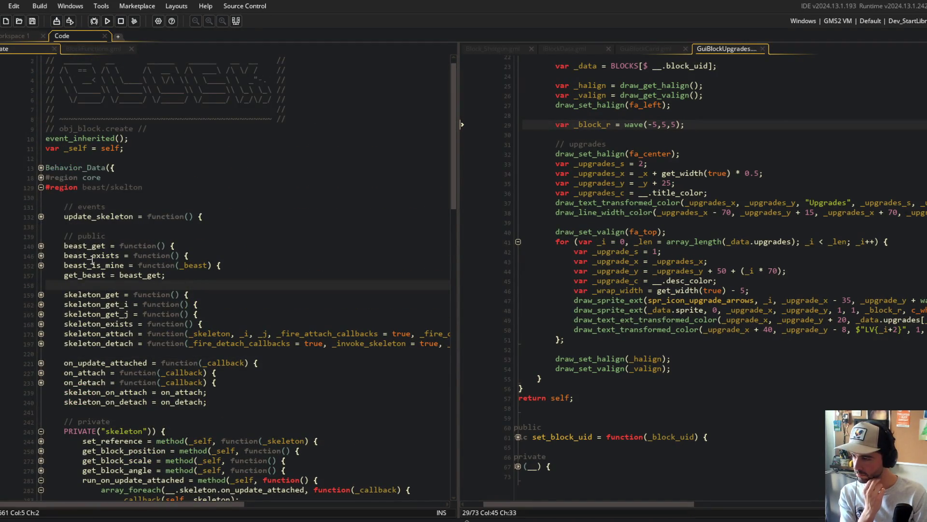
- Start a hooks comment above the hook functions and fold the core region
click(200, 355)
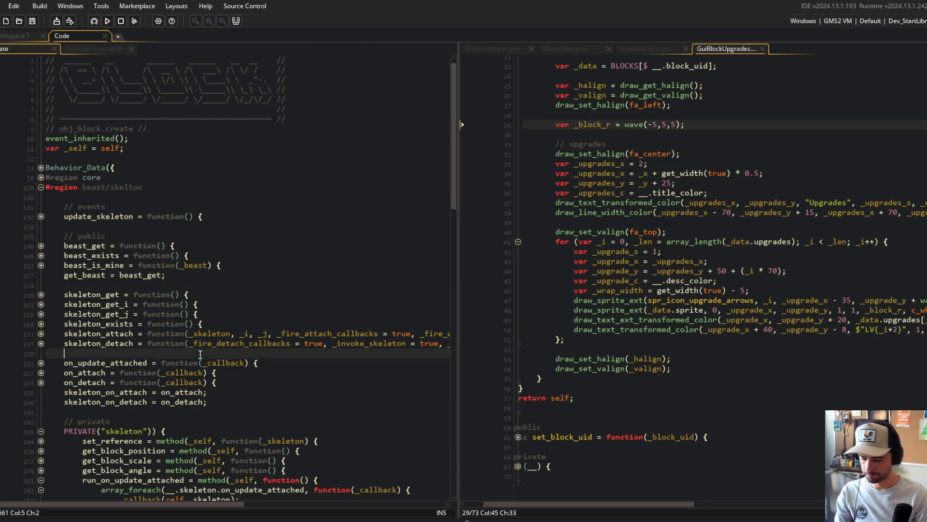
key(Return)
text(// hooks)
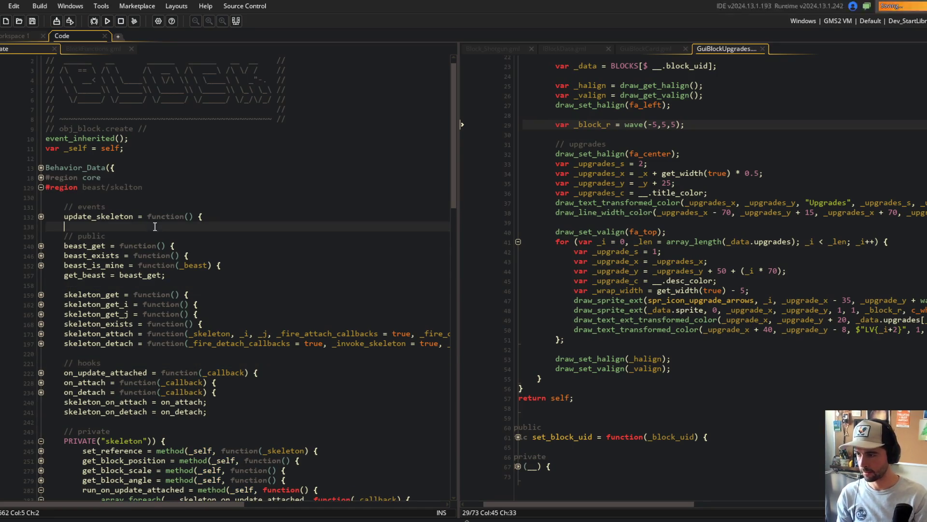
click(41, 178)
click(41, 178)
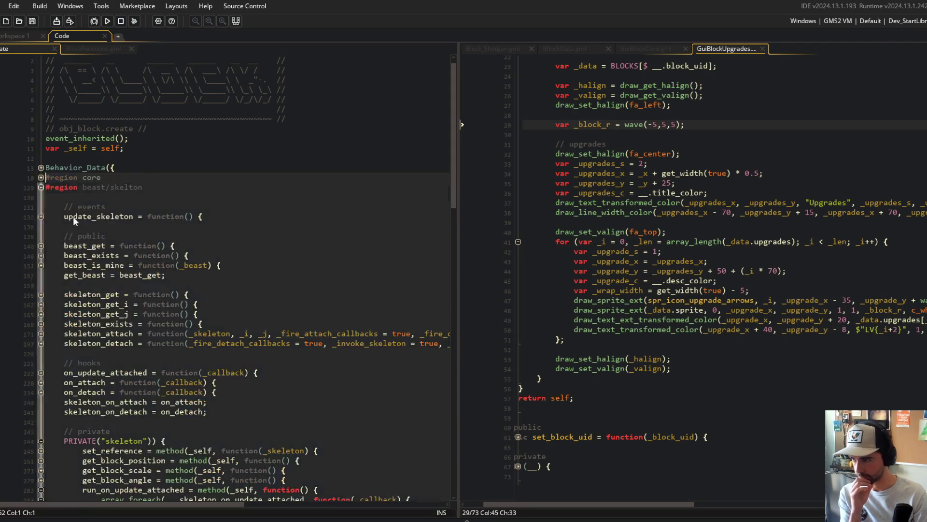
scroll(74, 217, down, 9)
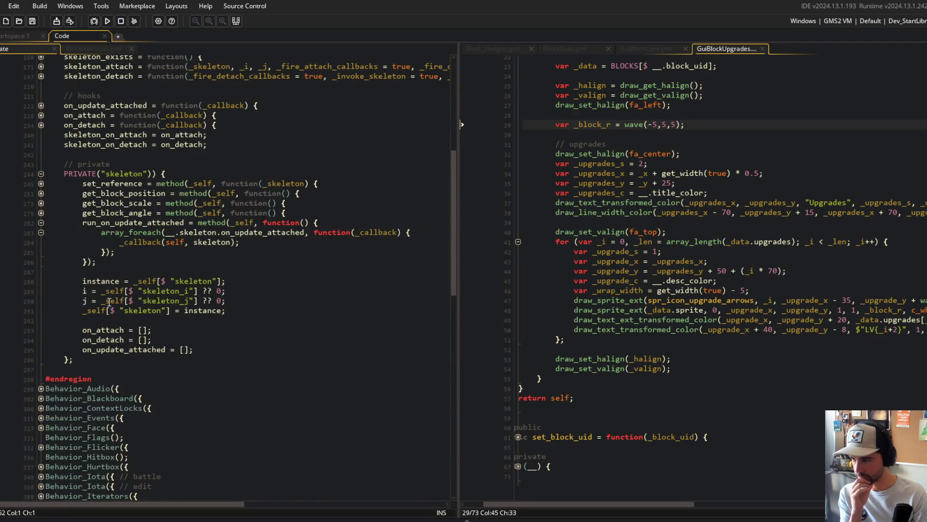
scroll(121, 328, up, 3)
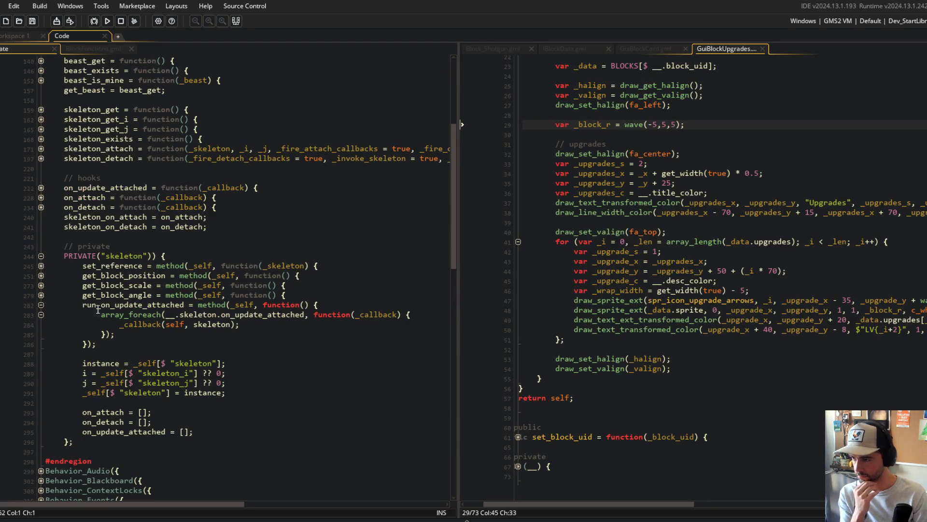
- Remove the run_ prefix from the private method name and from the __.skeleton call on line 565
click(128, 305)
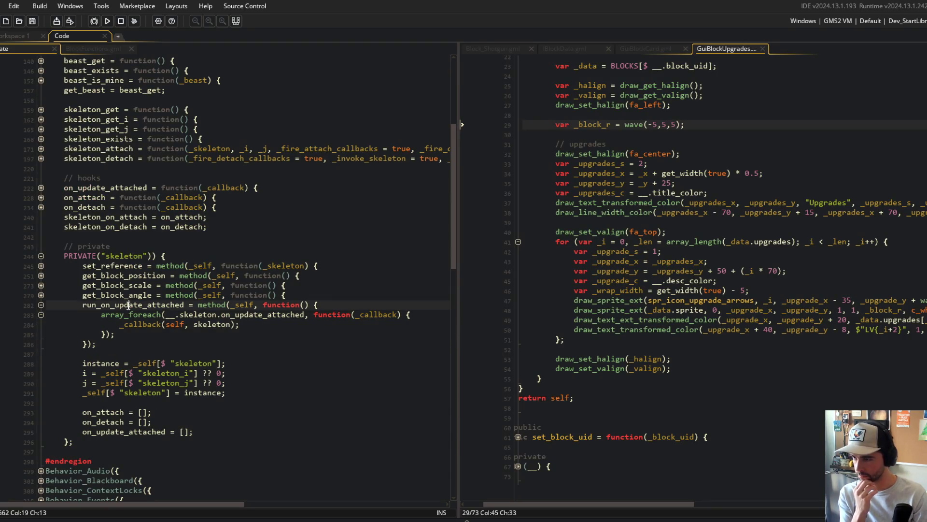
key(Home)
key(Delete)
key(Delete)
key(Delete)
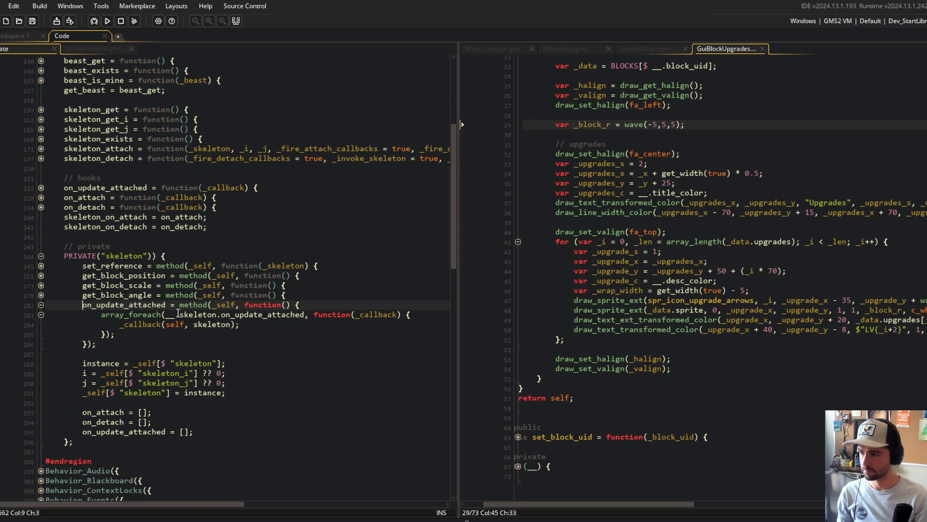
double_click(112, 305)
scroll(145, 299, down, 20)
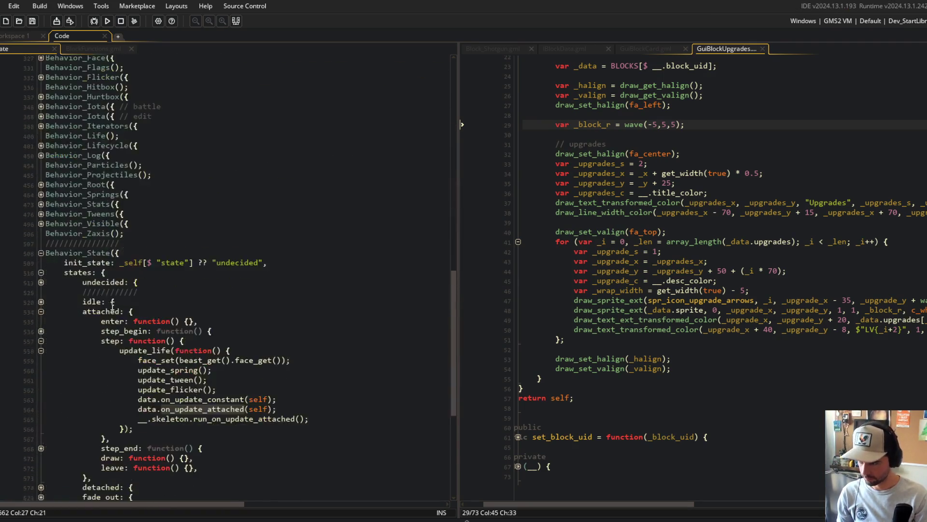
click(209, 285)
click(194, 295)
key(Delete)
key(Delete)
key(Delete)
- Review the attached step function, switch to BlockFunctions.gml, and run the game
click(307, 217)
click(223, 227)
scroll(211, 250, up, 2)
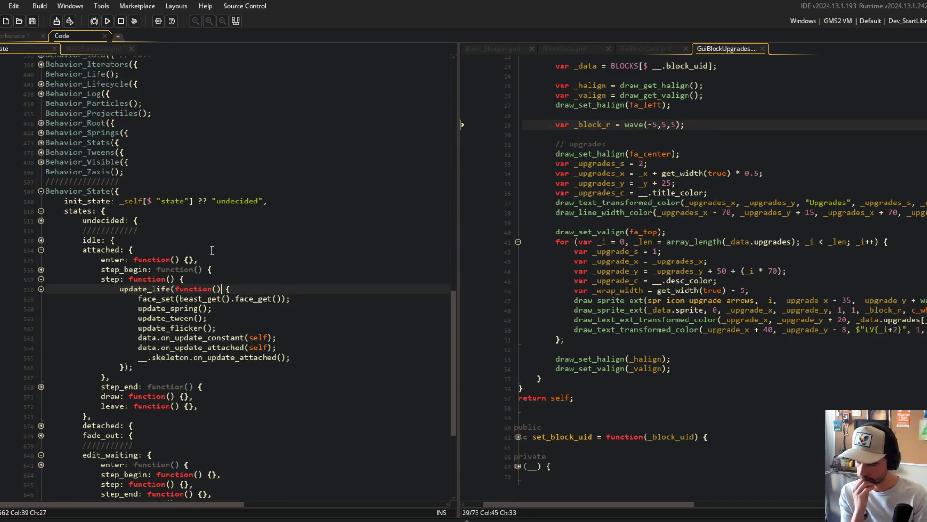
scroll(211, 250, up, 1)
drag(101, 299, 239, 392)
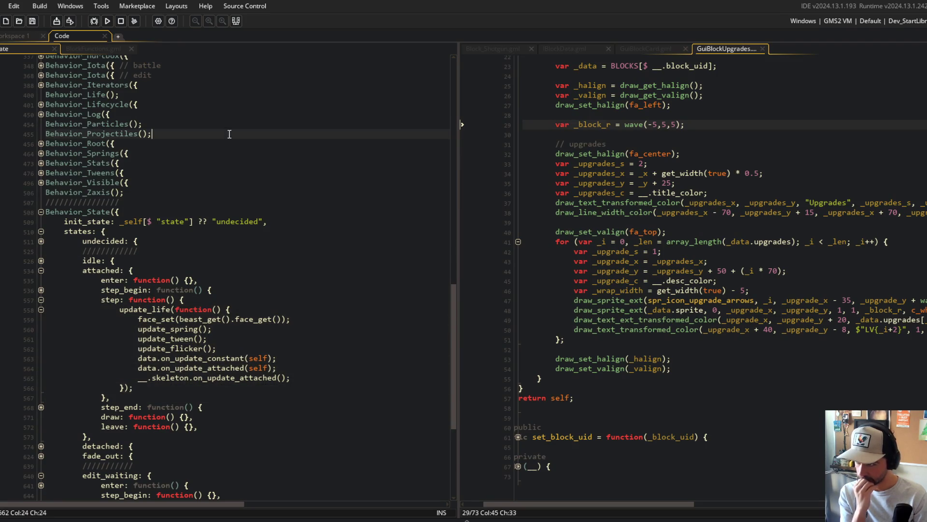
click(111, 49)
click(105, 22)
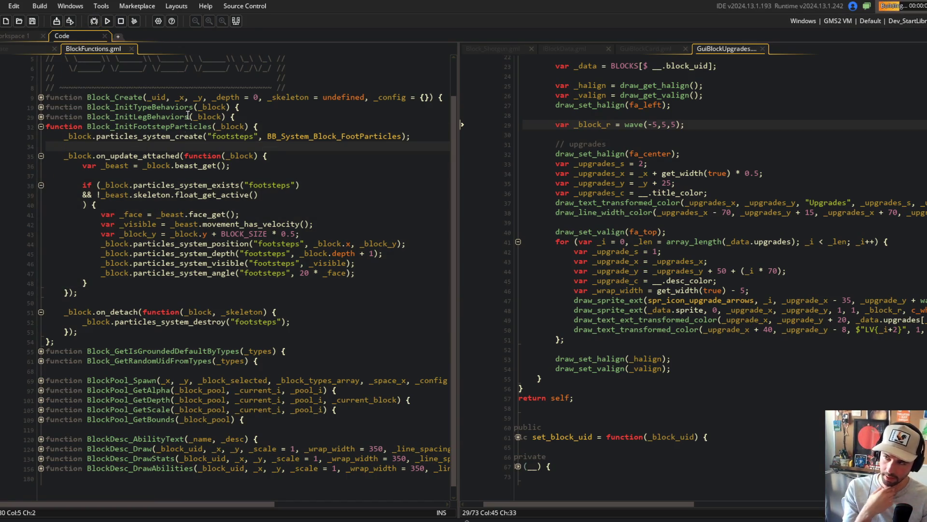
- Dismiss the Code Error and view the failing skeleton call on line 565
click(31, 48)
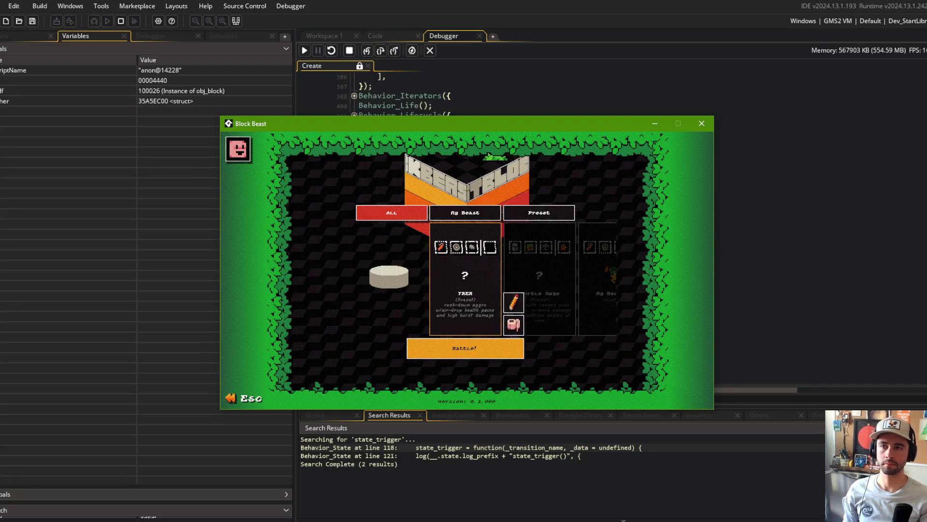
click(486, 347)
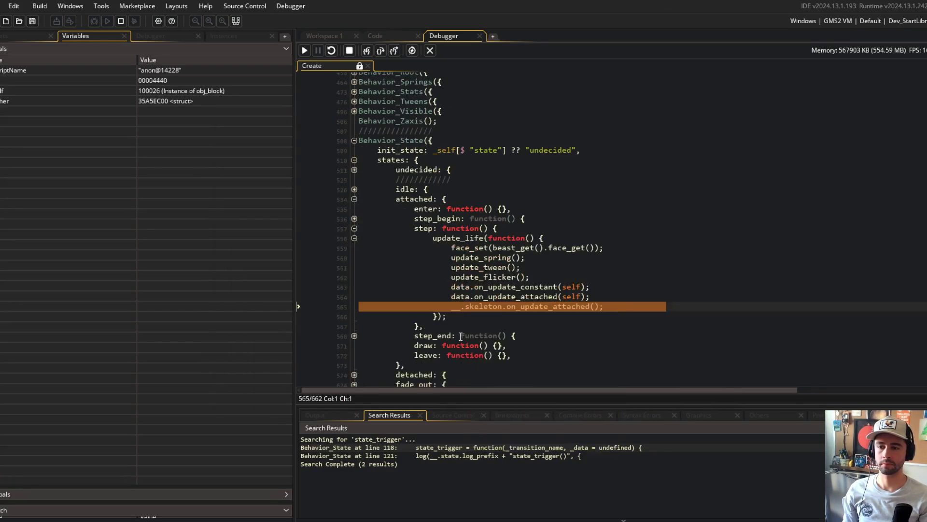
click(549, 307)
scroll(549, 307, up, 10)
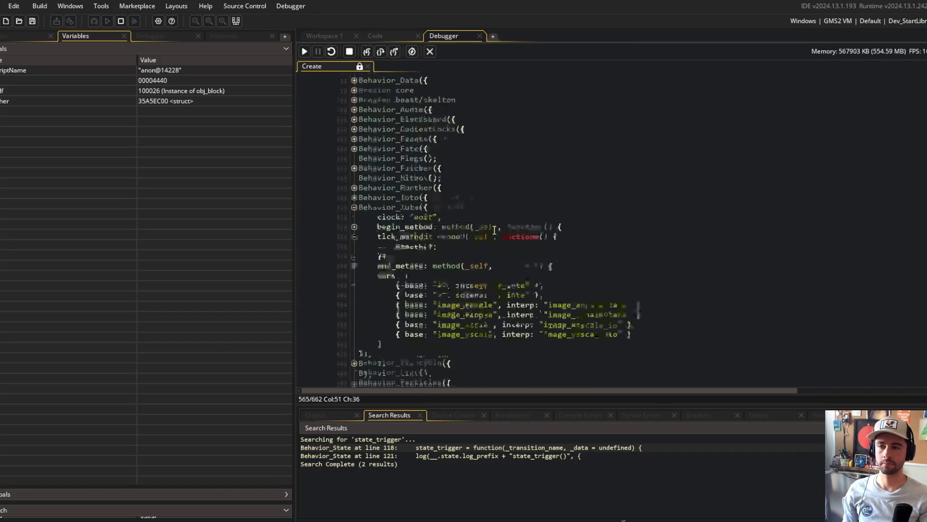
scroll(468, 284, up, 2)
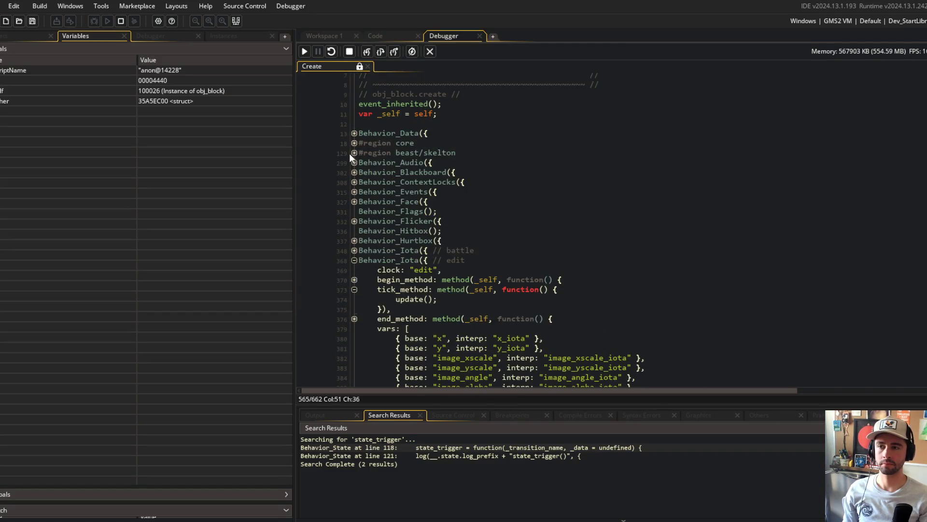
- Expand the beast/skelton region and PRIVATE block to inspect on_update_attached's value
click(355, 148)
scroll(363, 341, down, 5)
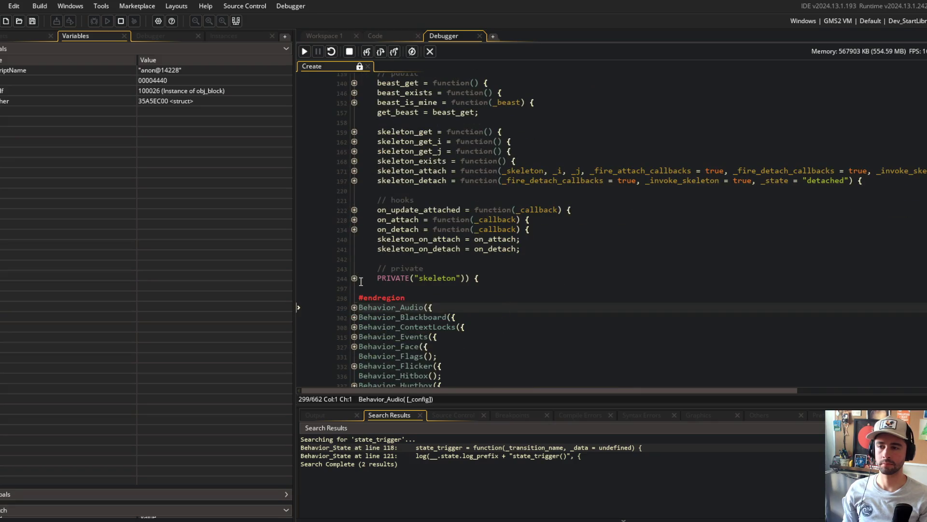
click(355, 274)
scroll(387, 260, down, 3)
double_click(454, 245)
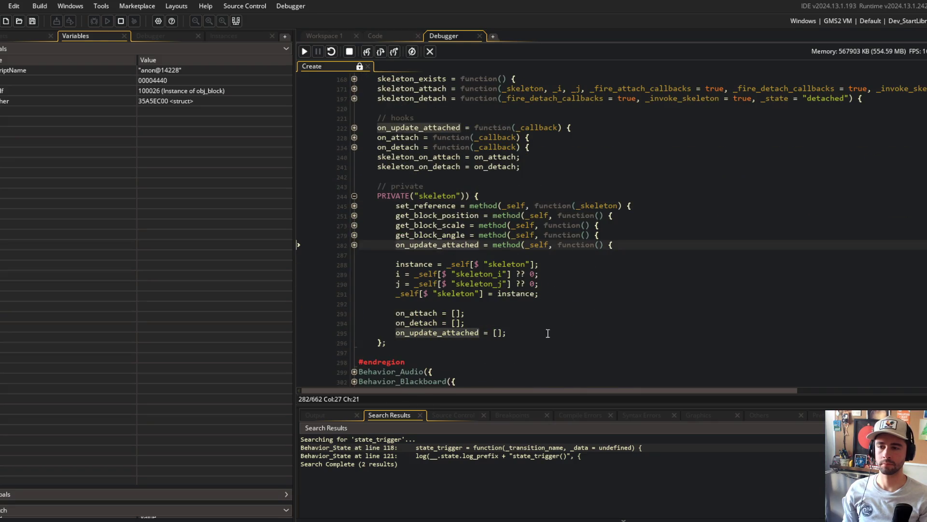
click(447, 245)
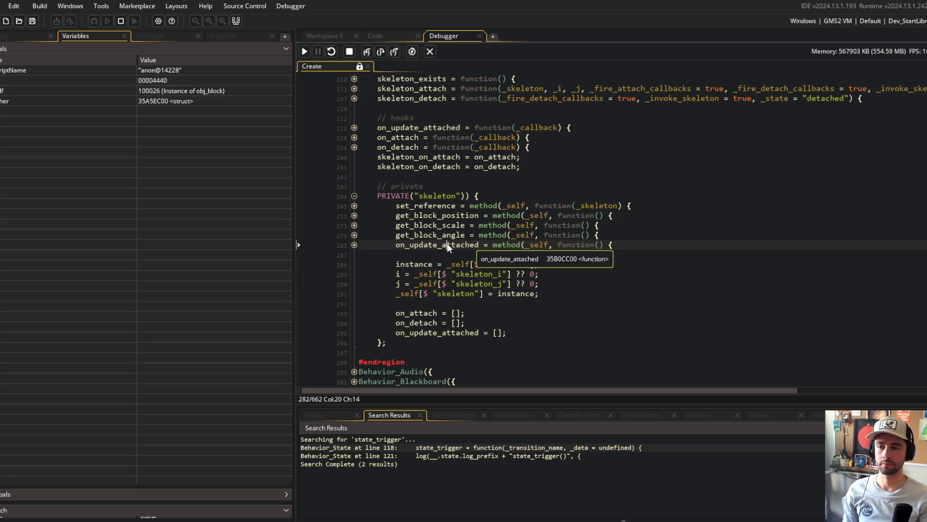
double_click(447, 245)
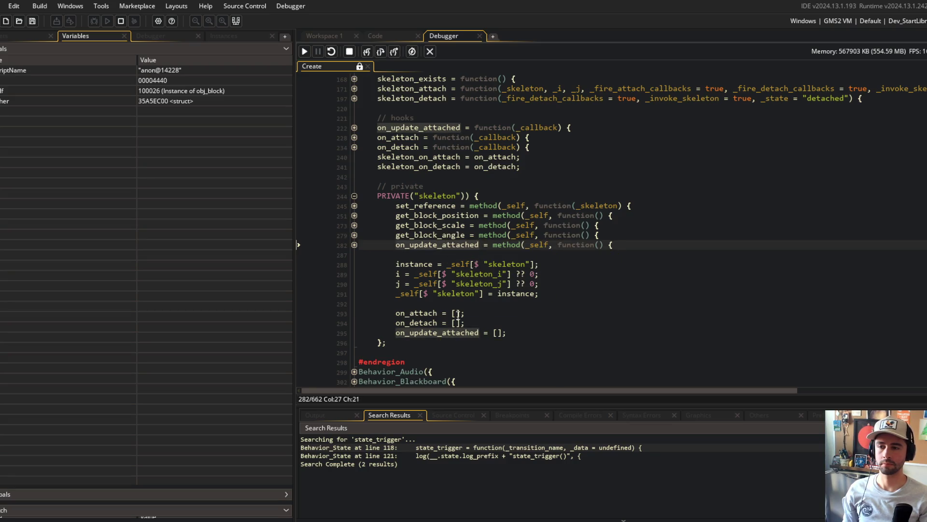
- Step the debugger one line with F10, then stop debugging
key(F10)
key(F10)
key(F10)
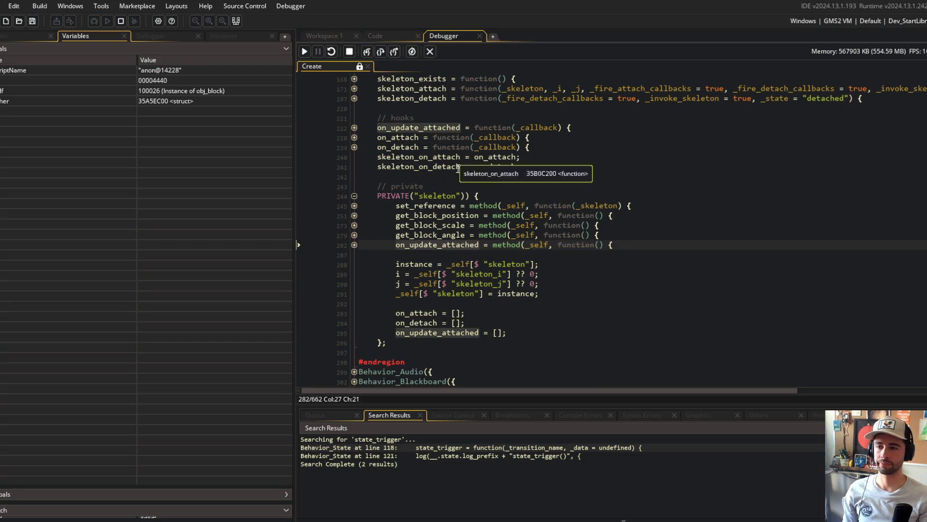
mouse_move(401, 314)
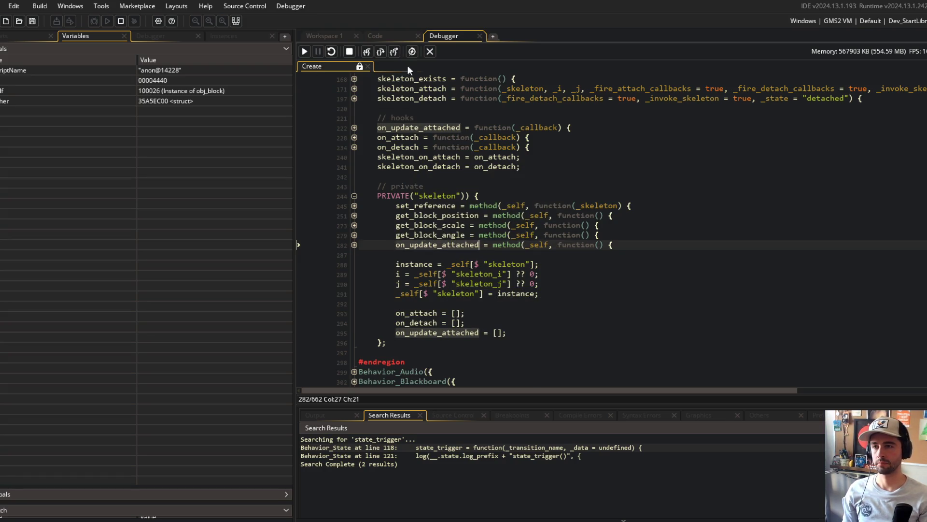
click(430, 51)
- Rename on_update_attached to update_attached on line 282 and in the line 565 call
scroll(259, 230, up, 13)
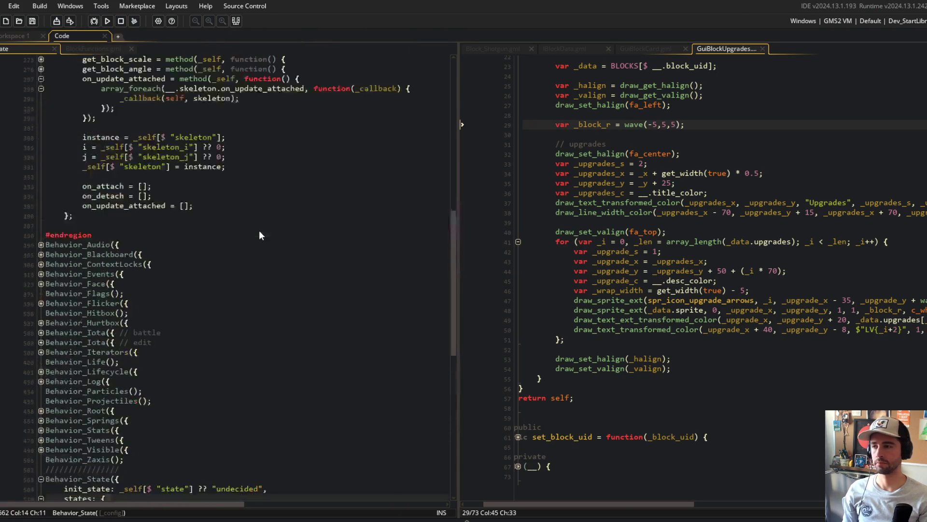
click(193, 223)
key(Up)
key(Up)
key(Up)
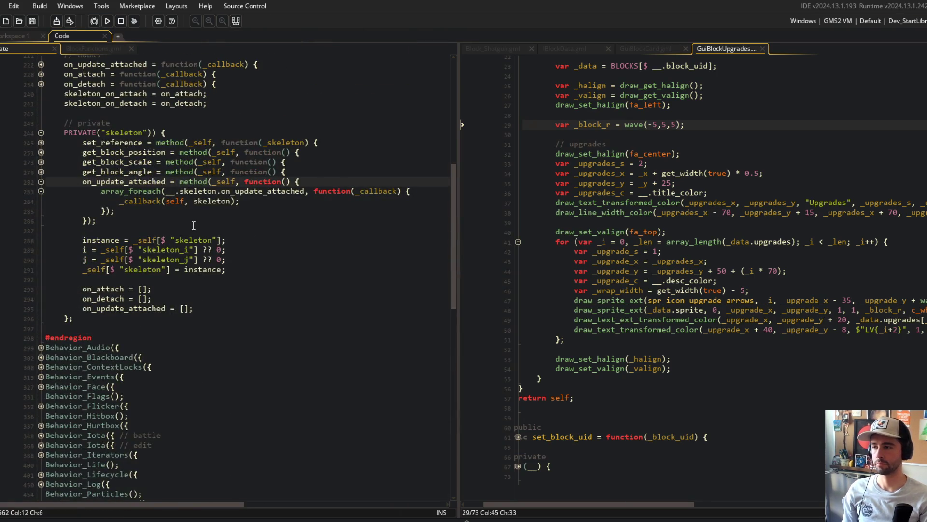
key(BackSpace)
key(BackSpace)
key(BackSpace)
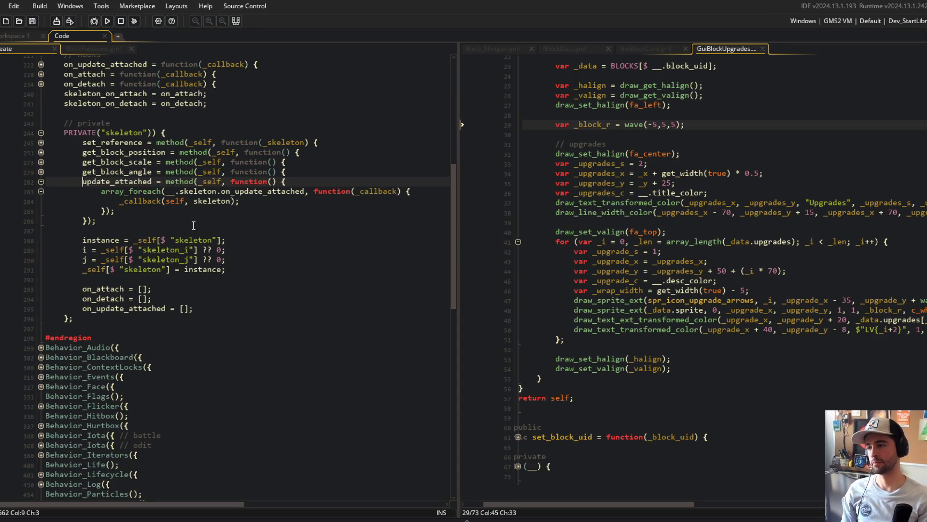
double_click(97, 181)
key(ctrl+c)
scroll(145, 217, down, 15)
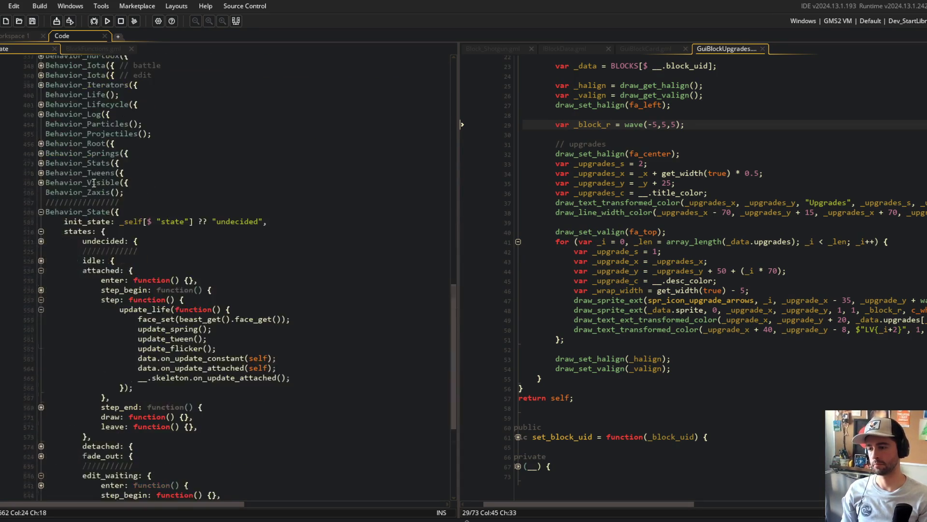
click(291, 254)
double_click(237, 254)
key(ctrl+v)
click(290, 212)
- Run the game and click through to the beast editor
click(103, 21)
click(96, 48)
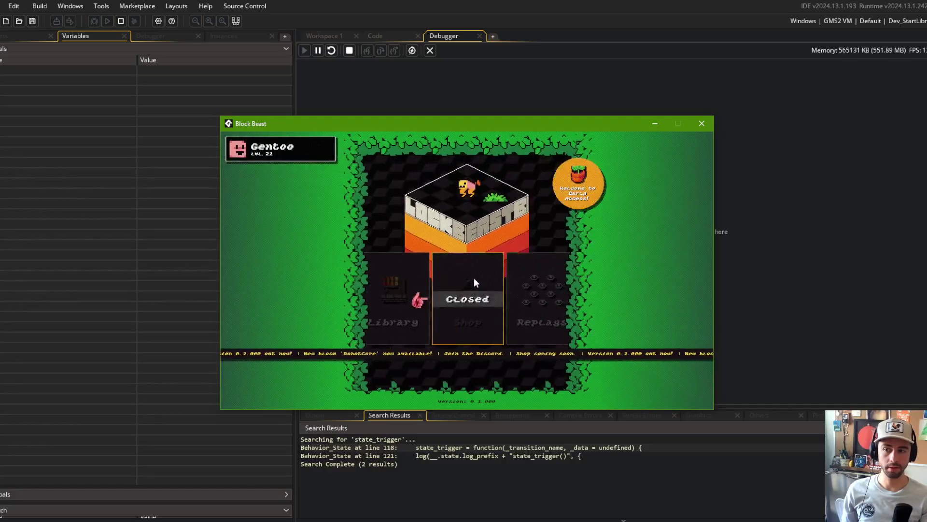
click(483, 285)
click(511, 304)
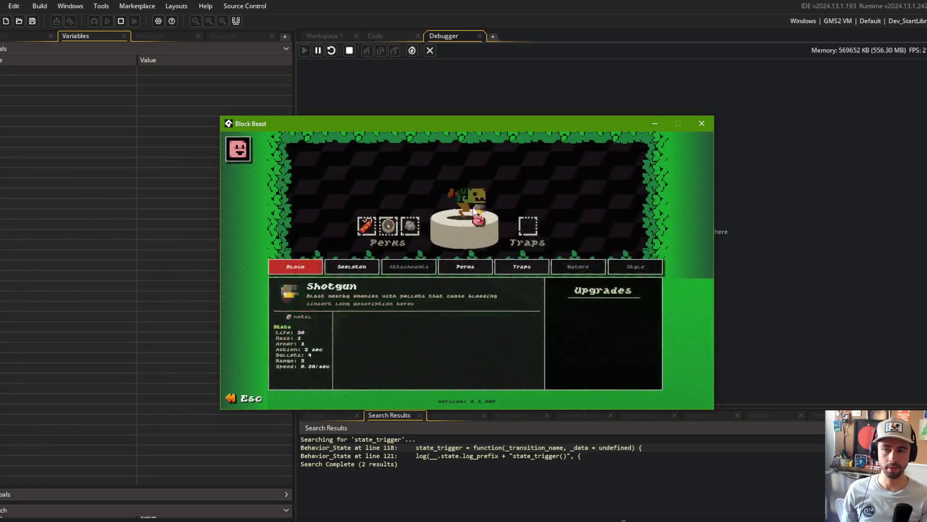
- Close the game and set a breakpoint on the lifecycle update's update_state call
click(474, 211)
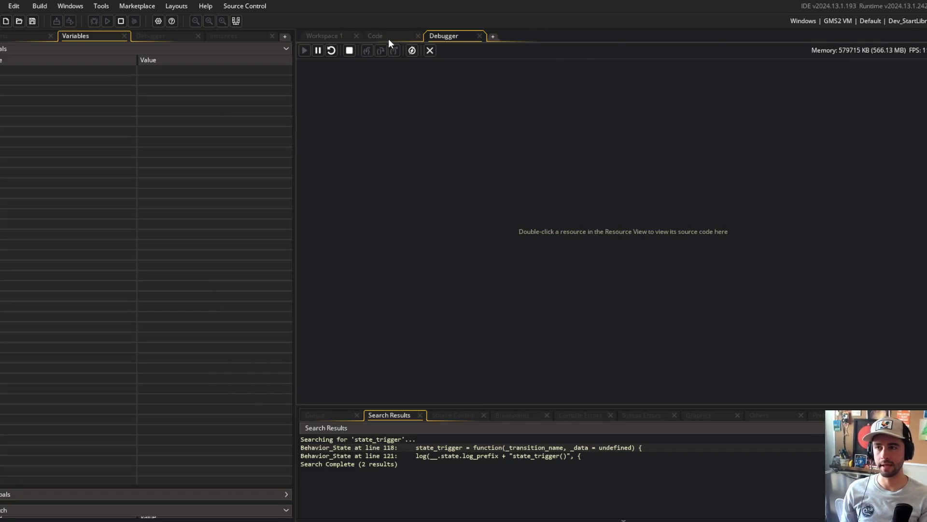
click(384, 36)
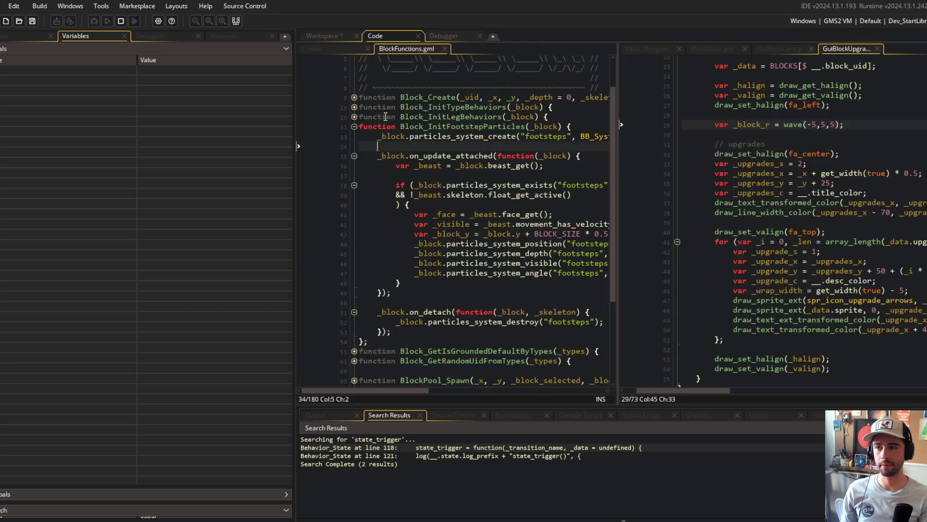
click(357, 47)
scroll(427, 165, down, 1)
scroll(426, 164, up, 3)
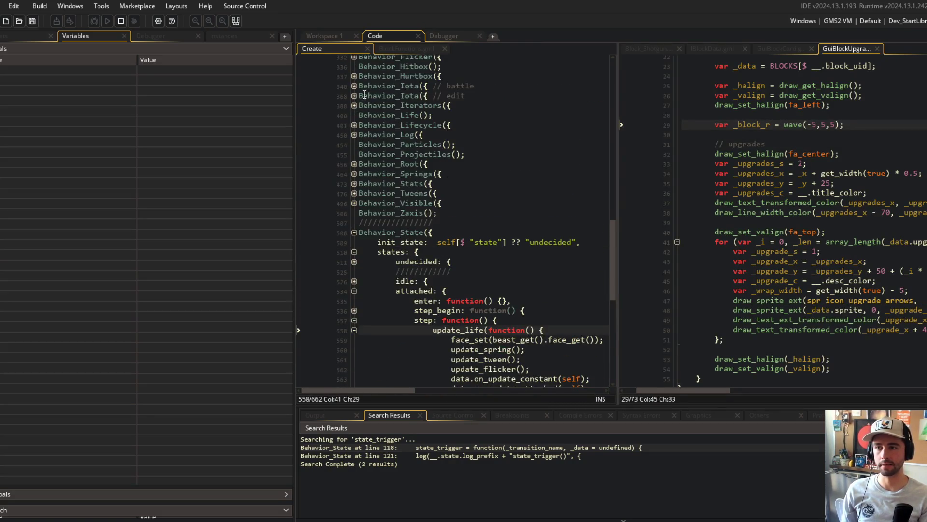
click(355, 126)
click(355, 242)
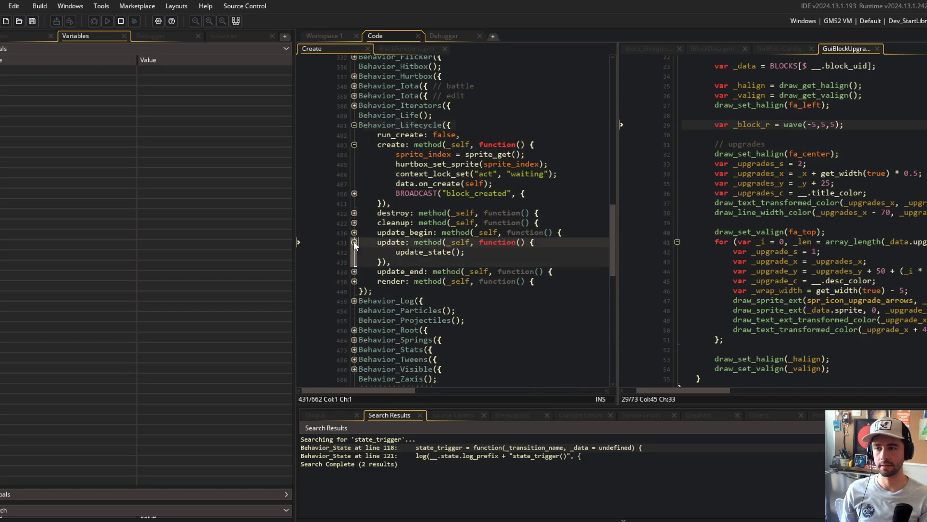
click(333, 251)
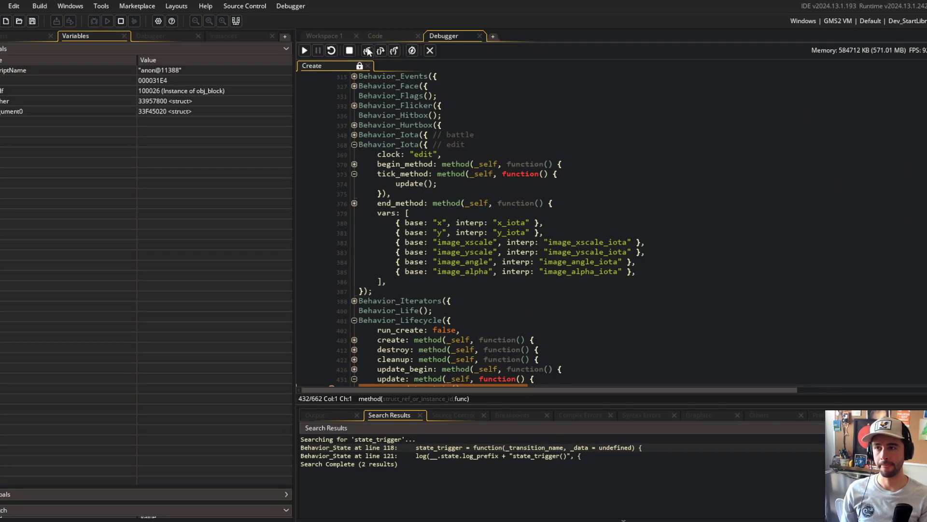
- Step Into repeatedly through the state machine down to the state's step function
click(367, 51)
click(367, 51)
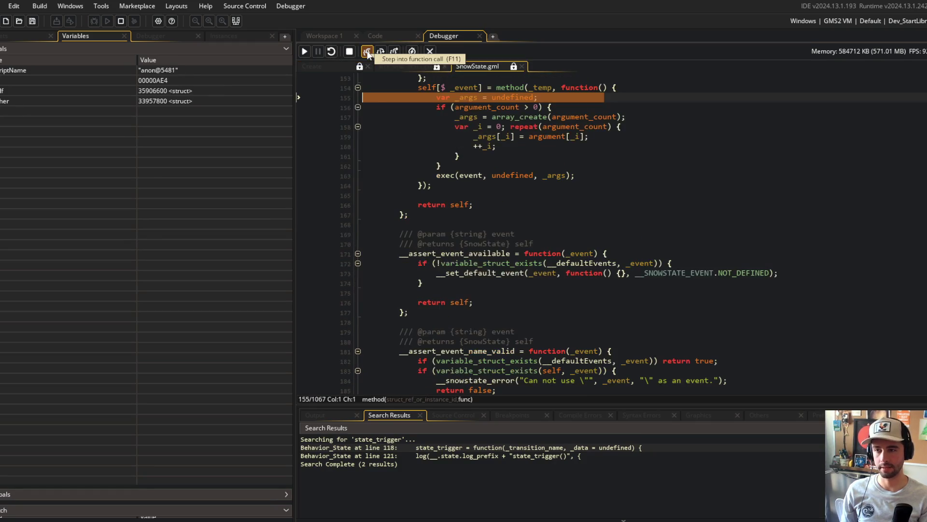
click(367, 51)
click(367, 52)
click(367, 51)
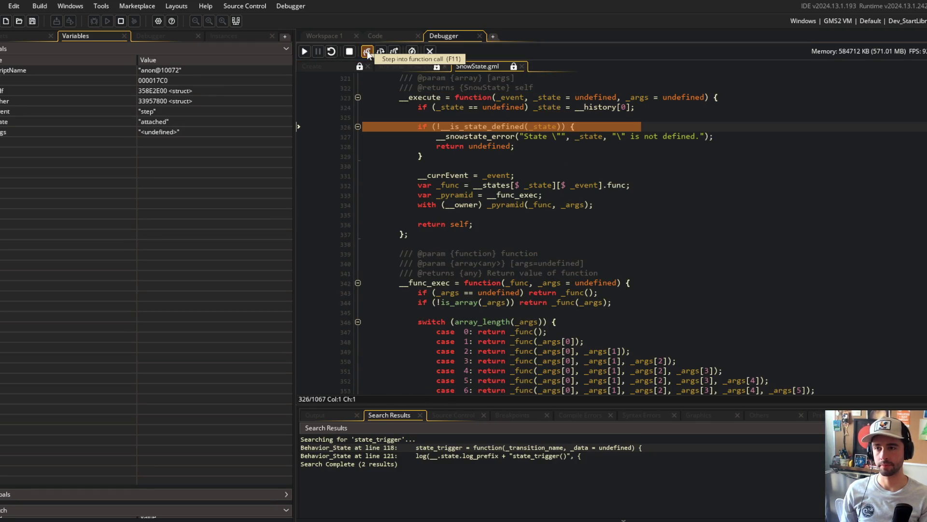
click(367, 51)
click(367, 51)
click(367, 51)
click(367, 51)
click(367, 51)
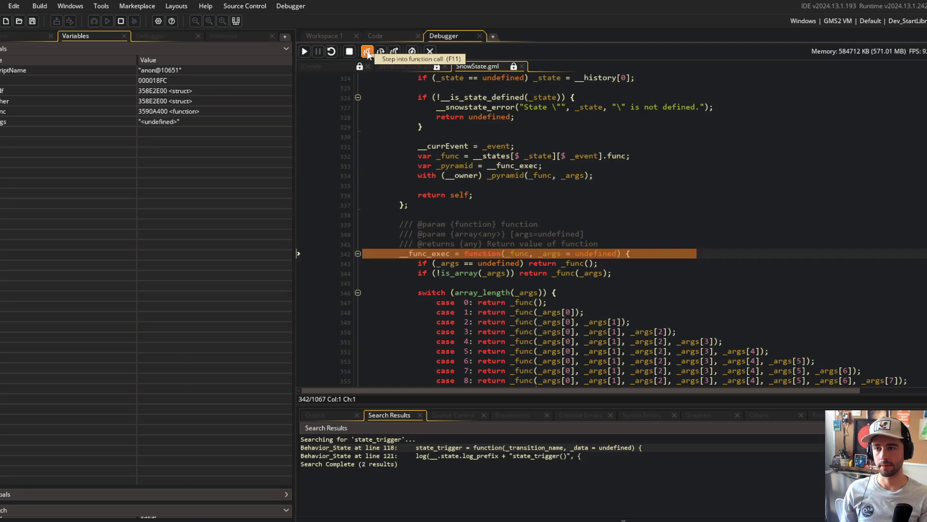
click(367, 51)
click(367, 51)
click(367, 51)
click(367, 52)
click(367, 52)
click(367, 51)
click(367, 51)
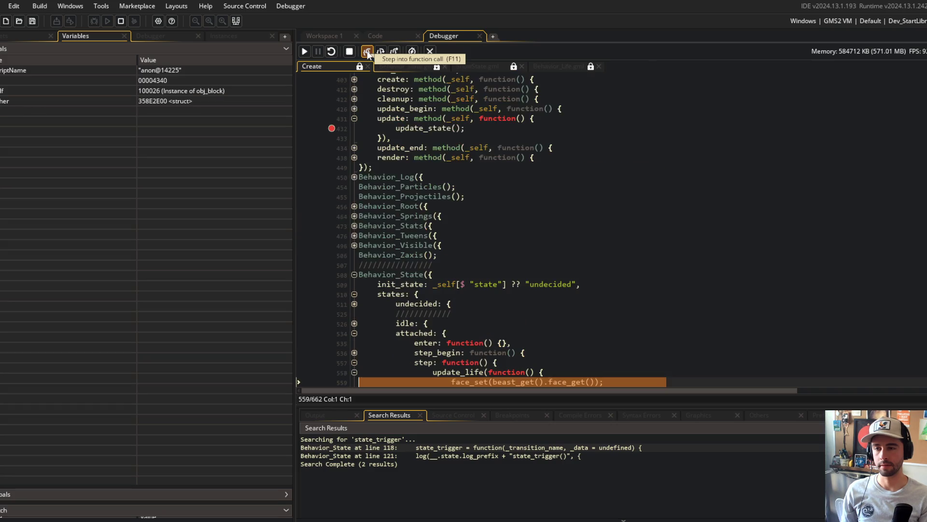
- Breakpoint line 642's spring_reset("scale"), resume to it, then end the debugging session
scroll(410, 231, down, 3)
mouse_move(411, 231)
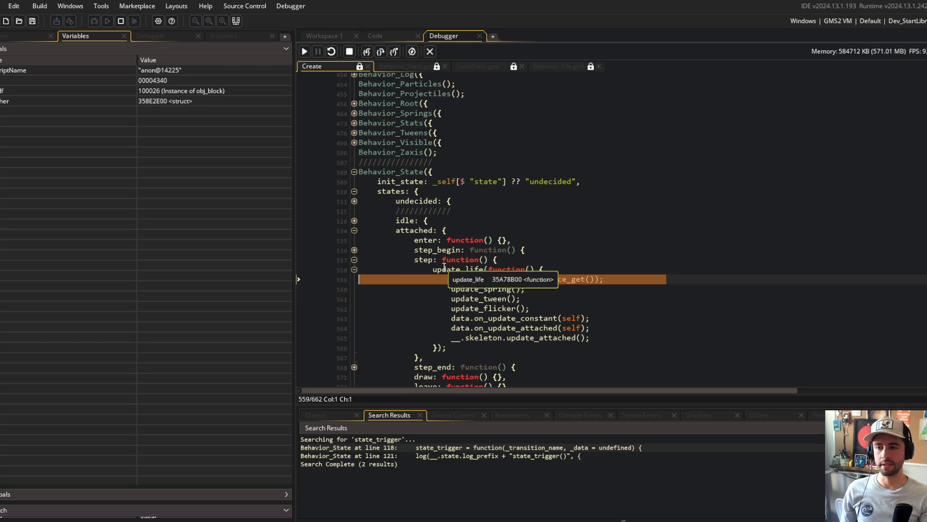
mouse_move(442, 274)
scroll(401, 290, down, 9)
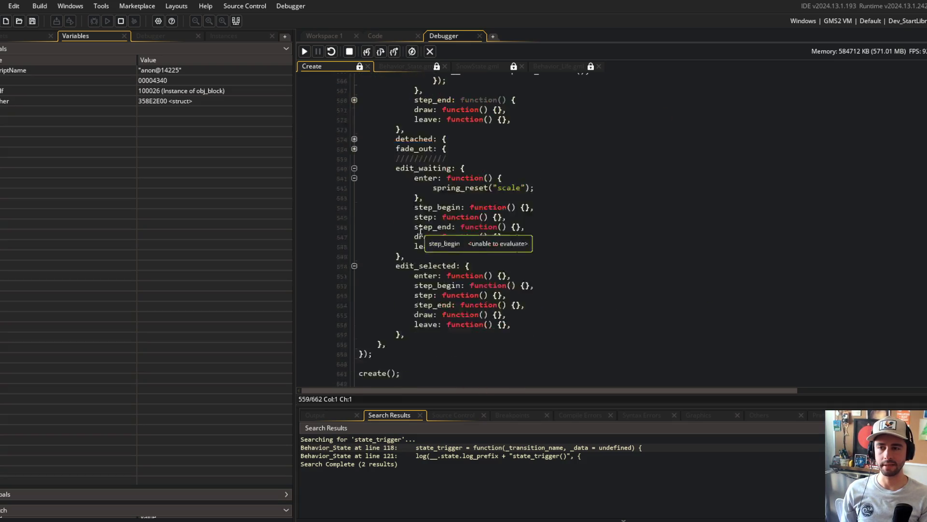
scroll(391, 336, up, 4)
mouse_move(404, 87)
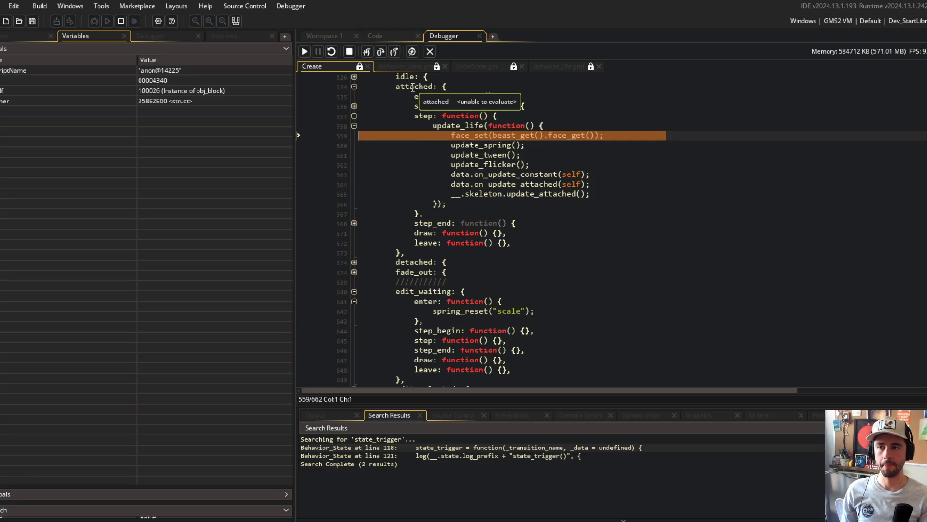
mouse_move(420, 121)
scroll(368, 213, down, 4)
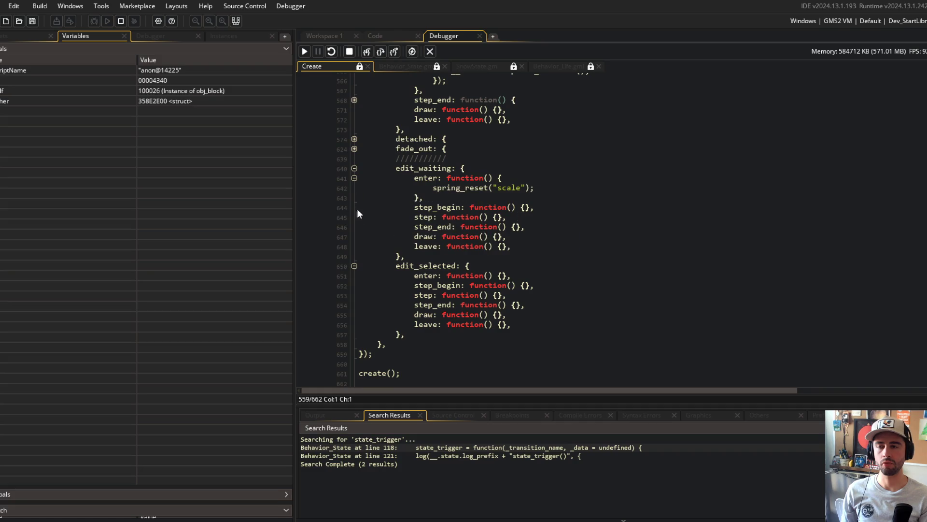
click(331, 187)
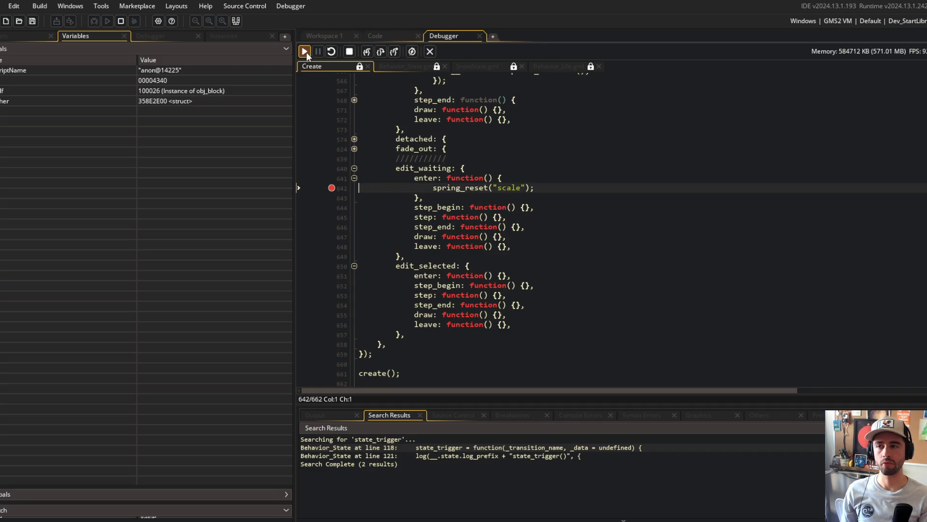
click(331, 188)
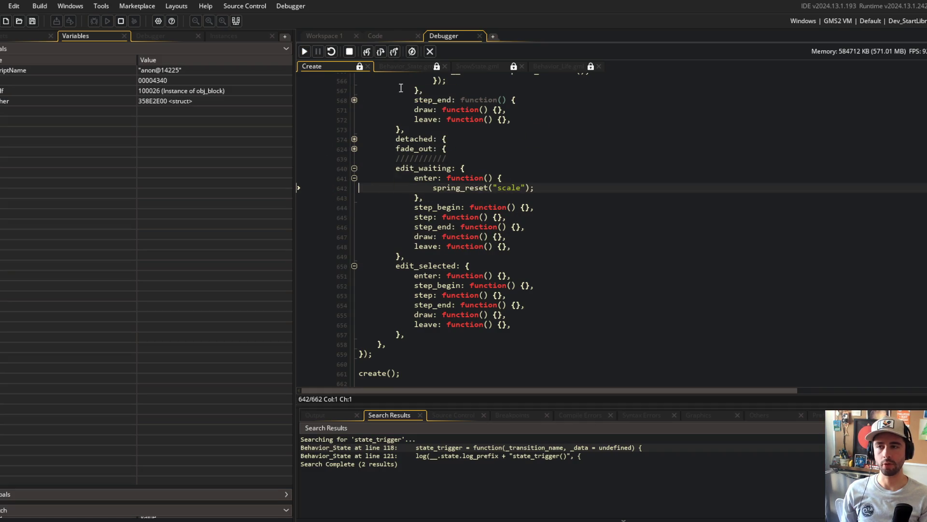
click(431, 51)
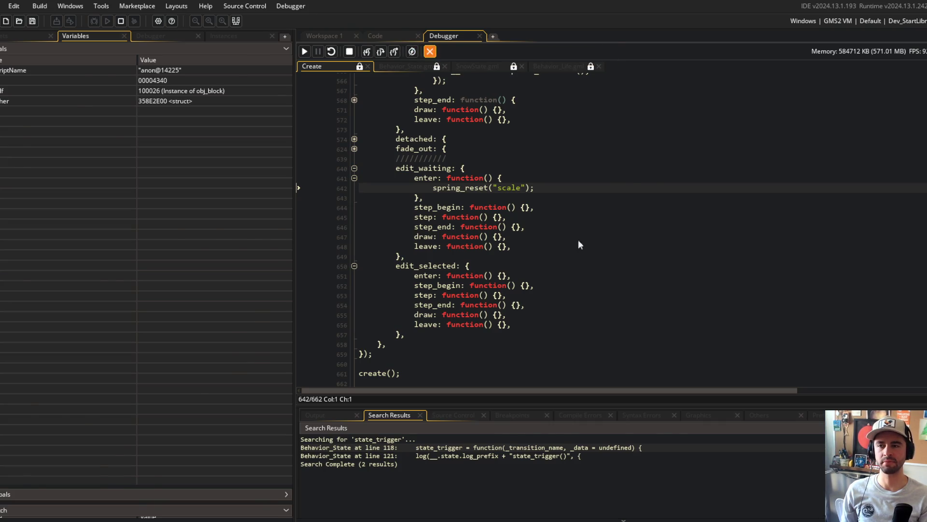
- Scroll through obj_block's Create code, glancing briefly at the BlockFunctions script
click(212, 202)
scroll(211, 194, down, 2)
scroll(211, 194, up, 3)
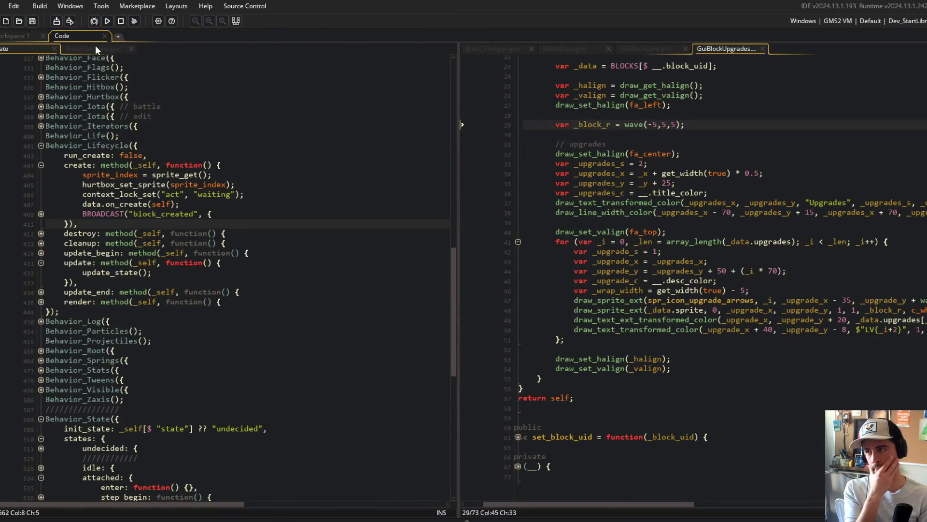
click(95, 46)
click(30, 51)
scroll(164, 134, down, 5)
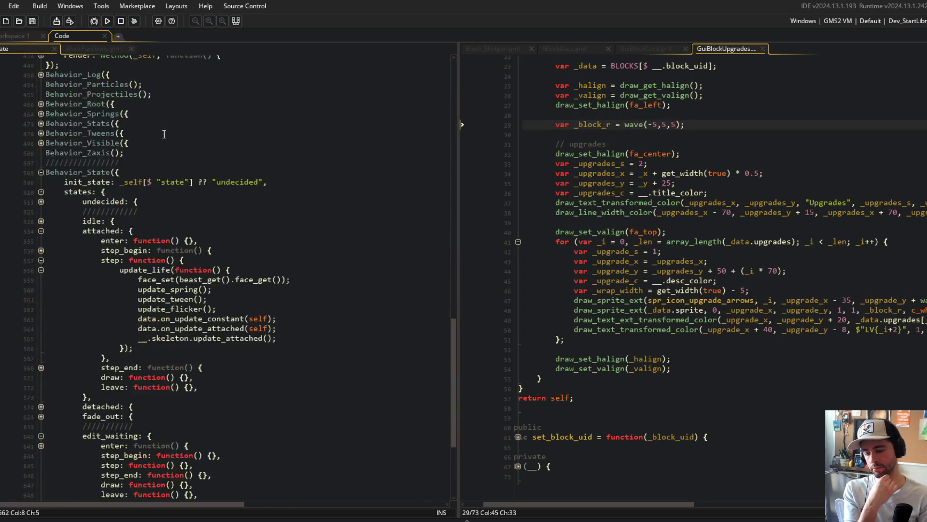
scroll(165, 134, up, 2)
scroll(165, 134, down, 3)
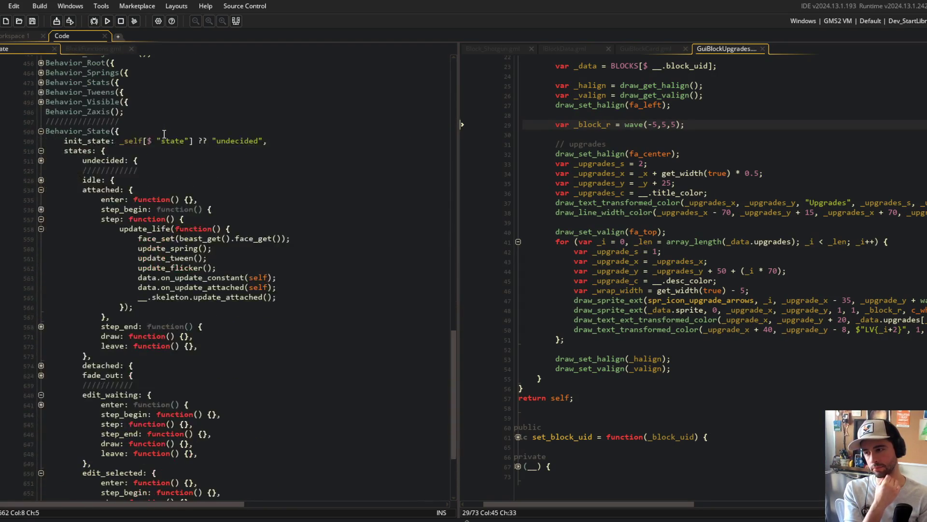
scroll(164, 134, down, 3)
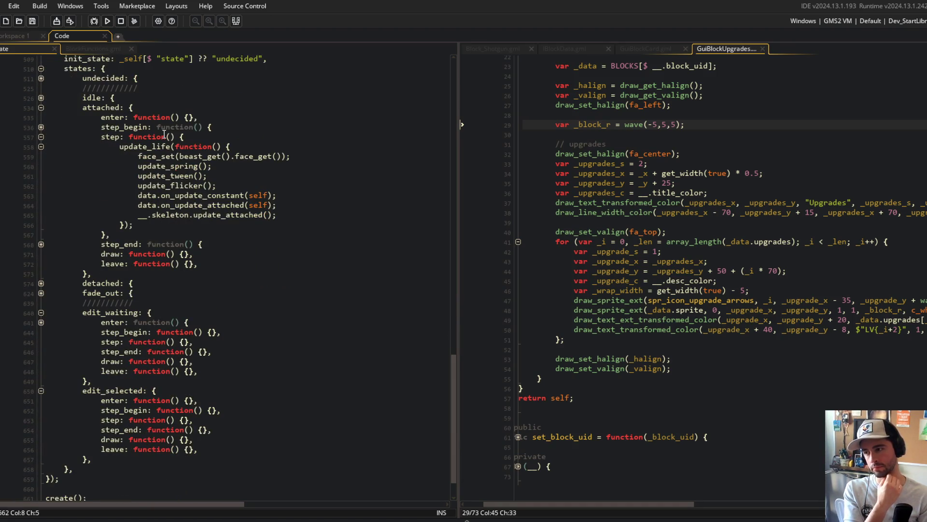
- Expand the edit_waiting enter function with its scale spring reset, then go to Workspace 1
click(41, 322)
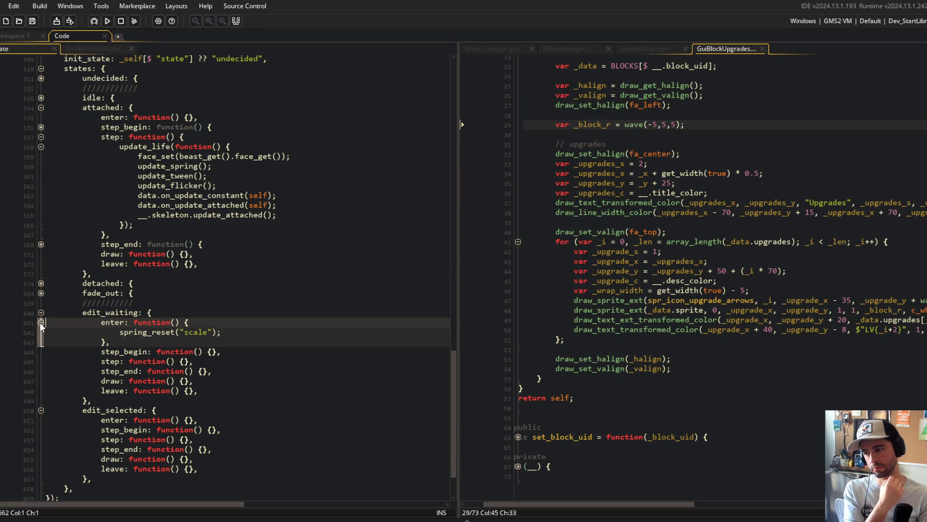
scroll(272, 303, up, 5)
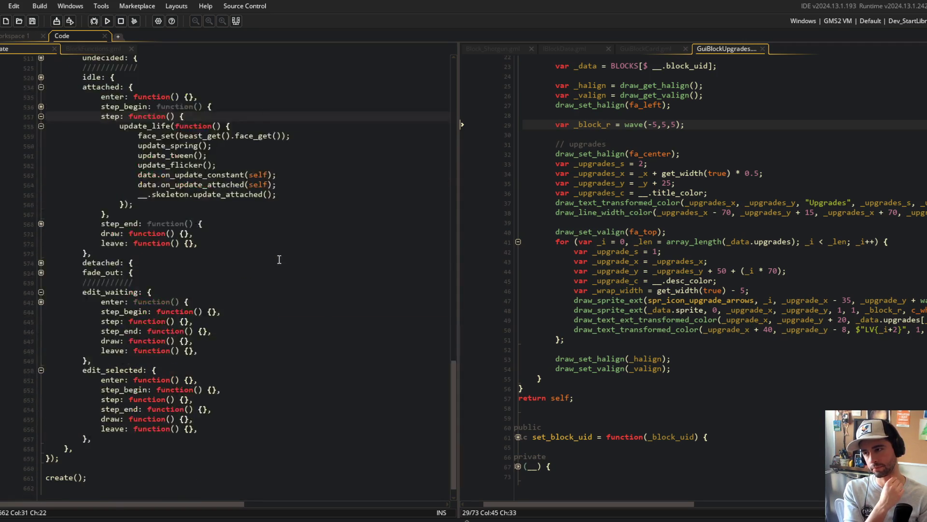
click(92, 48)
click(25, 47)
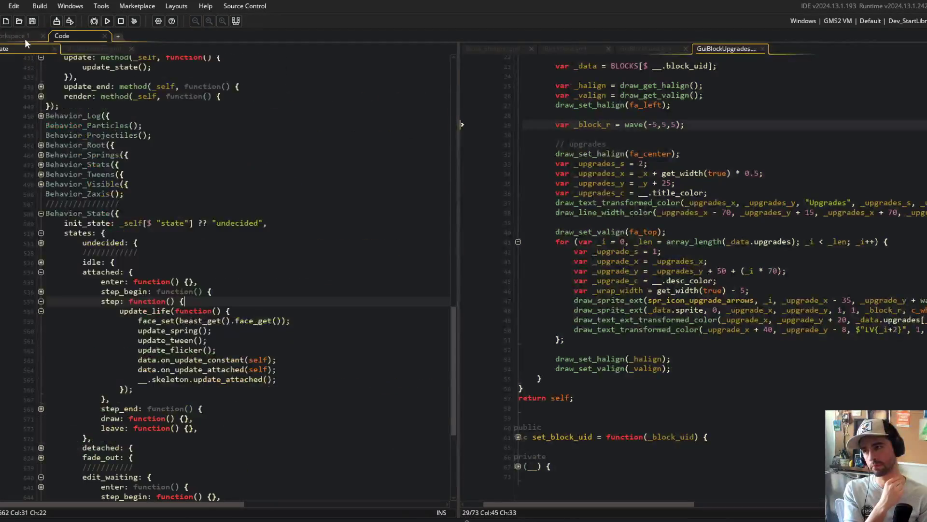
click(16, 37)
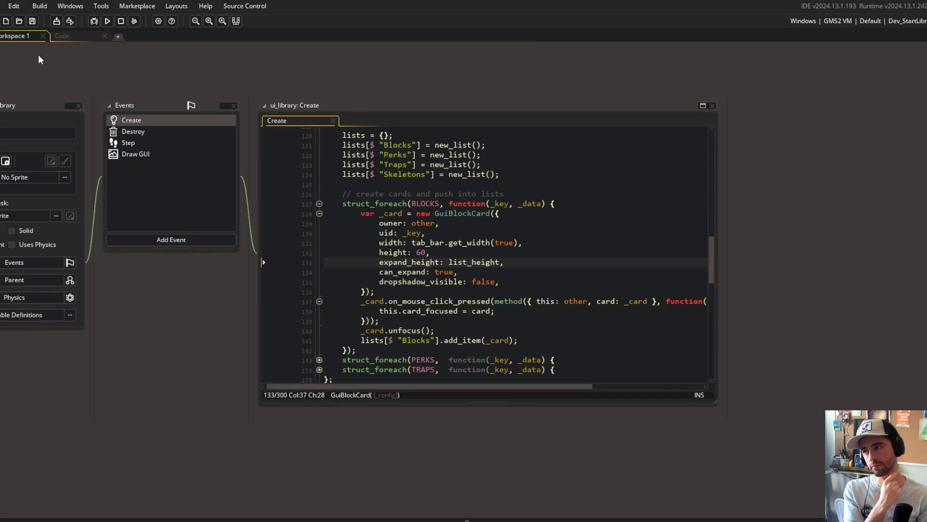
- Open obj_beast and dock its Create code left, with BlockFunctions and obj_block right
key(ctrl+t)
text(obj)
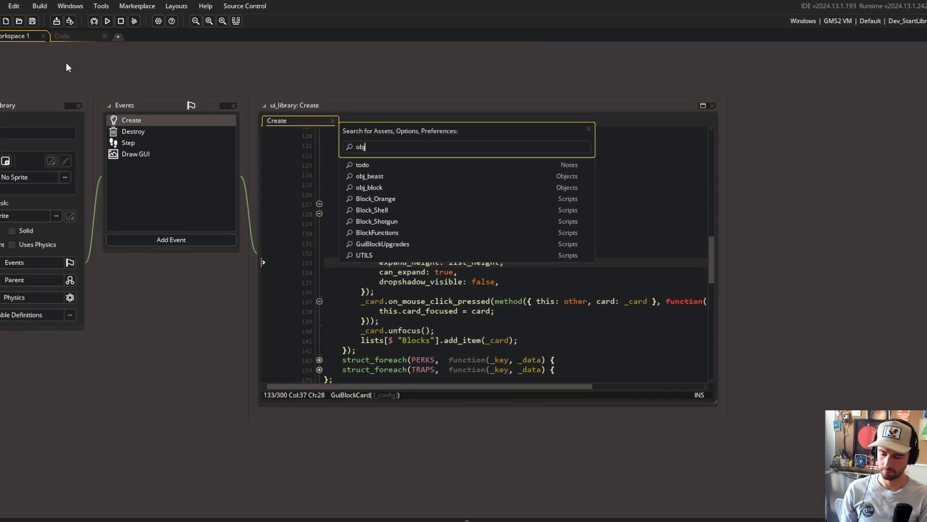
text(_beast)
key(Return)
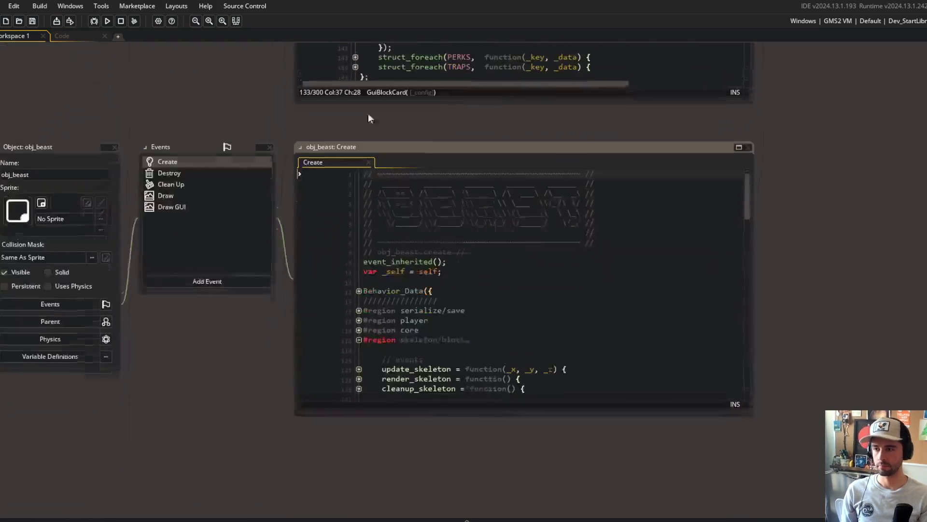
mouse_move(333, 142)
mouse_down()
mouse_move(62, 35)
mouse_move(58, 58)
mouse_up()
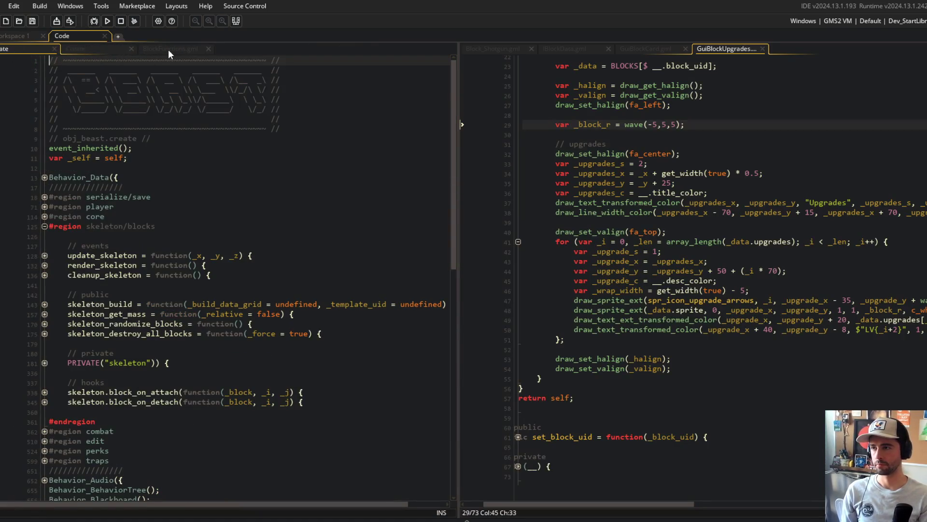
click(170, 48)
middle_click(491, 45)
middle_click(491, 45)
middle_click(491, 45)
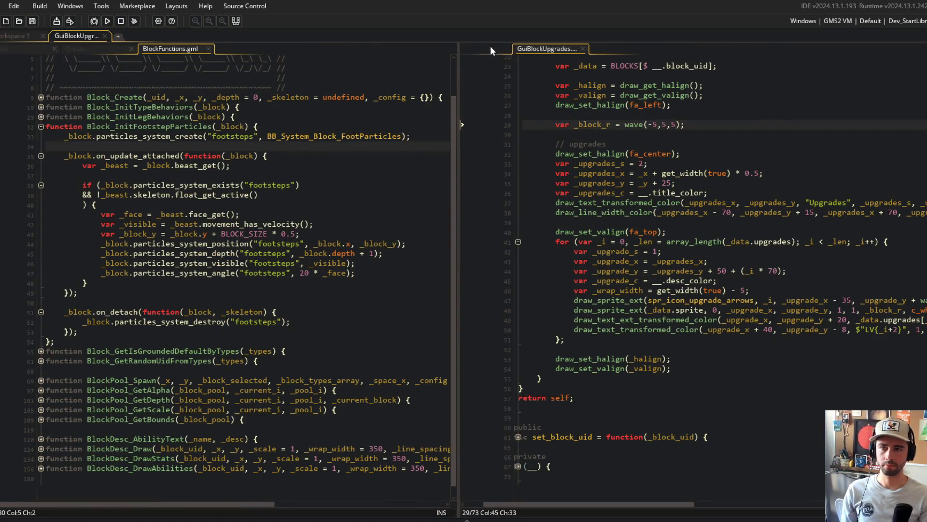
middle_click(490, 45)
drag(184, 48, 497, 48)
drag(97, 49, 483, 49)
click(293, 360)
- Unfold obj_beast's Behavior_State > edit > enter down to the blocks_foreach loop
key(ctrl+m)
scroll(279, 350, down, 3)
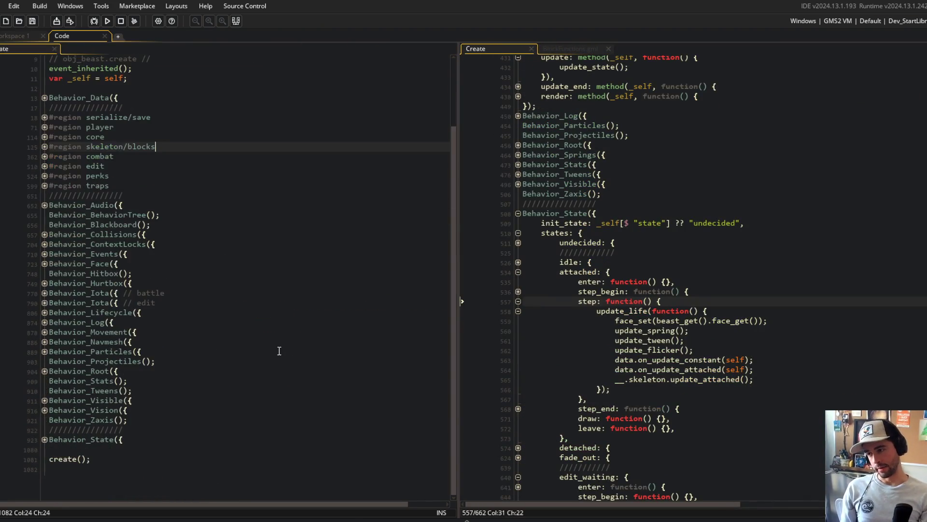
click(44, 439)
scroll(58, 430, down, 1)
click(44, 430)
scroll(46, 430, down, 1)
click(44, 420)
scroll(47, 421, down, 3)
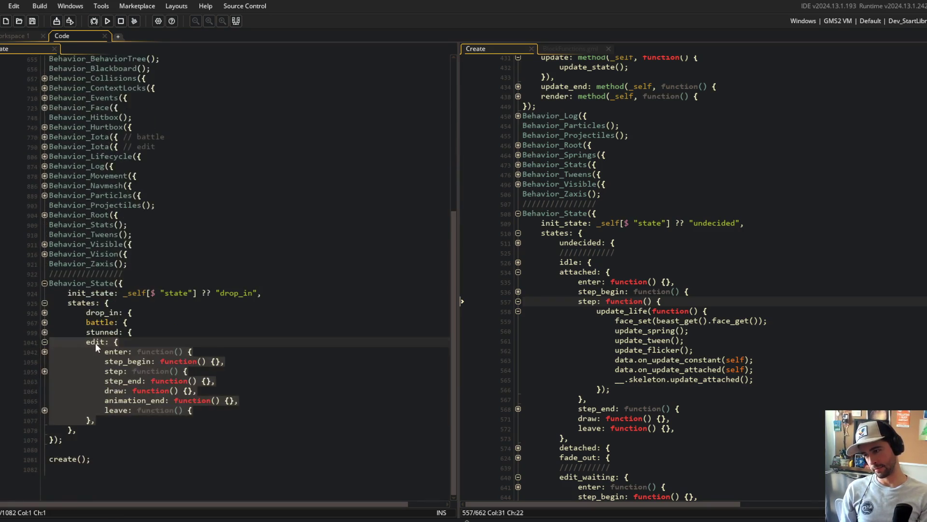
click(45, 352)
scroll(97, 338, down, 3)
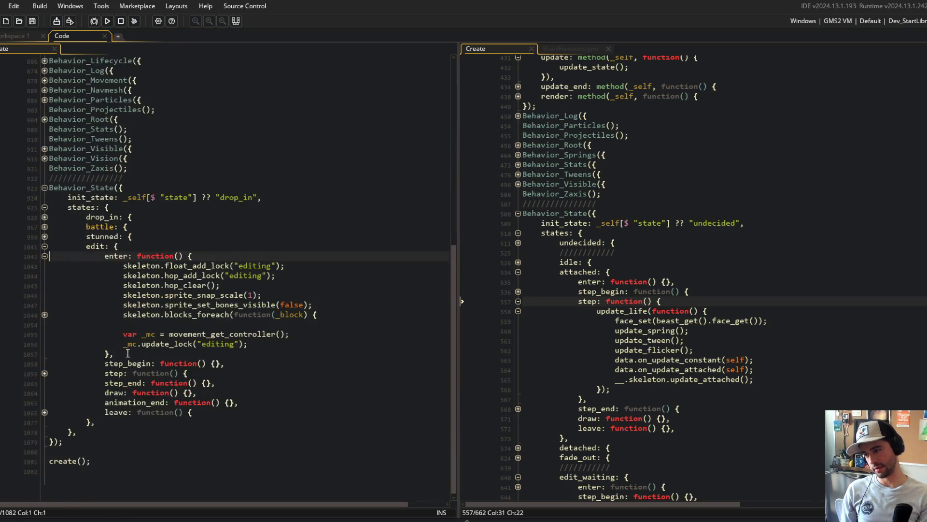
click(44, 320)
- Add _block.state_change("edit_waiting"); after update_skeleton in the loop and run with F5
click(328, 379)
scroll(328, 379, down, 2)
click(319, 309)
key(Return)
text(_block)
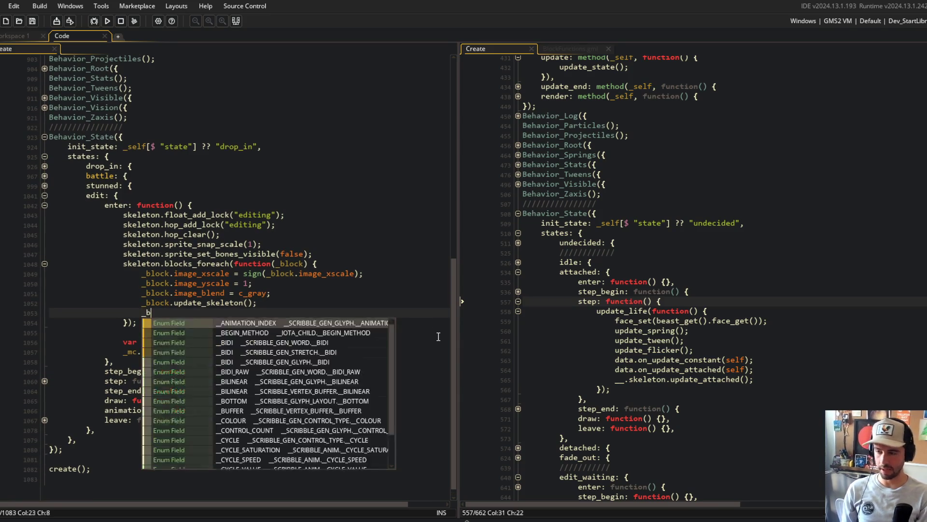
text(.state_change("e)
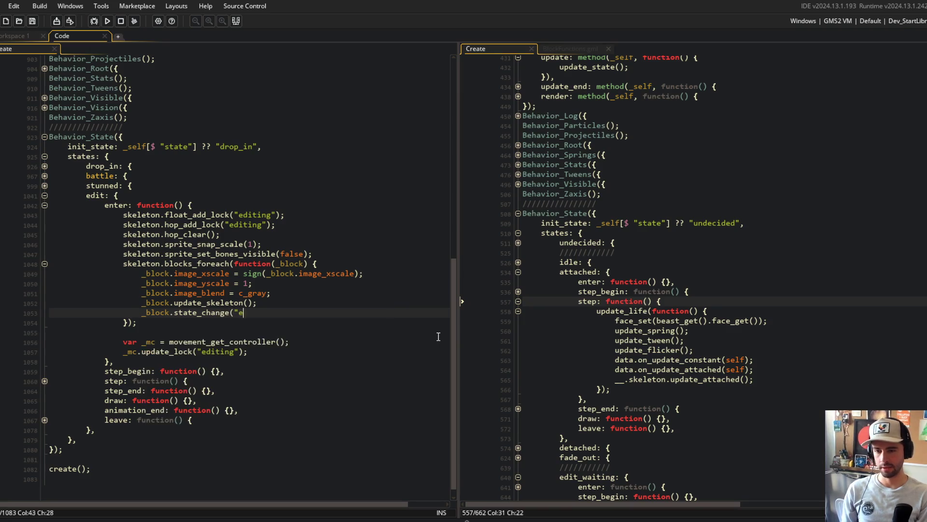
text(dit_waiting");)
key(F5)
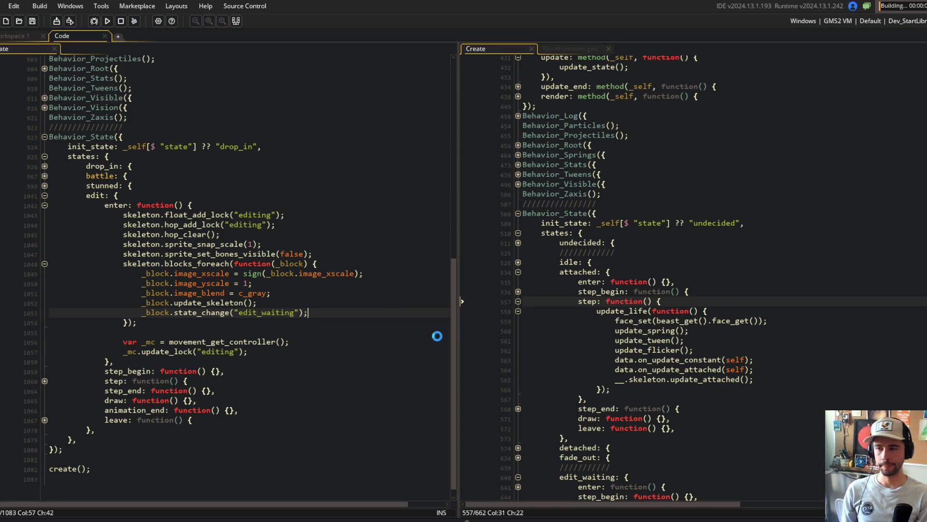
- Review the attached state's step code, then choose Beasts on the game's main menu
scroll(496, 326, down, 5)
drag(580, 176, 609, 245)
click(609, 246)
mouse_move(580, 157)
mouse_down()
mouse_move(585, 191)
mouse_move(676, 240)
mouse_up()
click(715, 255)
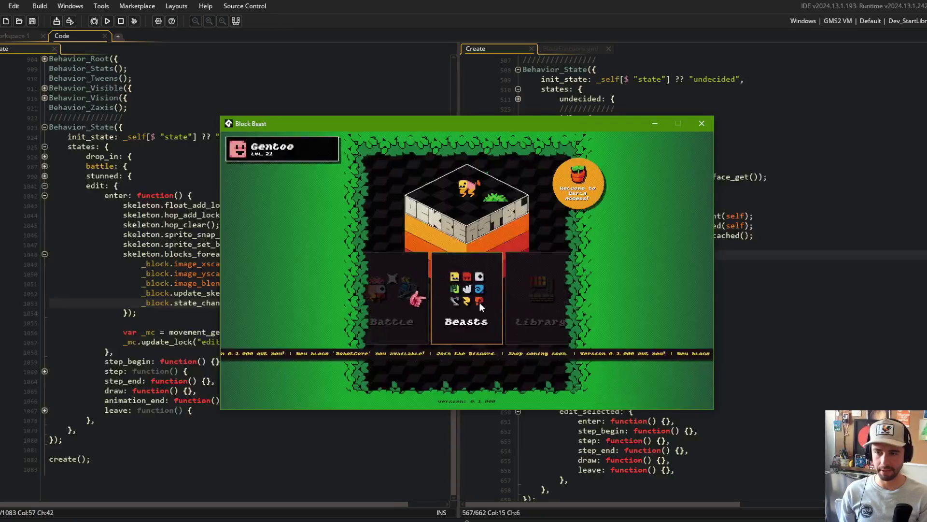
click(479, 302)
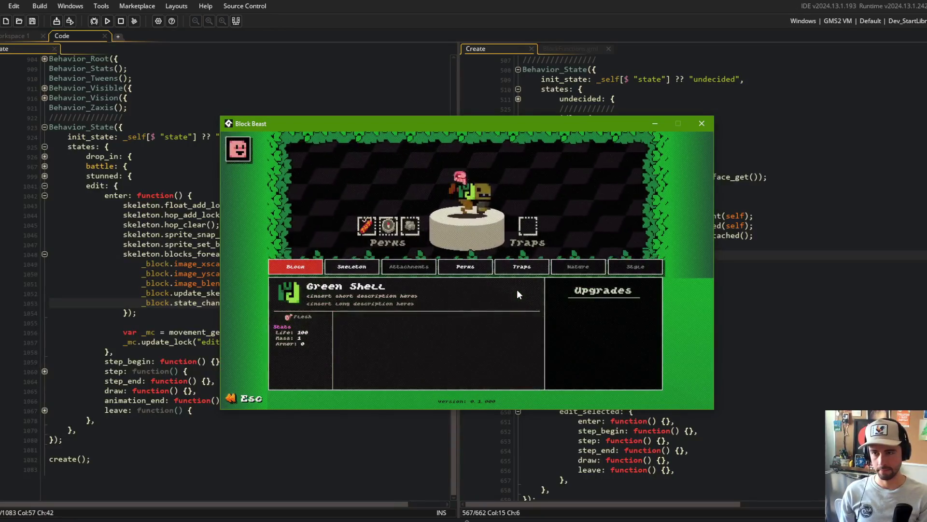
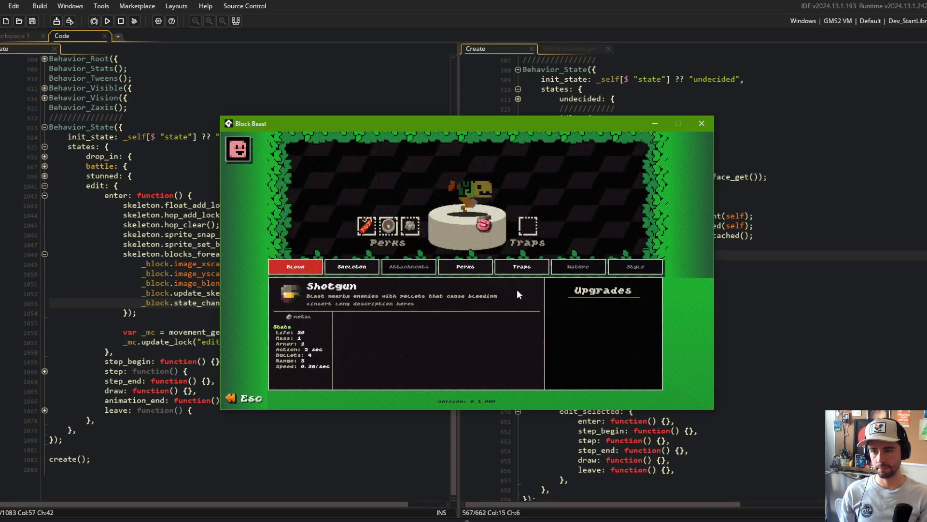
- Bring the code editor in front of the game and expand the beast's edit_waiting enter function
click(127, 173)
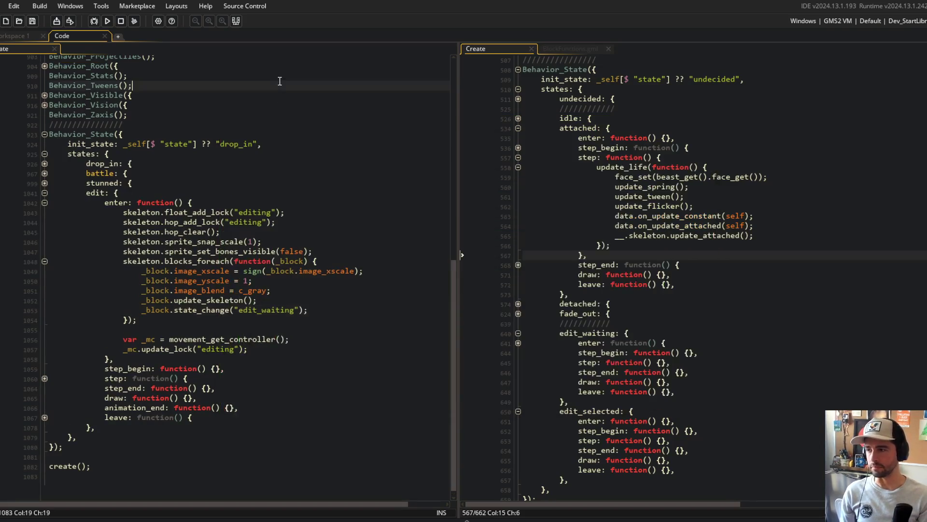
click(251, 134)
scroll(702, 229, up, 3)
scroll(702, 229, down, 2)
click(702, 229)
scroll(702, 229, down, 3)
click(611, 309)
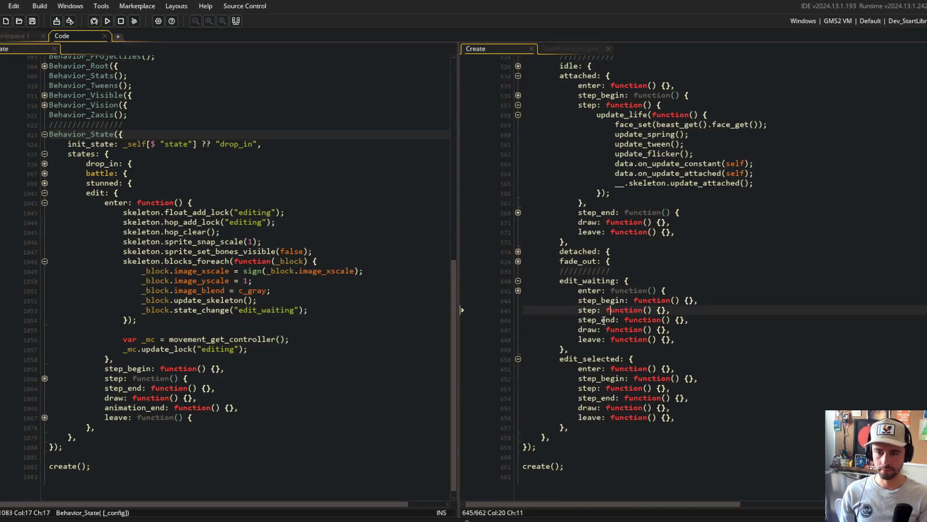
click(518, 290)
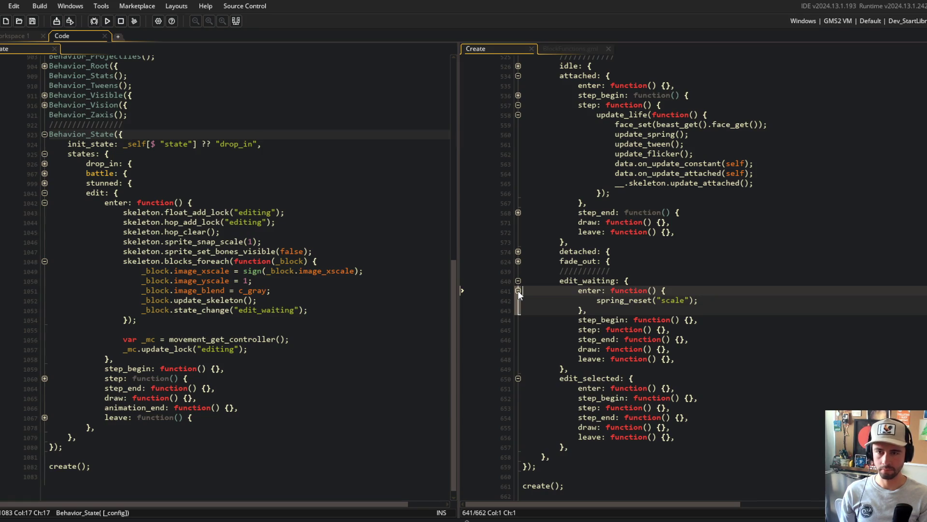
- Select the edit_selected state name near line 1053 and start a project search for it
click(328, 358)
double_click(273, 313)
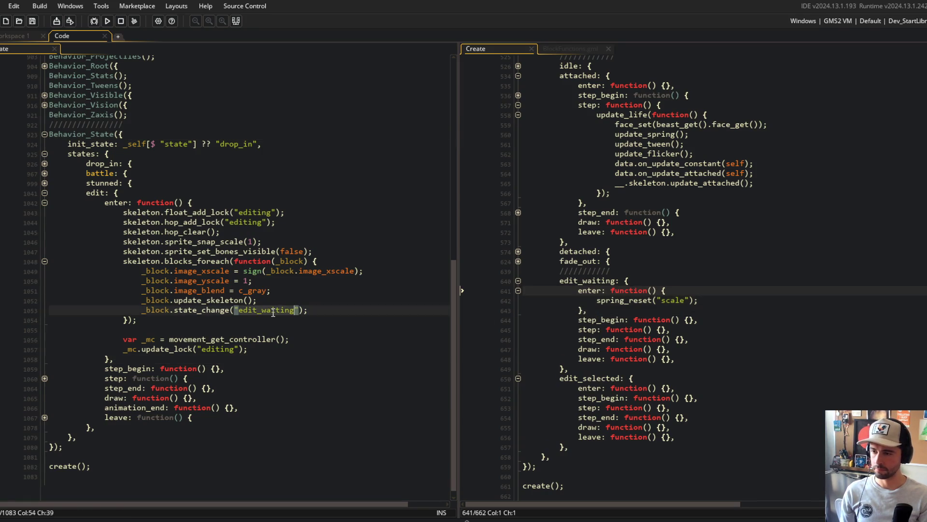
double_click(590, 379)
key(ctrl+f)
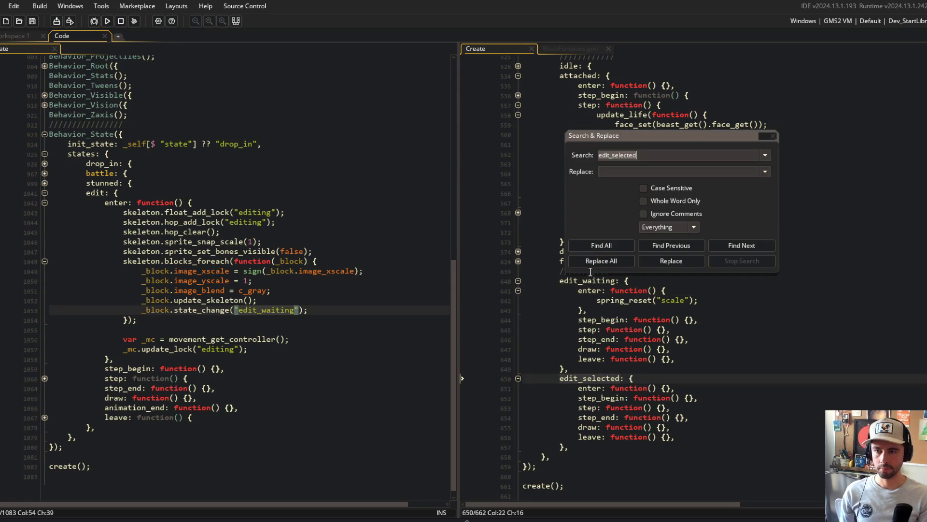
- List every use of edit_selected and delete ui_cursor's switch to that state at line 545
click(602, 245)
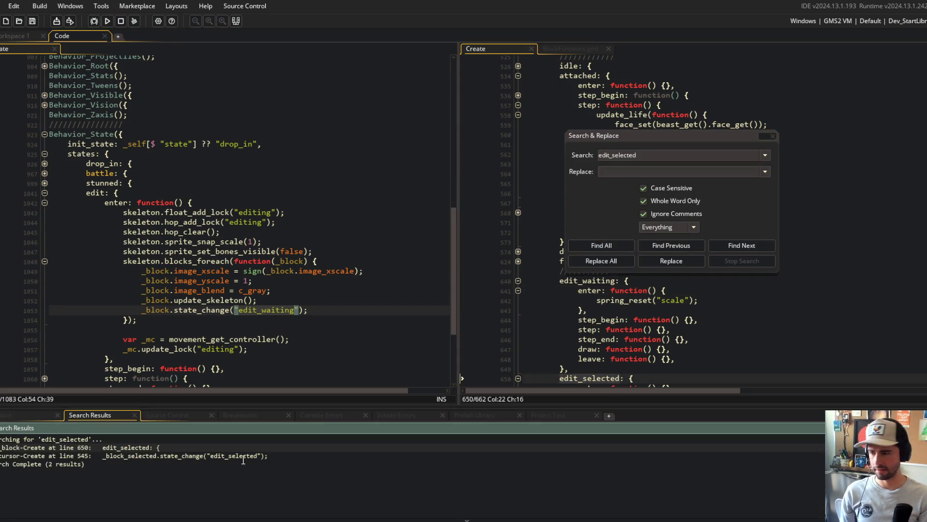
double_click(159, 454)
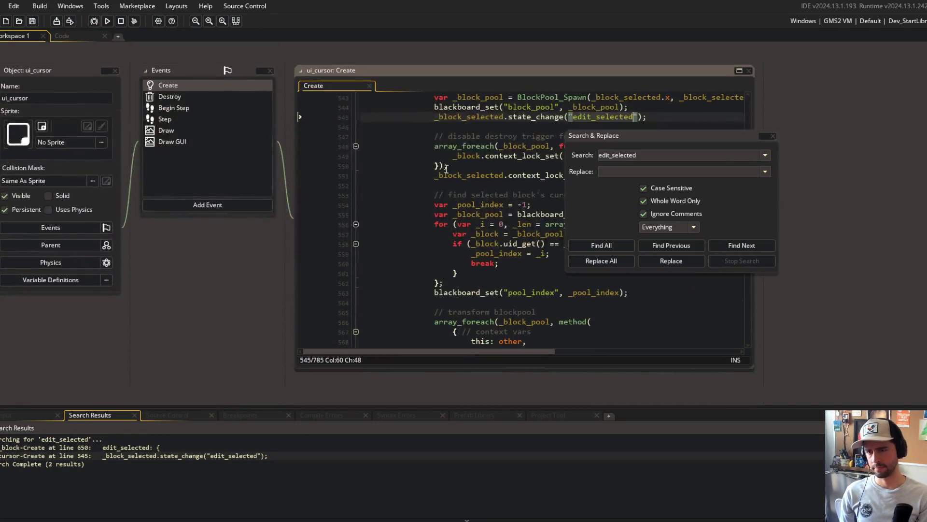
drag(676, 134, 811, 149)
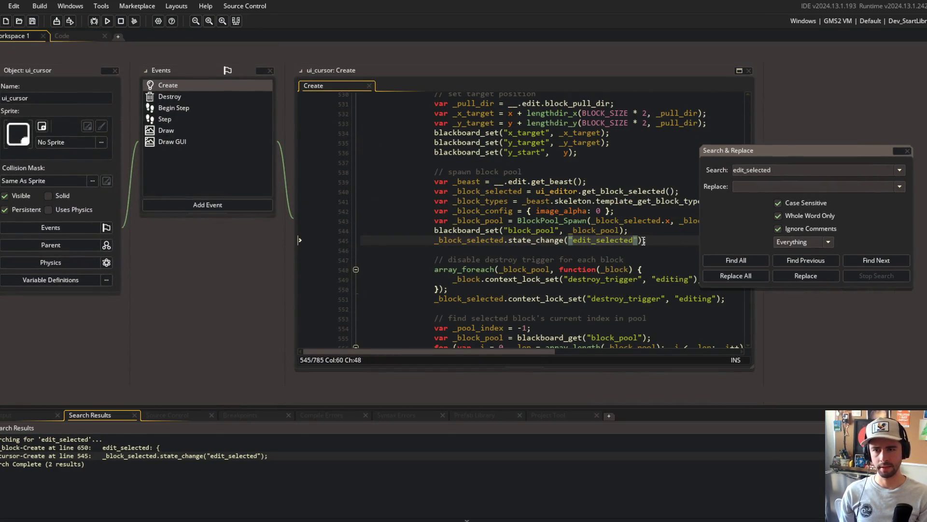
click(654, 239)
key(ctrl+d)
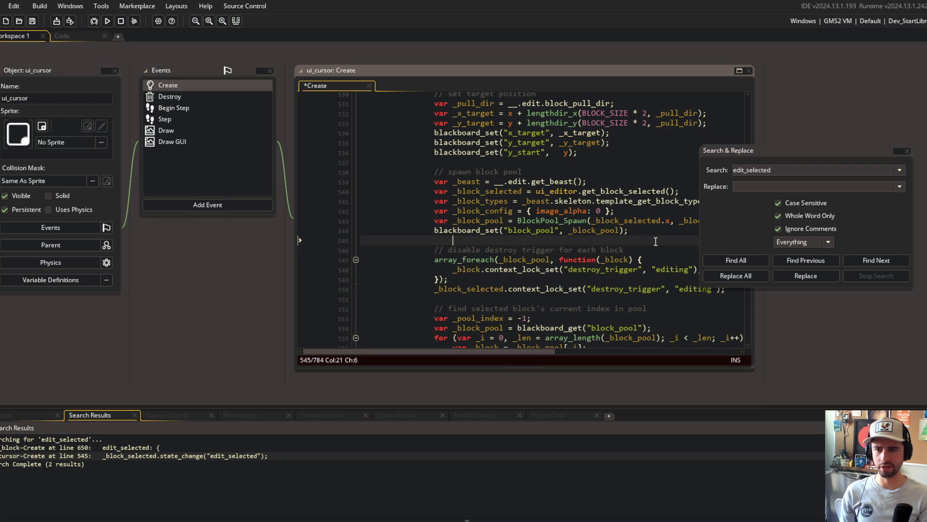
- In the beast code, rename the edit_waiting state to edit and delete the edit_selected state block
click(88, 38)
scroll(593, 178, down, 3)
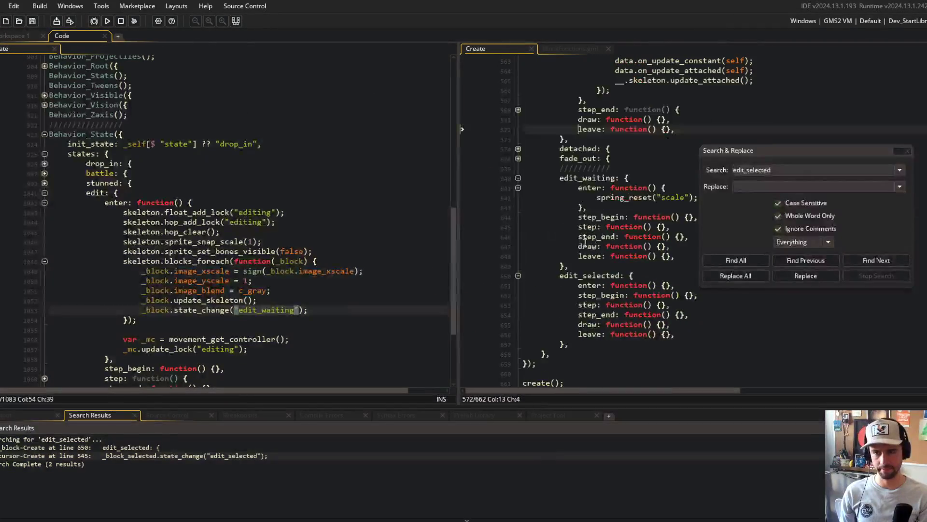
key(BackSpace)
key(Escape)
click(582, 276)
key(ctrl+d)
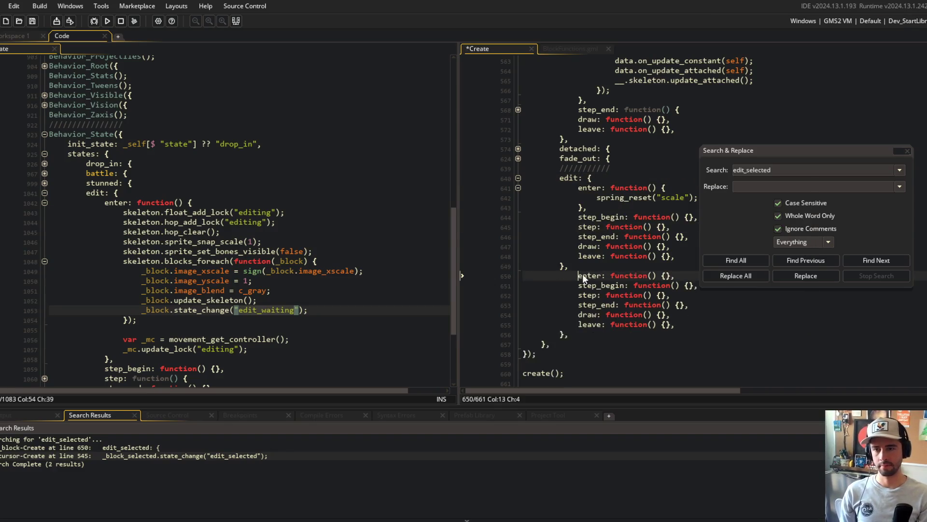
key(ctrl+d)
key(ctrl+d)
key(ctrl+d)
- Search the project for edit_waiting and check the matches on lines 640 and 1053
key(ctrl+f)
text(e)
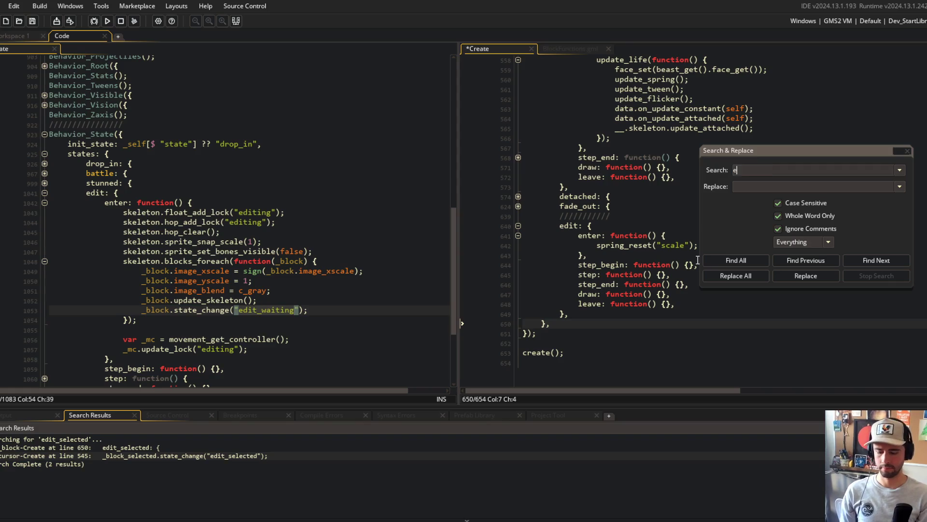
text(g)
key(Return)
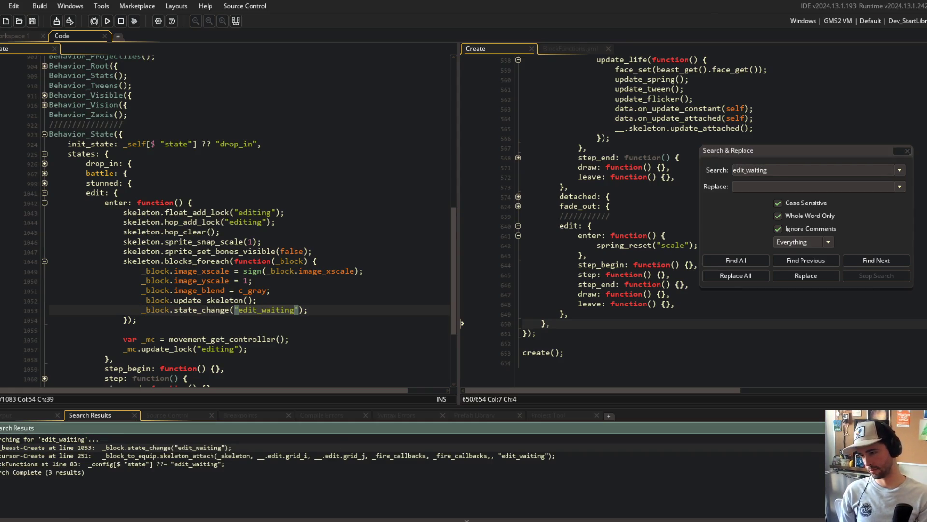
click(249, 321)
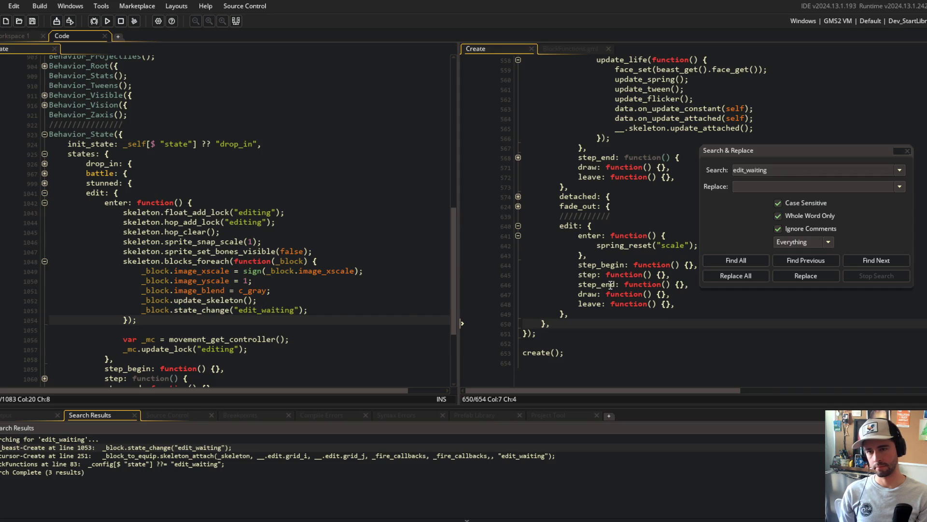
double_click(567, 226)
click(248, 310)
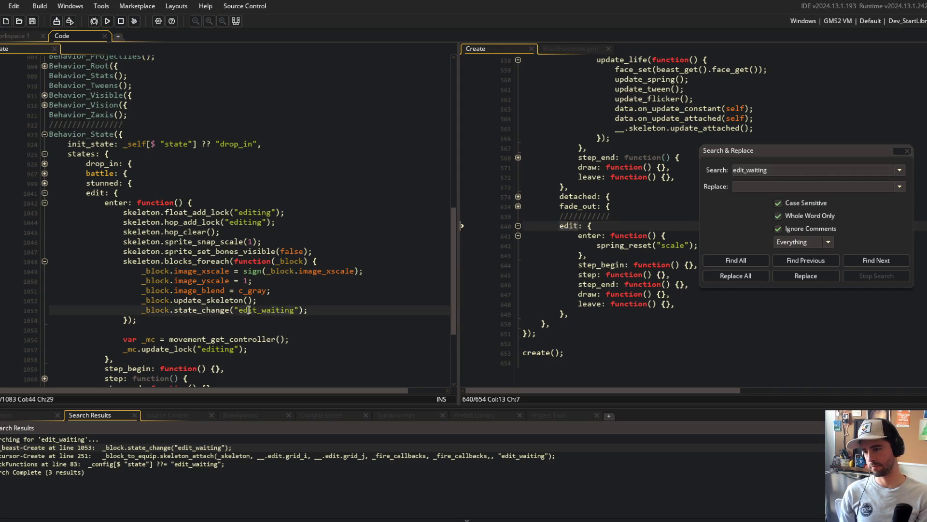
- Change edit_waiting to edit on ui_cursor line 251, then open BlockFunctions.gml at line 83
double_click(135, 455)
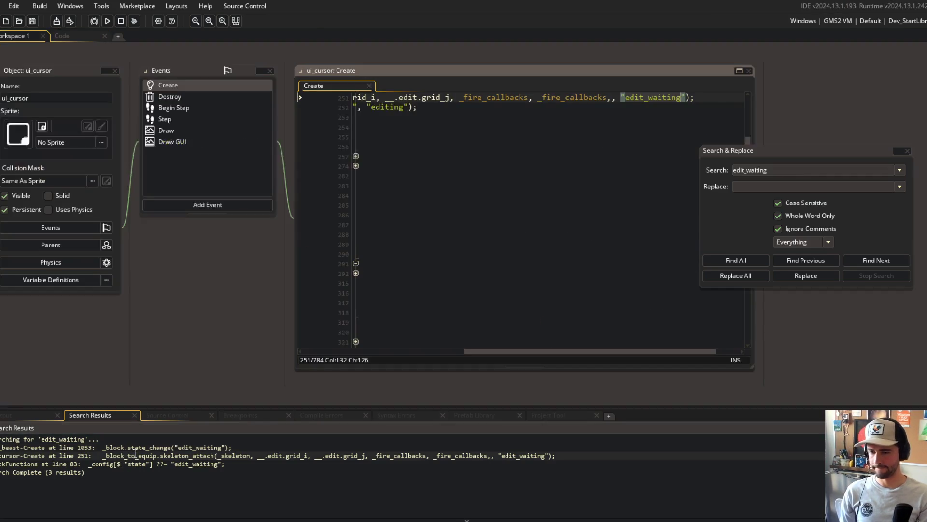
scroll(522, 192, left, 5)
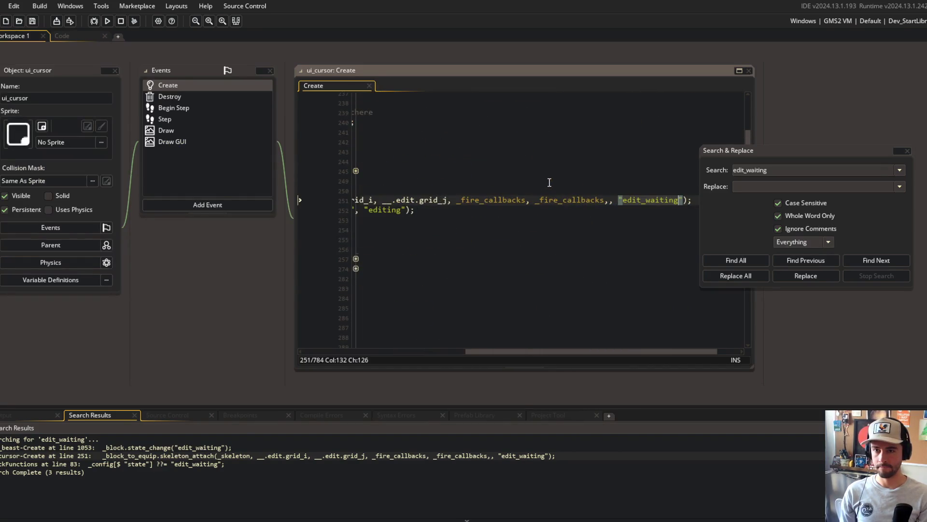
key(Right)
key(ctrl+Delete)
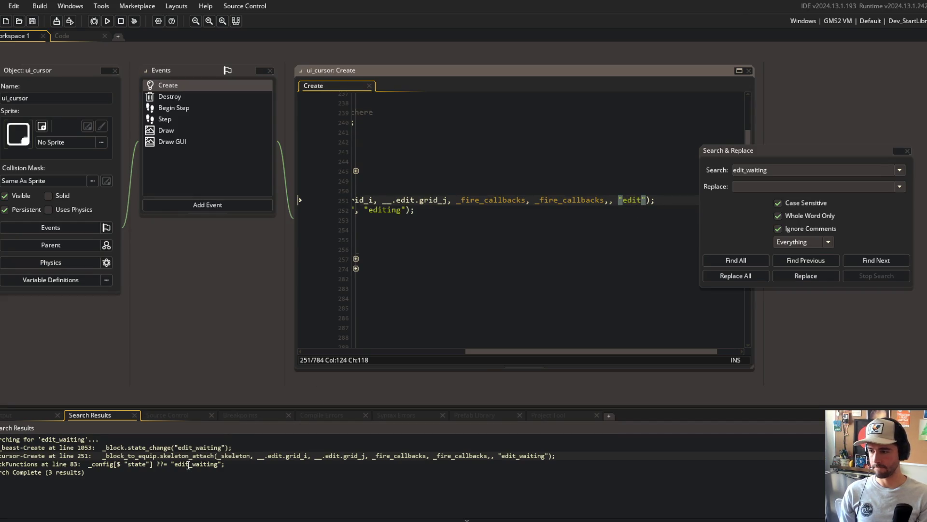
click(188, 464)
double_click(188, 464)
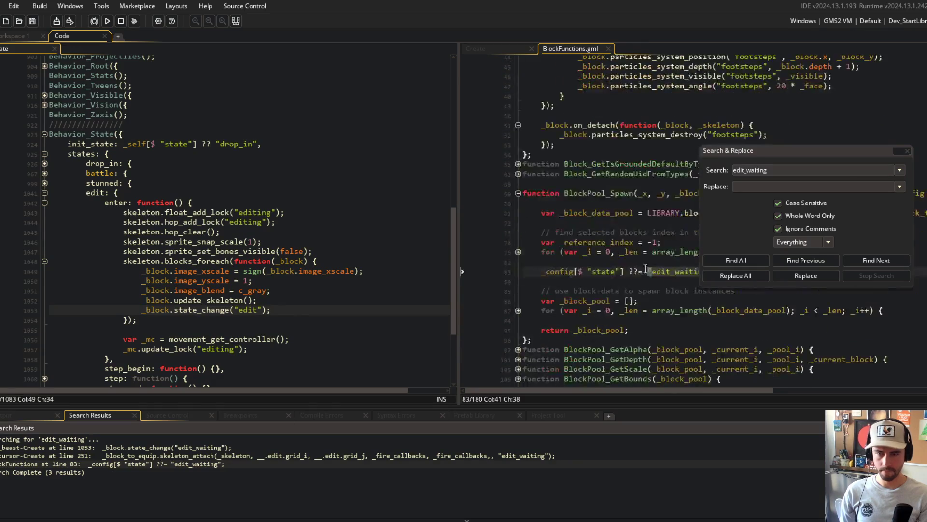
- Change line 83's default state to "edit" and build and run the game
key(Right)
key(ctrl+Delete)
click(560, 203)
click(344, 141)
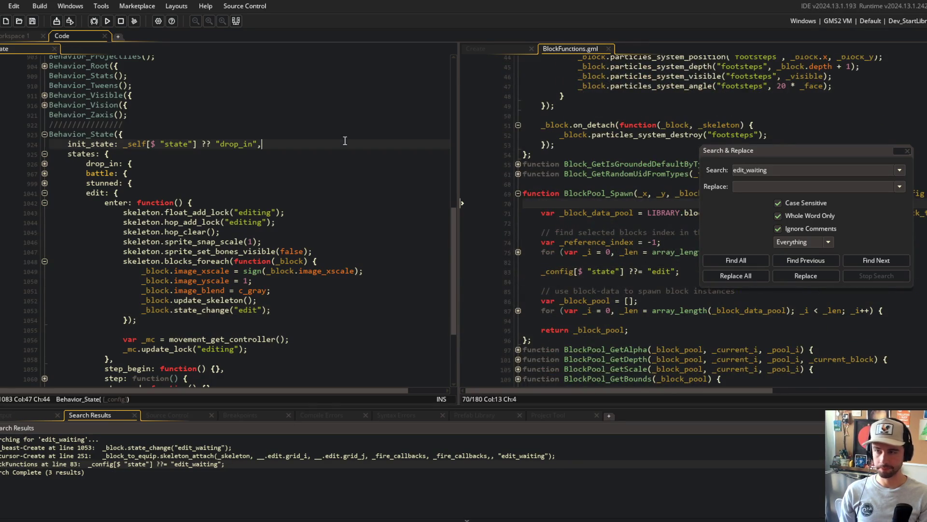
click(109, 21)
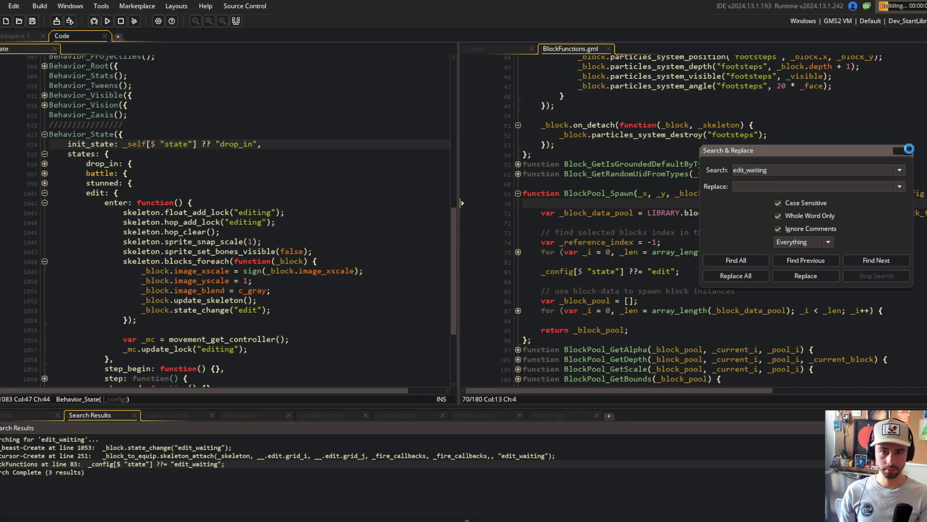
- Close Search & Replace and move the default-state line to the top of BlockPool_Spawn
click(909, 148)
click(606, 193)
click(698, 272)
key(shift+Home)
key(ctrl+x)
key(Up)
key(Up)
key(Up)
key(ctrl+v)
key(Return)
key(Return)
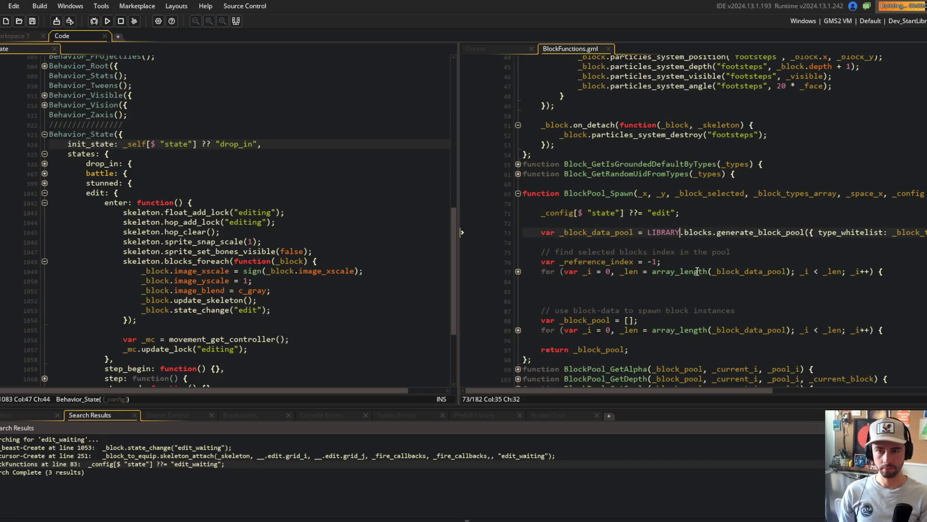
- Replace the folded loop with one finding the selected block's pool index, and save BlockFunctions.gml
key(Down)
key(Down)
key(Down)
key(shift+Down)
key(Delete)
key(ctrl+v)
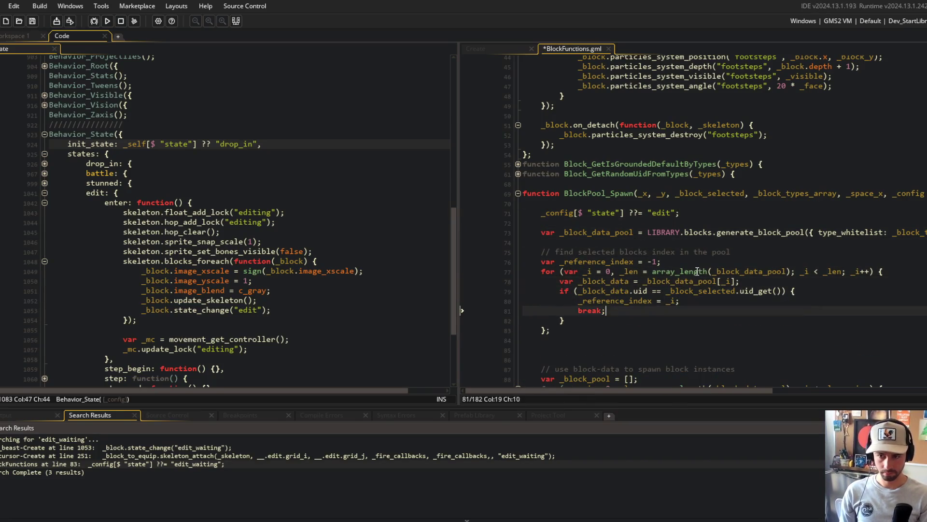
key(ctrl+s)
key(alt+Tab)
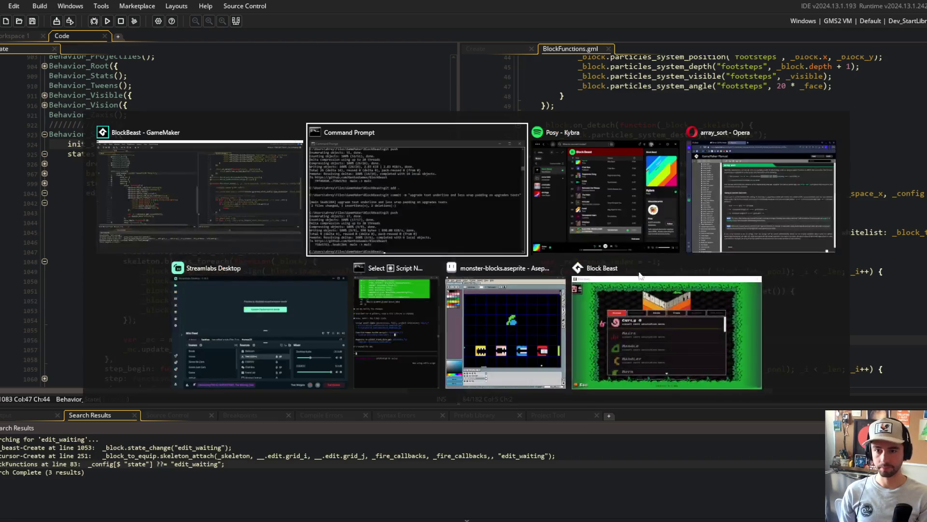
- In Block Beast, open Beasts > Edit, select the head block and scroll to cycle its blocks
click(465, 286)
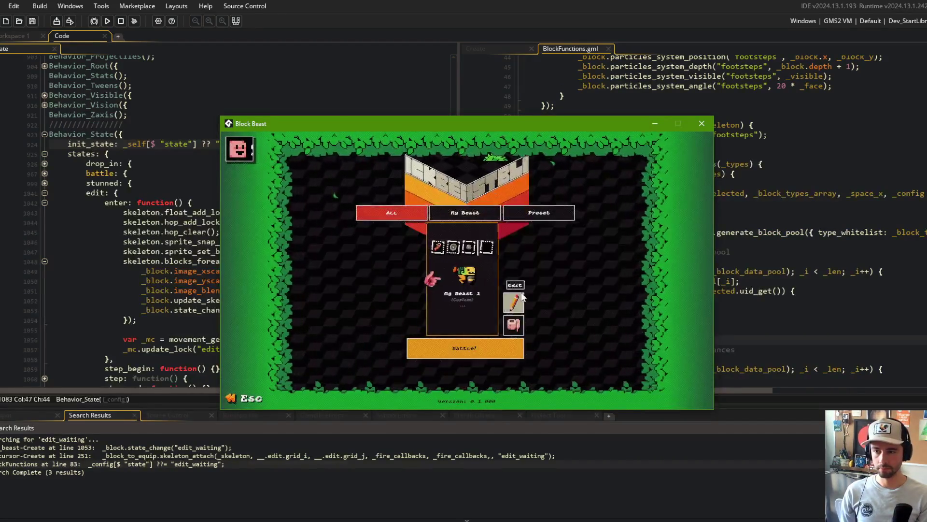
click(516, 300)
click(498, 191)
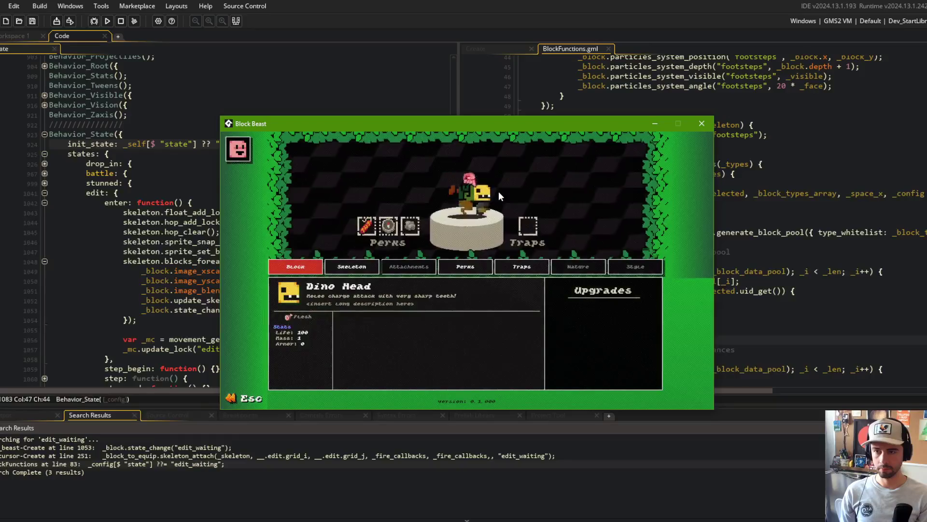
scroll(486, 187, down, 4)
scroll(486, 187, down, 3)
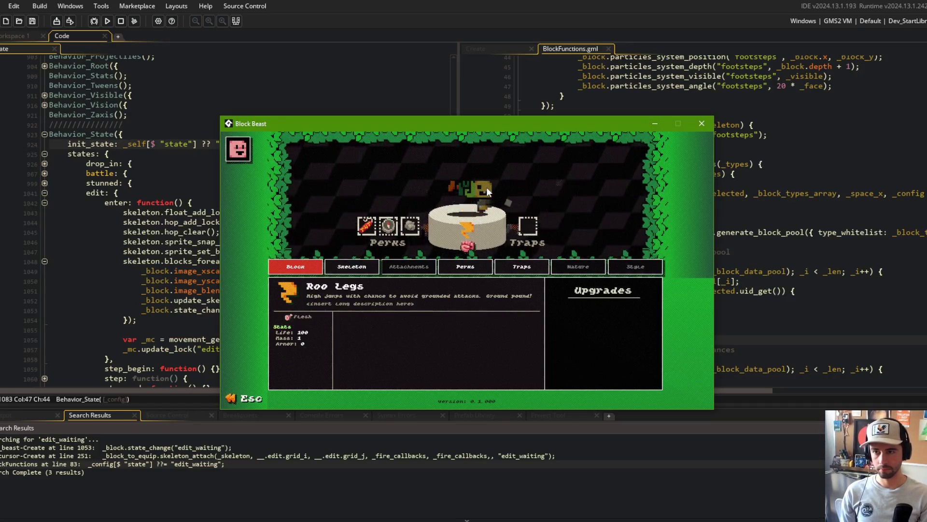
scroll(487, 189, down, 1)
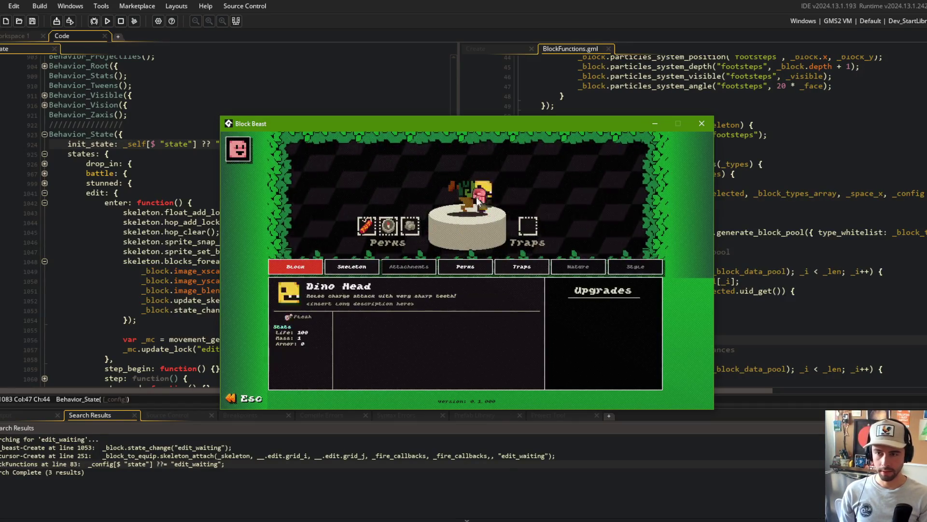
mouse_move(419, 123)
mouse_down()
mouse_move(565, 102)
mouse_move(612, 109)
mouse_up()
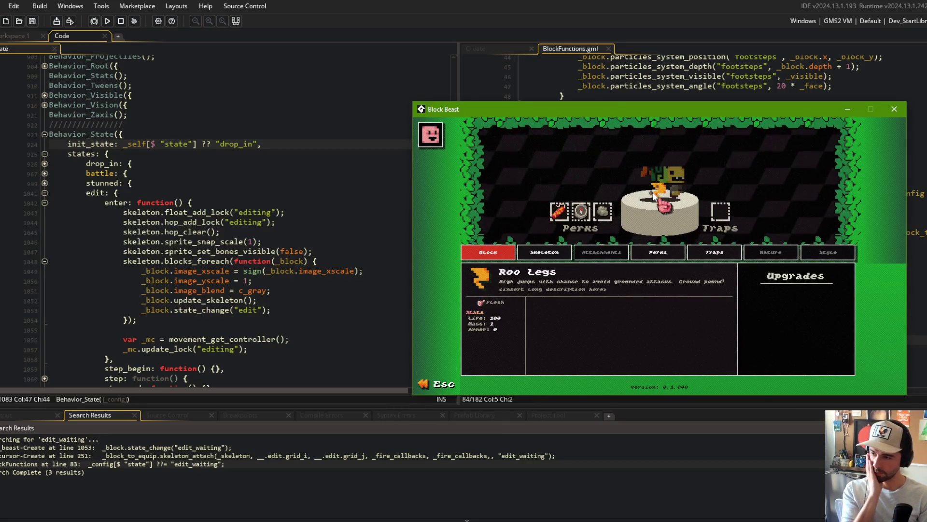
- Return to the code editor and expand the beast's edit state step function at line 1060
click(102, 245)
scroll(102, 244, down, 3)
click(44, 265)
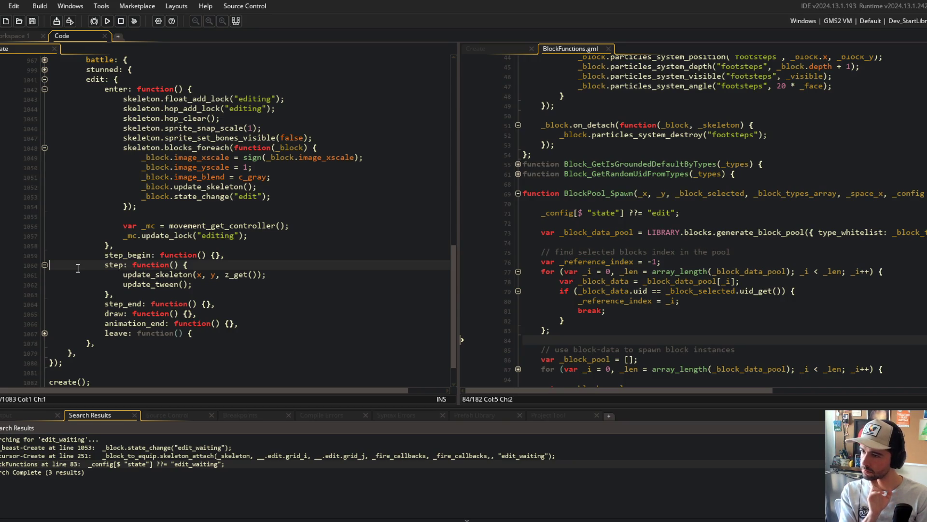
- Review the beast's edit-state code and its blocks_foreach state change line
click(166, 236)
click(255, 205)
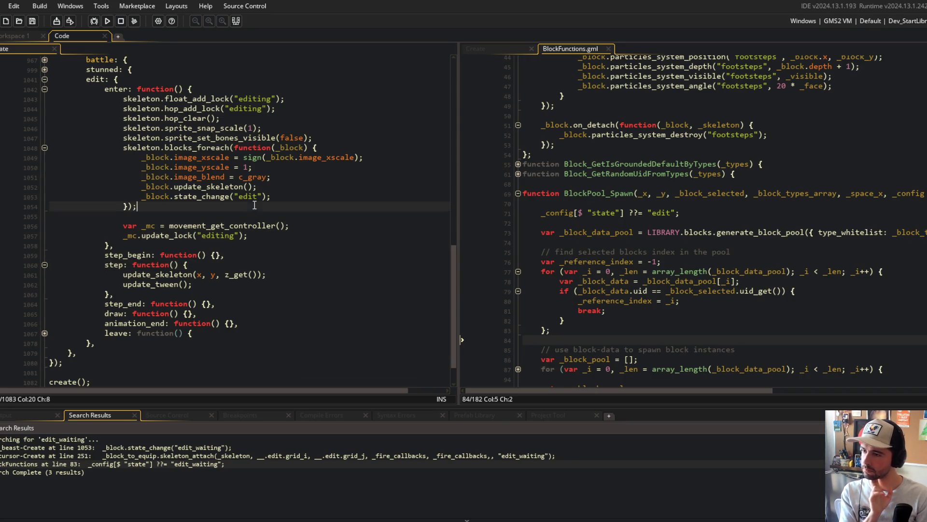
click(205, 197)
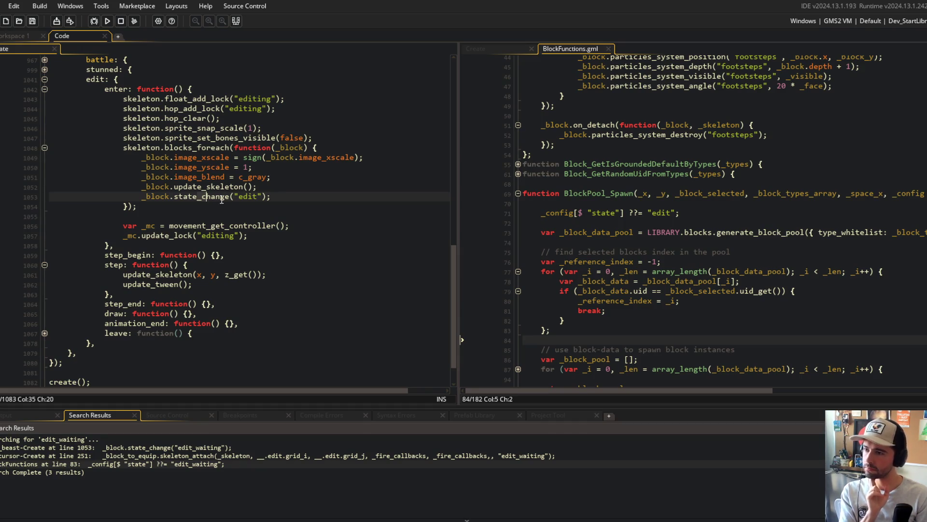
- Add spring_reset("scale"); after the y-scale reset in the block Create's edit enter
click(509, 49)
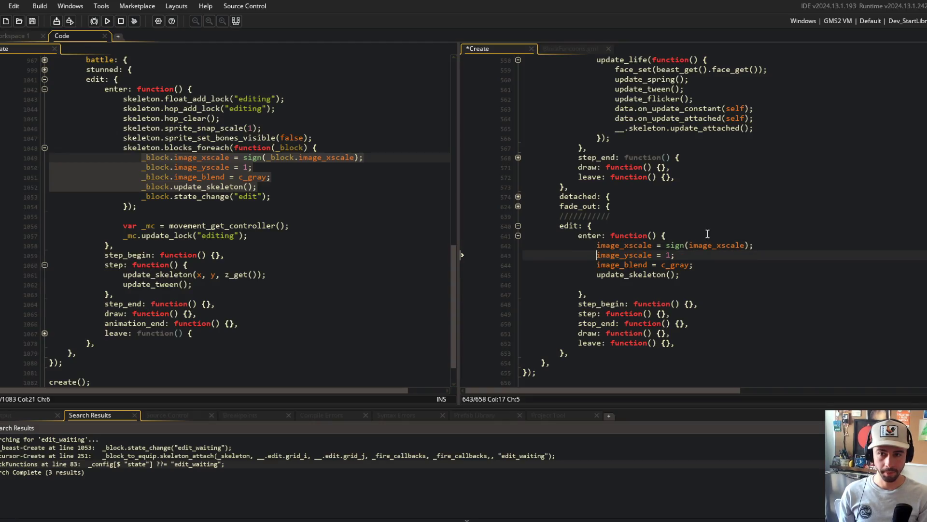
key(Return)
text(spring_reset("scale");)
- Move image_blend = c_gray; to the top of the block's edit enter, tidy blank lines, and save
key(Down)
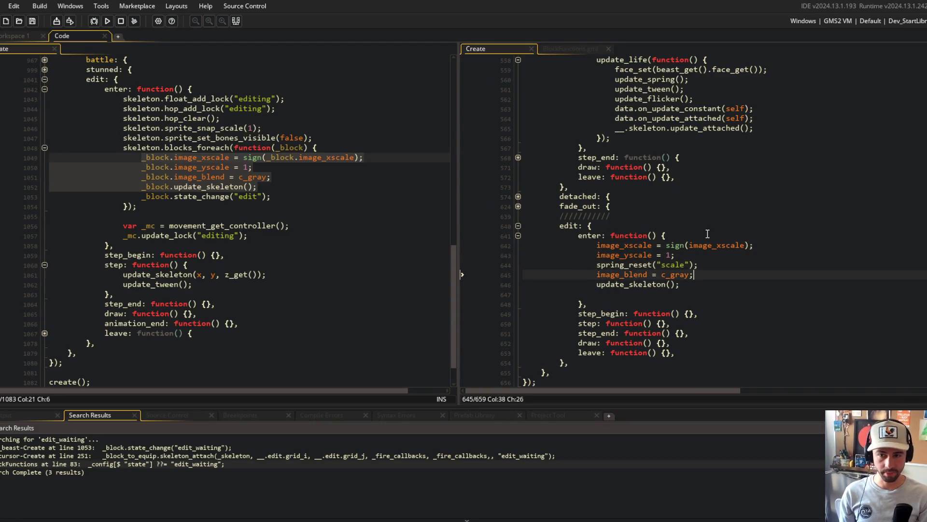
key(Up)
key(Up)
key(Up)
key(Return)
text(image_blend = c_gray;)
key(Down)
key(Down)
key(Down)
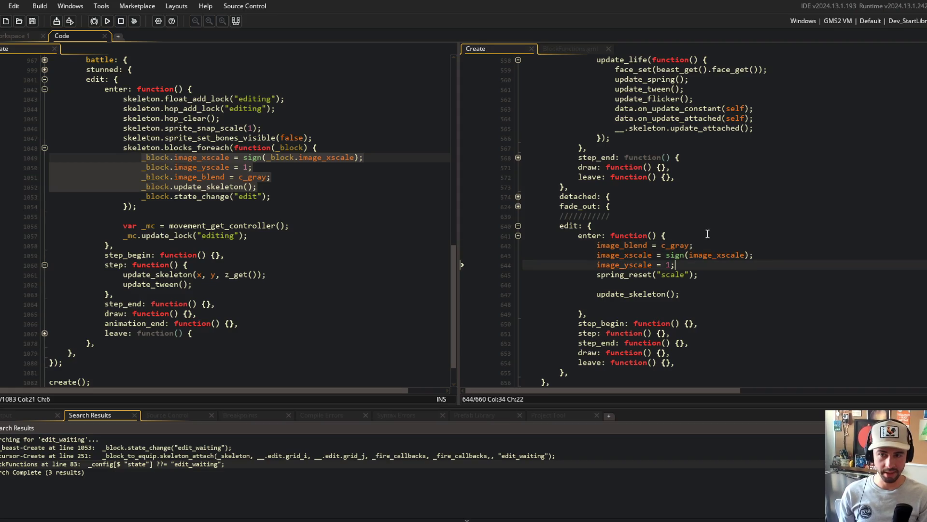
key(Delete)
key(End)
key(Down)
key(Delete)
key(End)
key(ctrl+s)
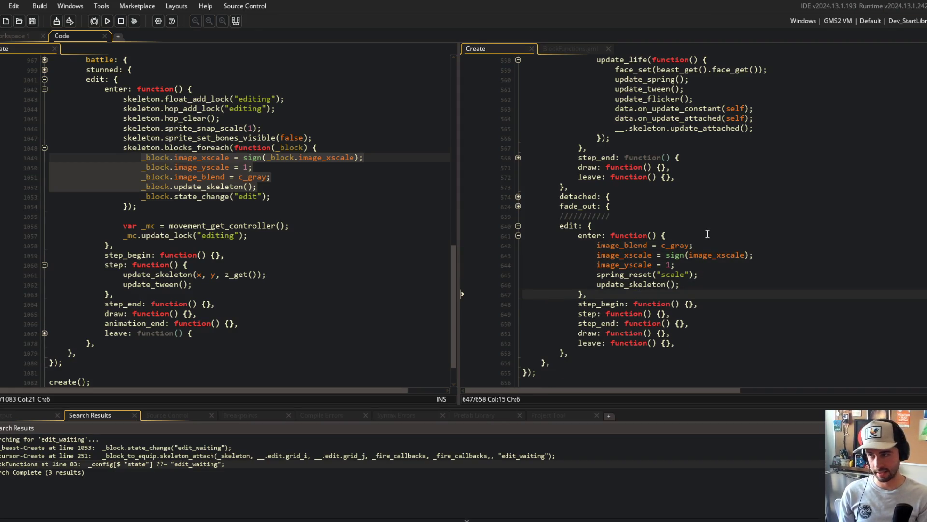
- Delete the now-redundant block tint and scale lines from the beast's edit enter code
click(267, 157)
key(Delete)
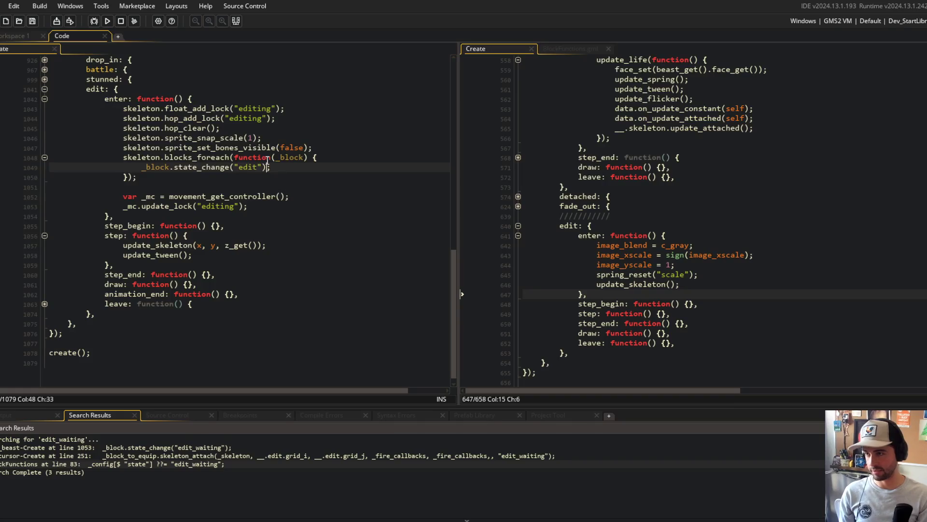
click(267, 147)
click(292, 118)
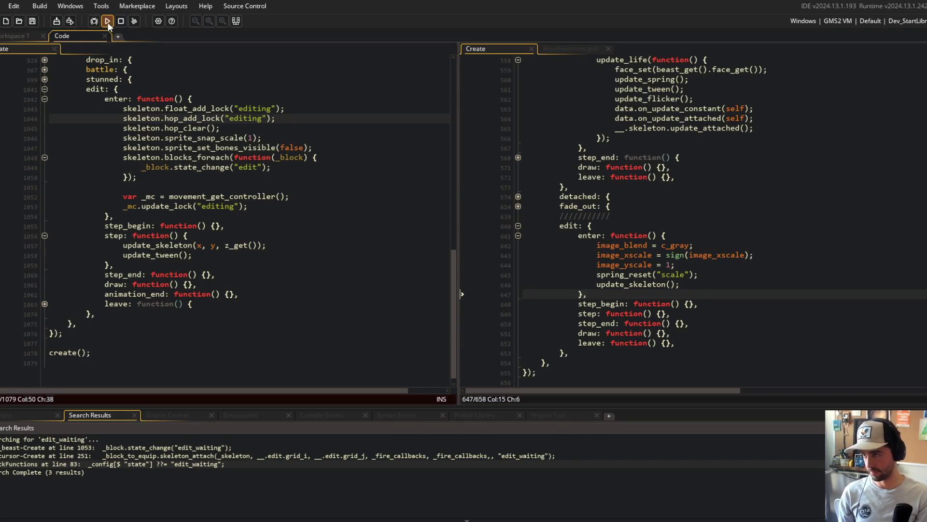
key(F5)
click(653, 235)
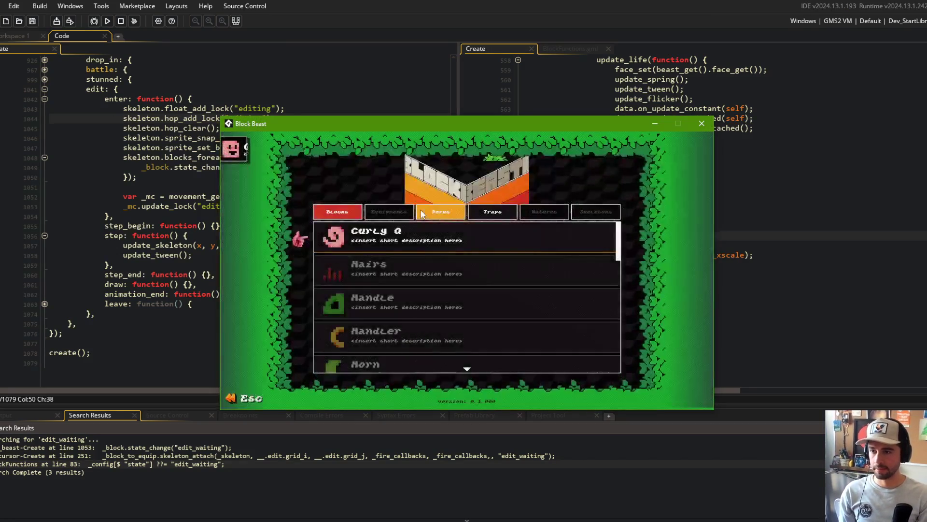
key(Return)
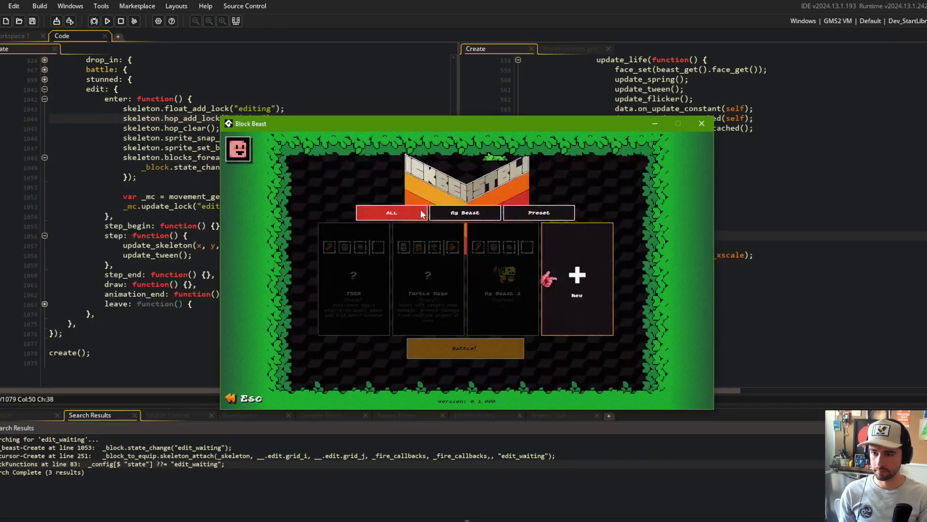
key(Return)
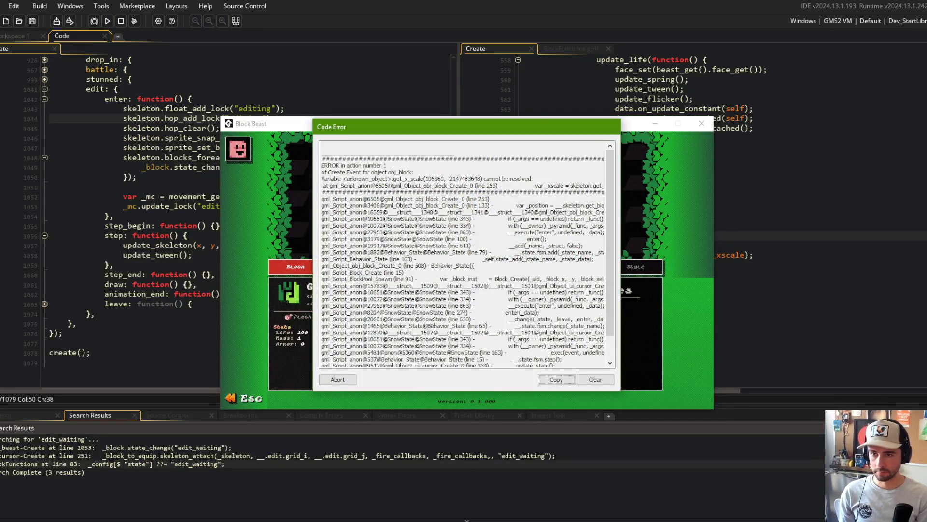
click(320, 379)
click(735, 271)
click(739, 262)
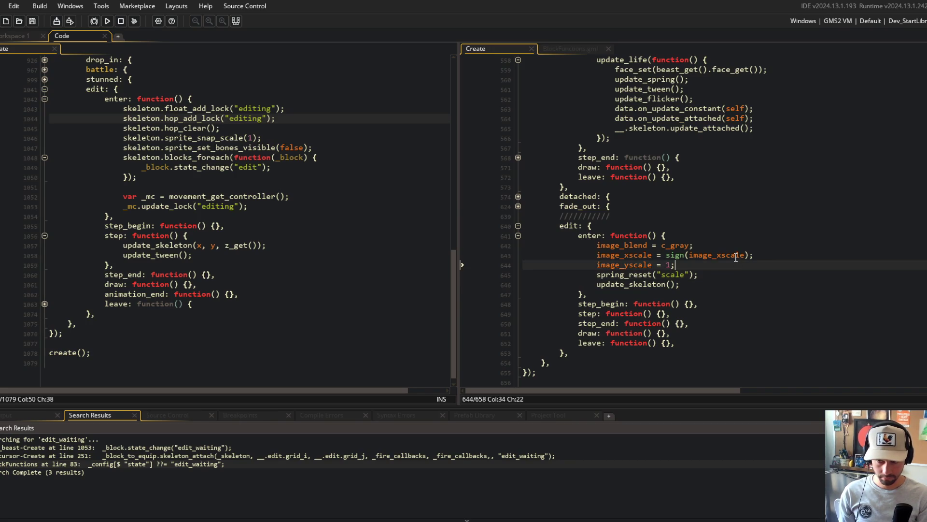
click(633, 285)
scroll(633, 287, up, 15)
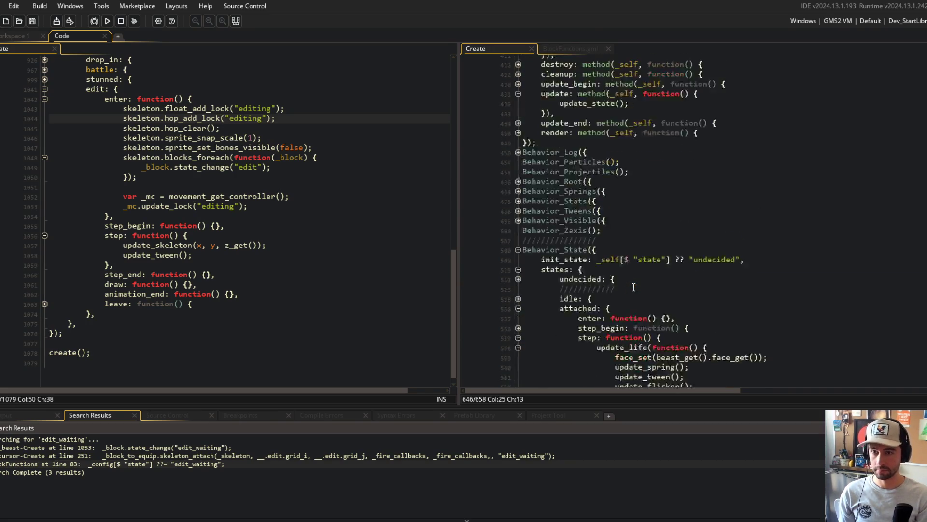
scroll(517, 182, up, 10)
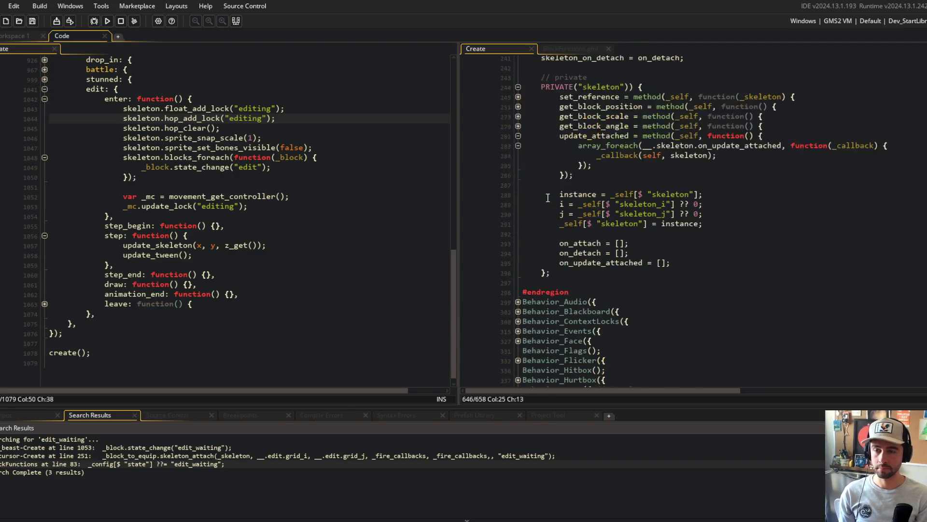
- Expand update_skeleton and insert an if (skeleton_exists()) check above its position lines
scroll(529, 107, up, 2)
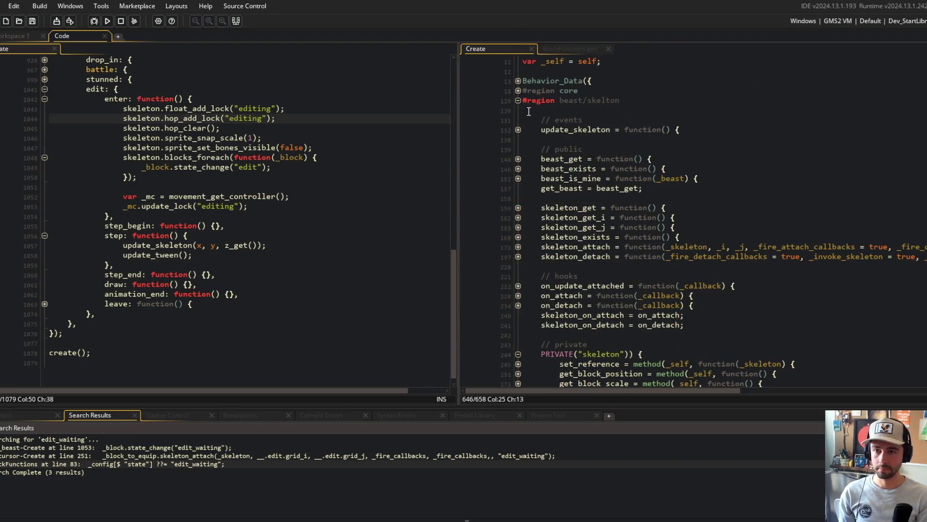
click(518, 130)
click(694, 169)
click(703, 148)
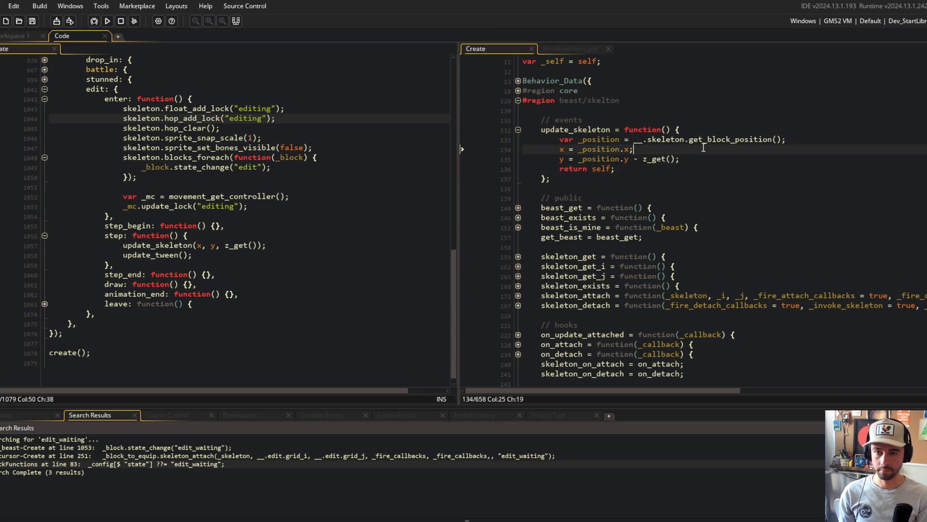
click(709, 127)
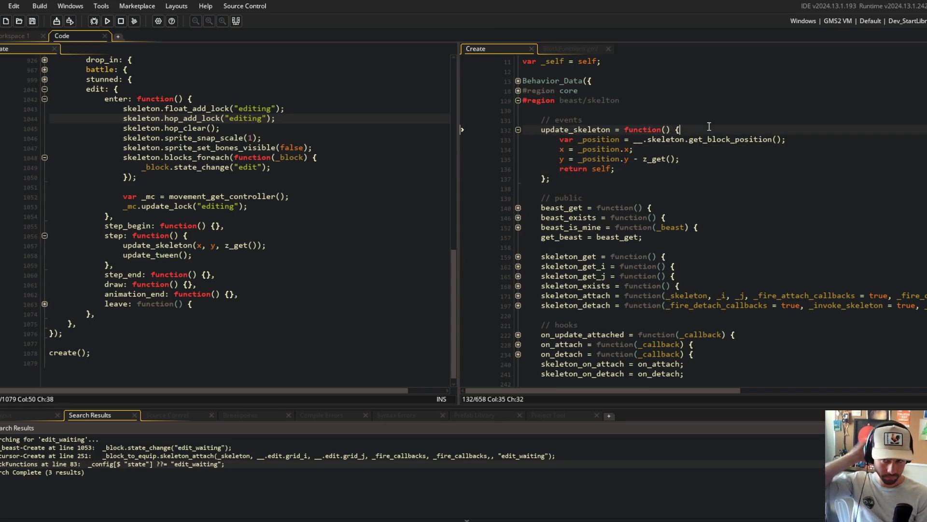
key(Return)
text(if ()
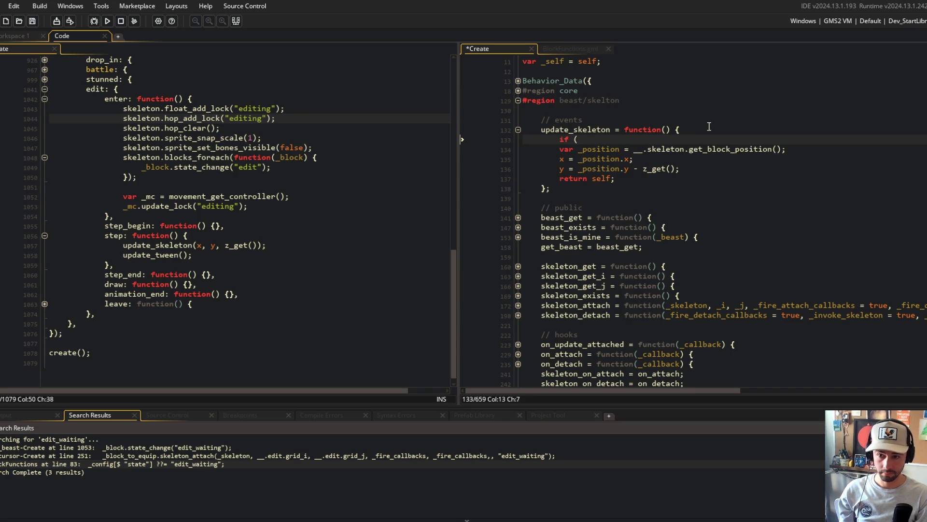
text(skeleton_exi)
key(Return)
text(())
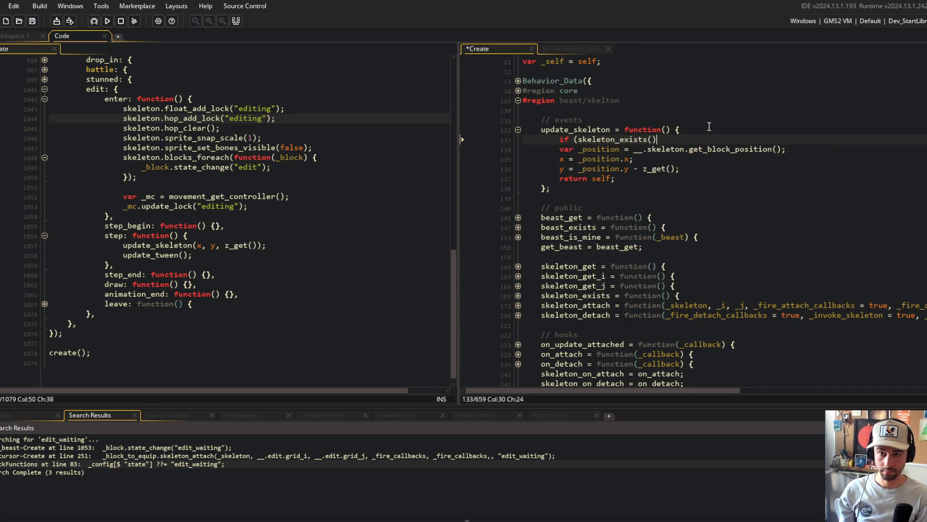
- Indent the position lines inside the skeleton_exists() block, then build and run the game with F5
key(shift+Down)
key(shift+Down)
key(shift+Down)
key(Tab)
key(End)
key(Return)
key(F5)
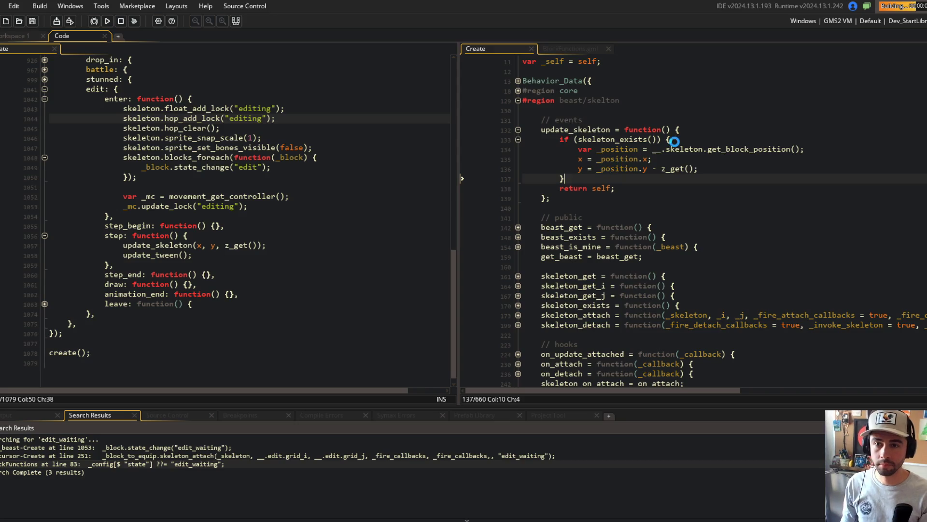
key(ctrl+Tab)
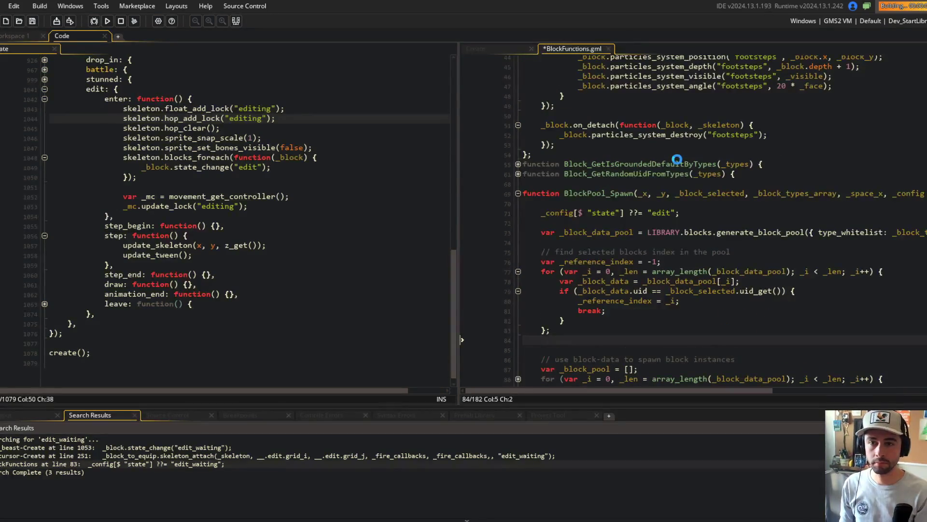
click(486, 47)
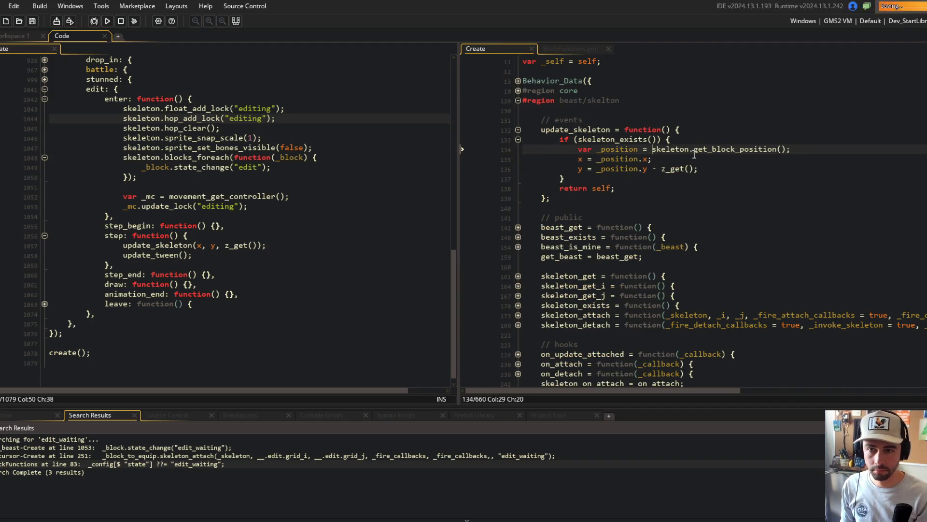
key(alt+Tab)
click(642, 320)
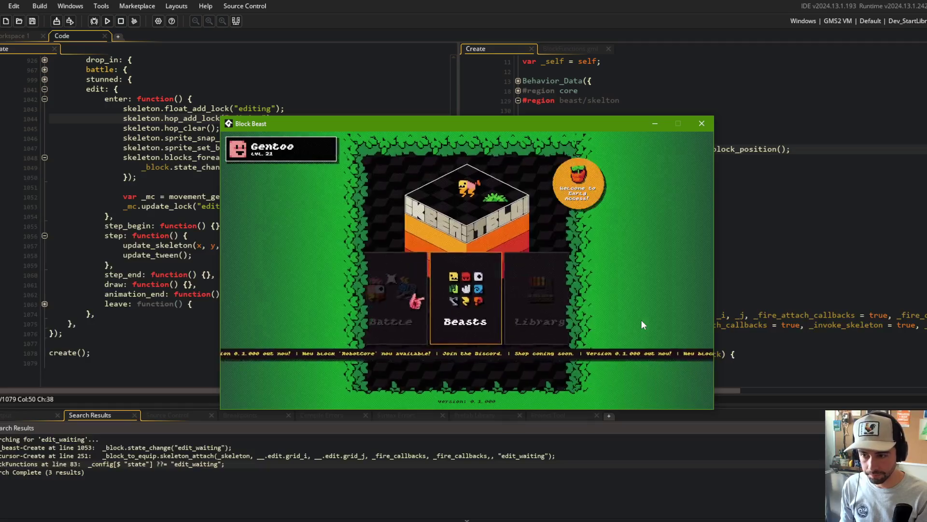
key(Return)
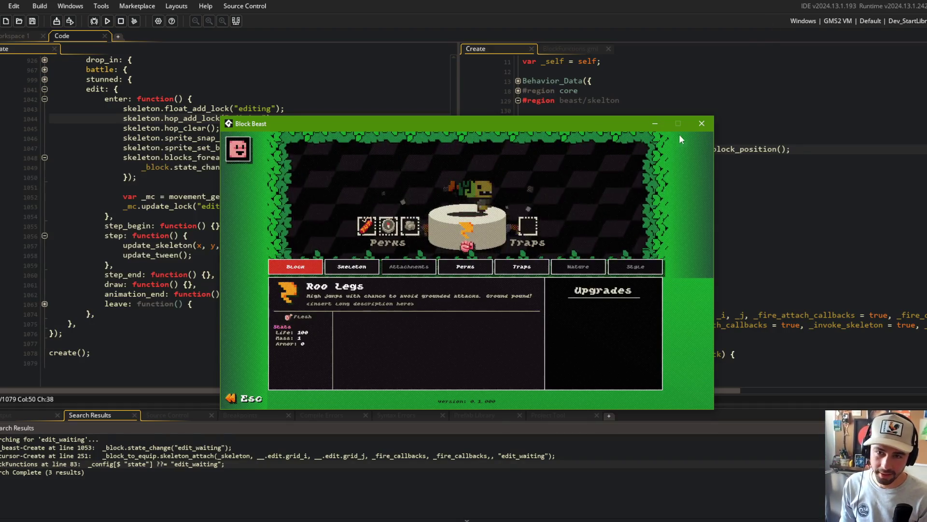
click(702, 123)
click(793, 178)
click(795, 149)
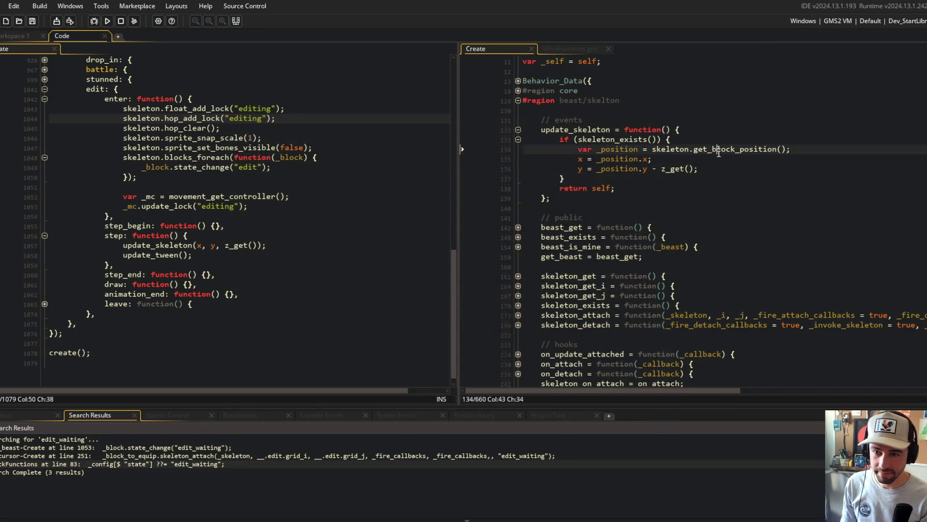
- Expand and fold the skeleton_get, skeleton_get_i/j, skeleton_exists, attach and detach functions to read them
scroll(529, 135, down, 3)
click(518, 194)
click(517, 194)
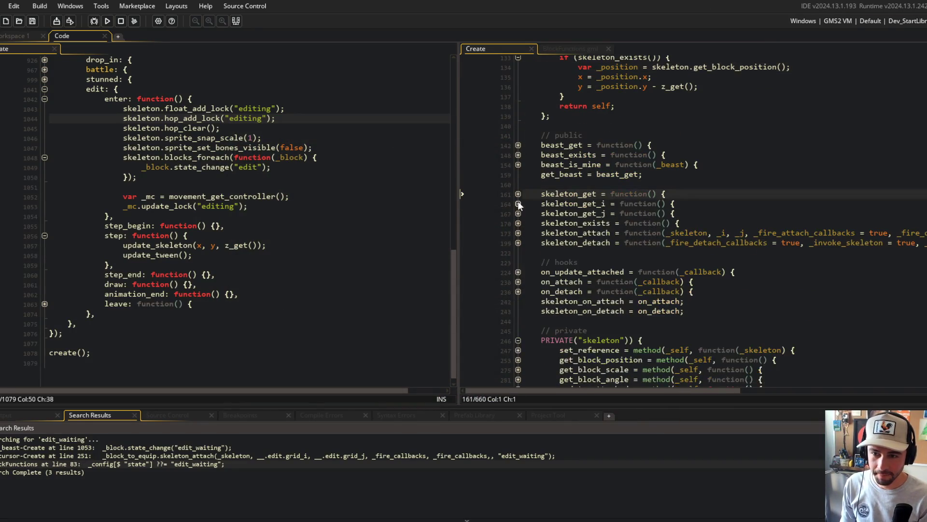
click(518, 203)
click(517, 203)
click(518, 204)
click(517, 233)
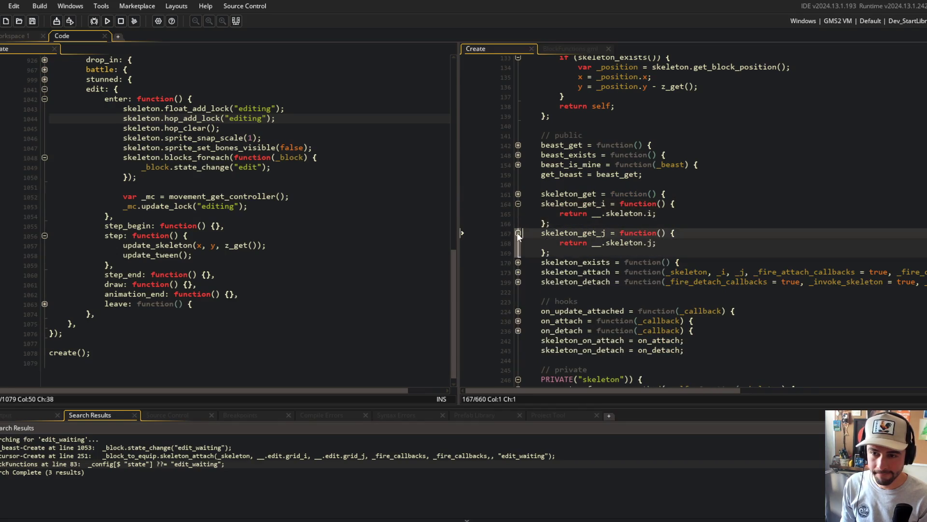
click(518, 233)
click(518, 203)
click(675, 165)
click(515, 223)
click(515, 223)
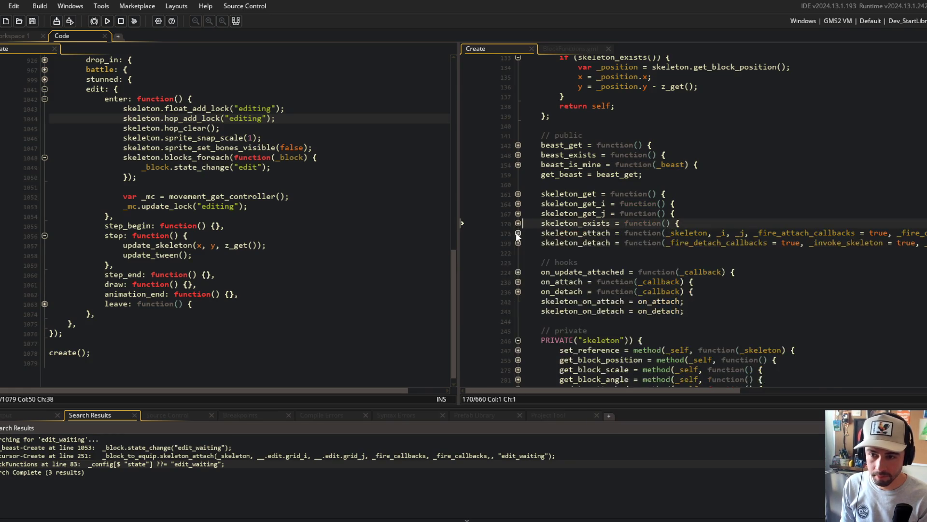
click(517, 233)
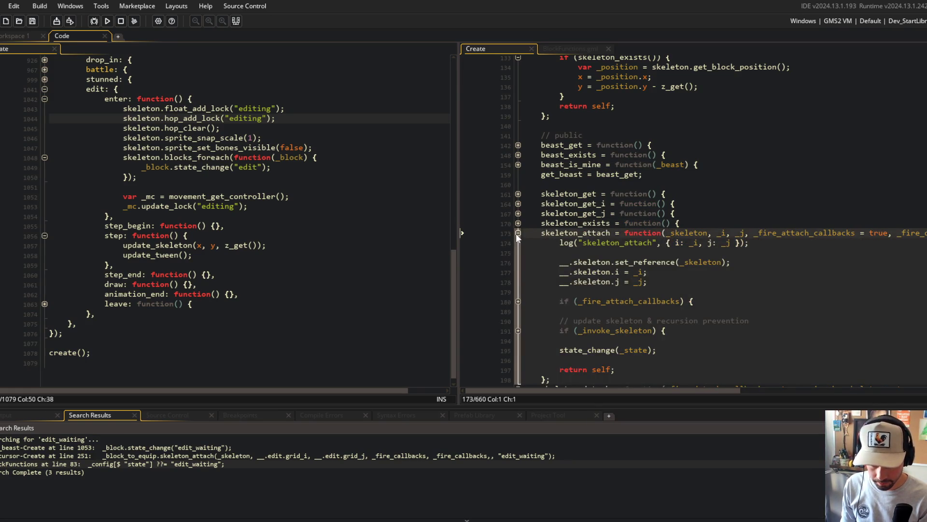
click(517, 232)
click(517, 242)
click(517, 242)
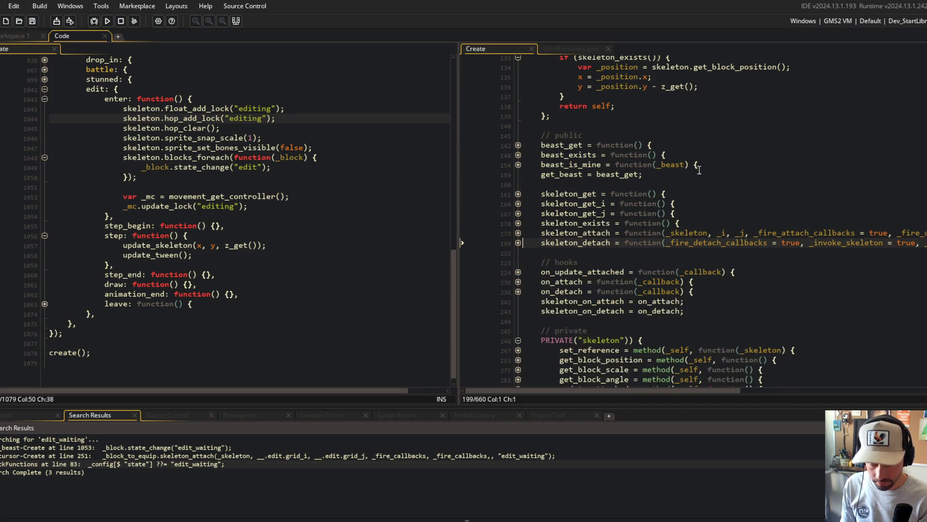
- Show BlockFunctions.gml in the widened right pane, scrolled to BlockPool_Spawn at line 69
click(588, 48)
key(ctrl+z)
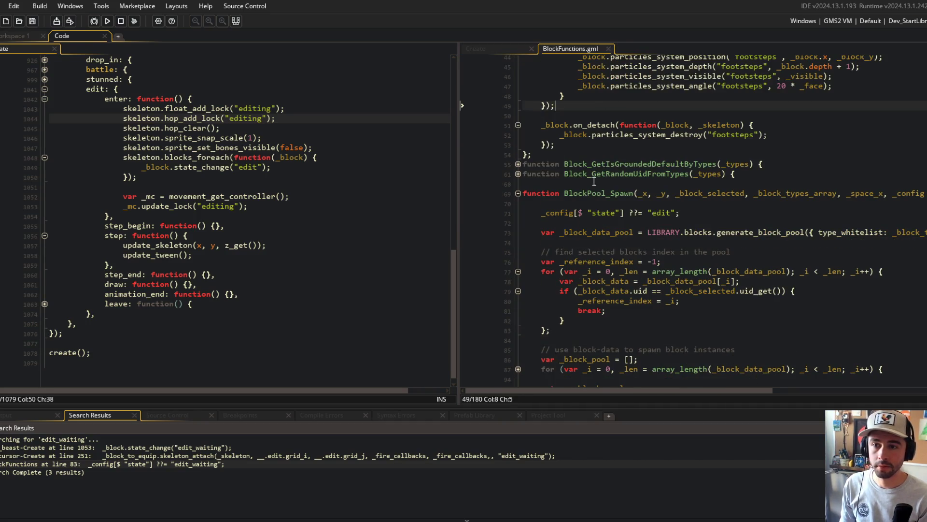
drag(459, 81, 365, 80)
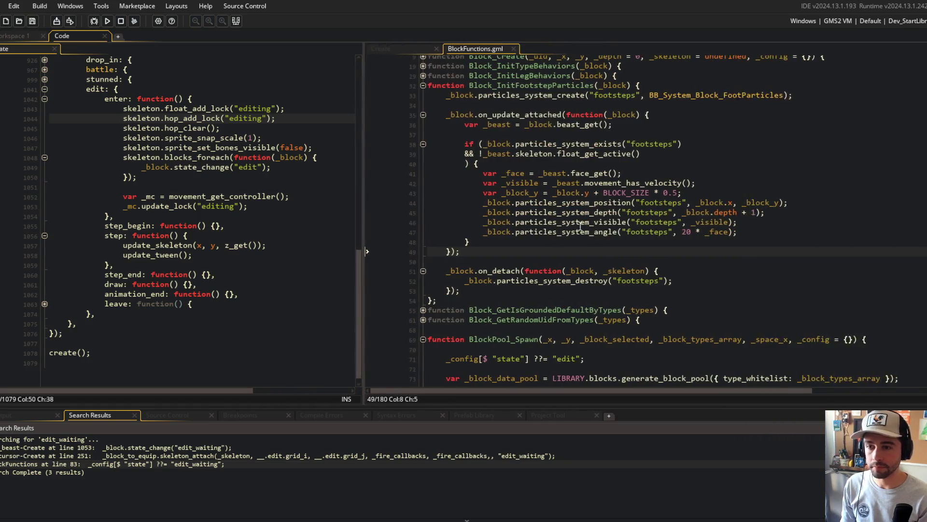
scroll(628, 217, down, 5)
click(465, 195)
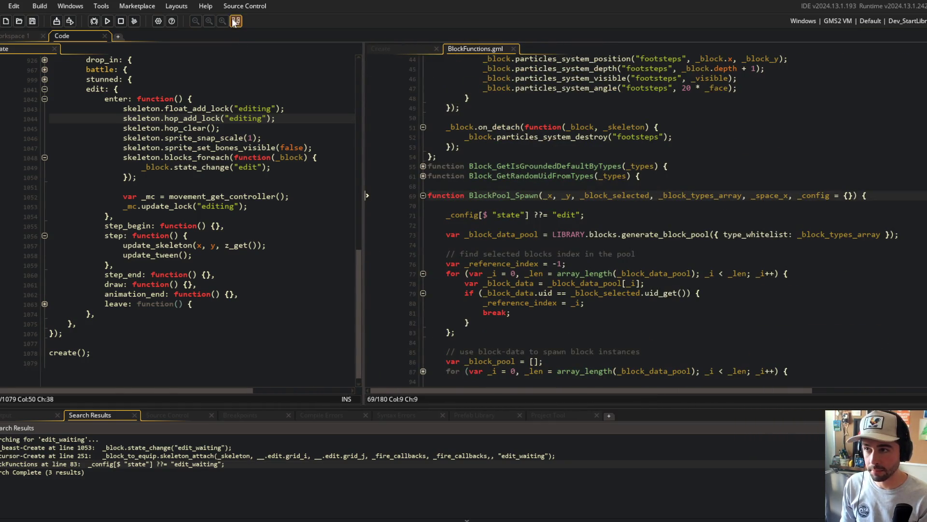
click(236, 21)
click(623, 203)
- Search the whole project for BlockPool_Spawn, case-sensitive and whole word only
double_click(519, 173)
key(ctrl+f)
click(804, 203)
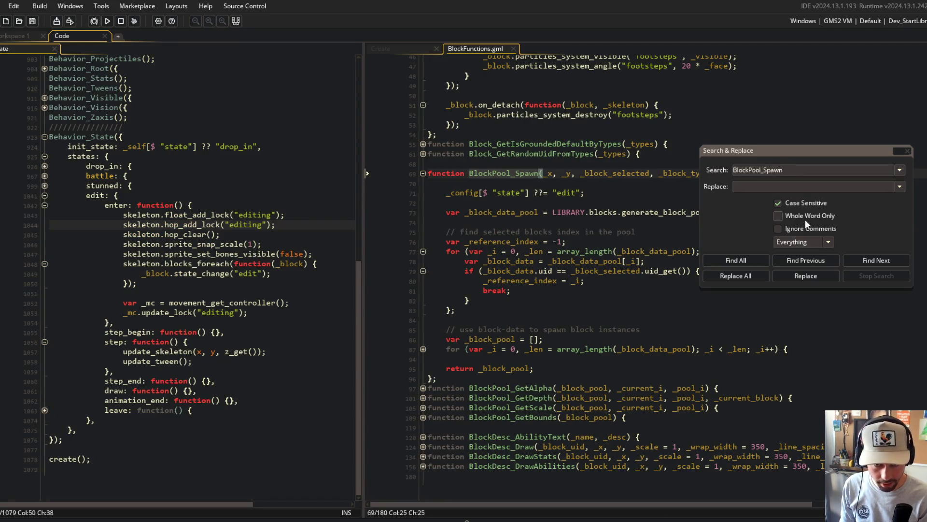
click(792, 217)
click(736, 260)
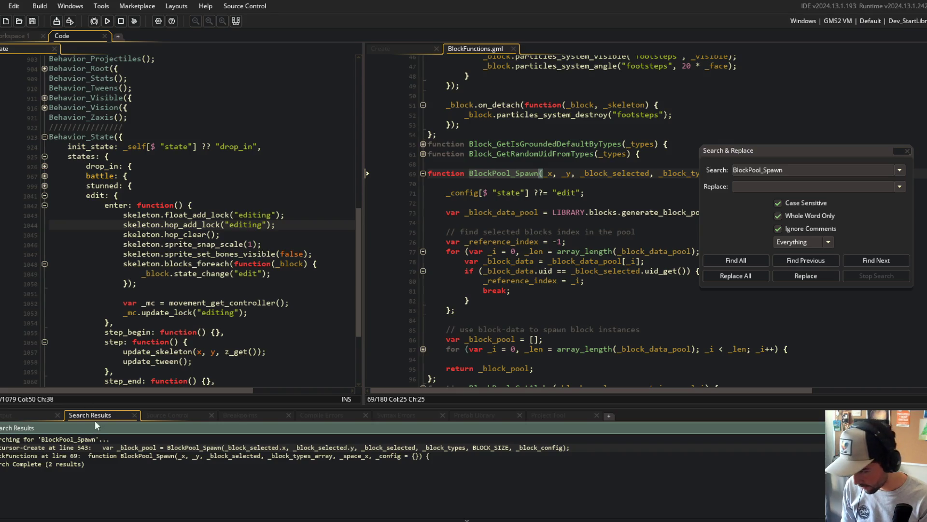
- Open the ui_cursor match and dock its code, widened, beside BlockFunctions.gml
double_click(154, 447)
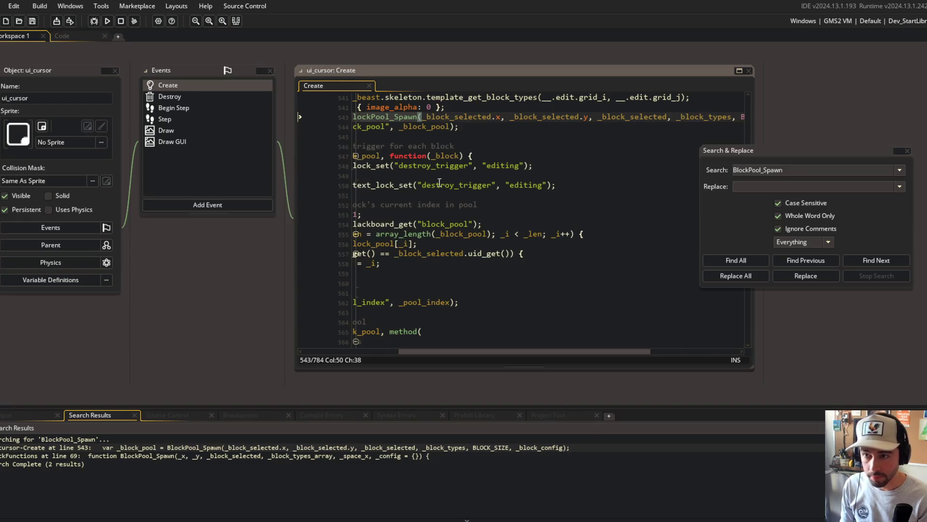
scroll(440, 182, up, 7)
click(548, 176)
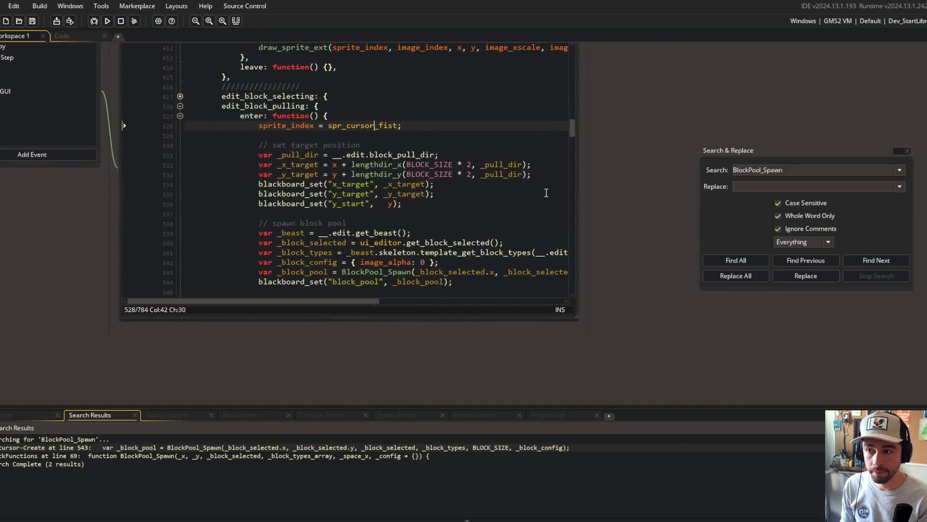
click(546, 193)
mouse_move(135, 99)
mouse_down()
mouse_move(62, 35)
mouse_move(254, 177)
mouse_up()
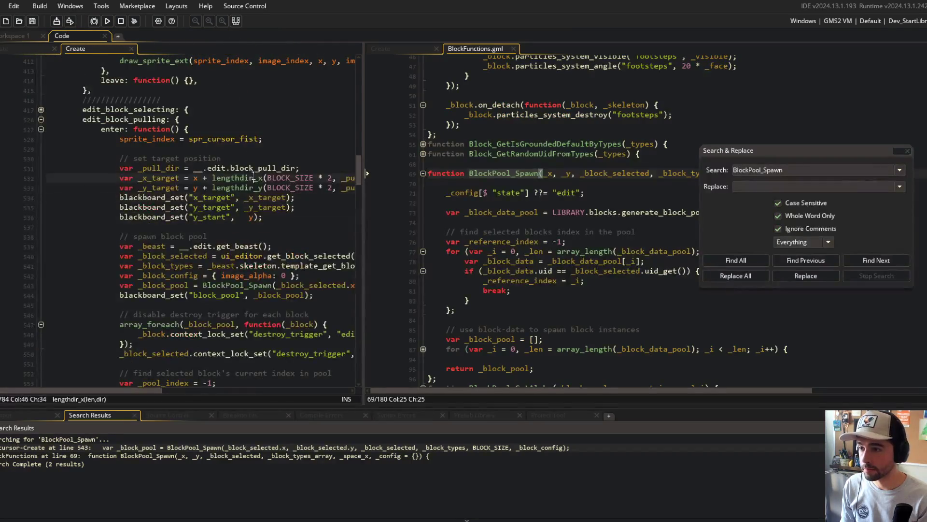
drag(362, 69, 480, 69)
mouse_move(730, 152)
mouse_down()
mouse_move(896, 213)
mouse_move(891, 208)
mouse_up()
- Inspect ui_cursor's BlockPool_Spawn call and _block_config on lines 542–544, with the block's Create code alongside
click(323, 217)
scroll(314, 213, down, 4)
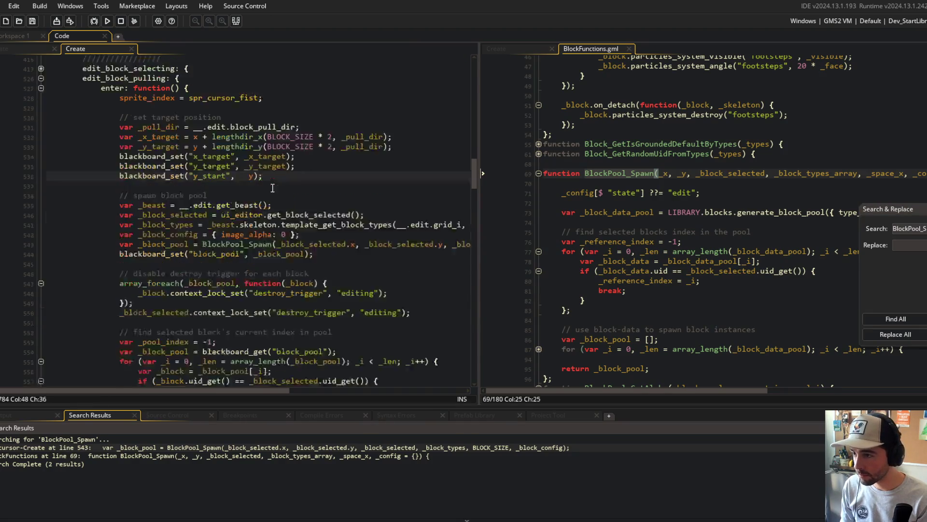
click(146, 192)
click(271, 182)
scroll(223, 185, right, 6)
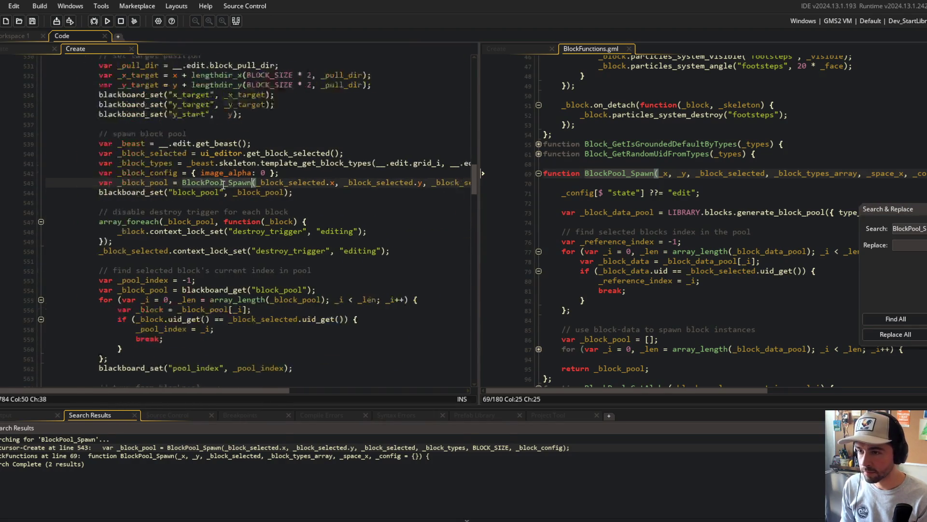
double_click(373, 182)
scroll(386, 180, left, 6)
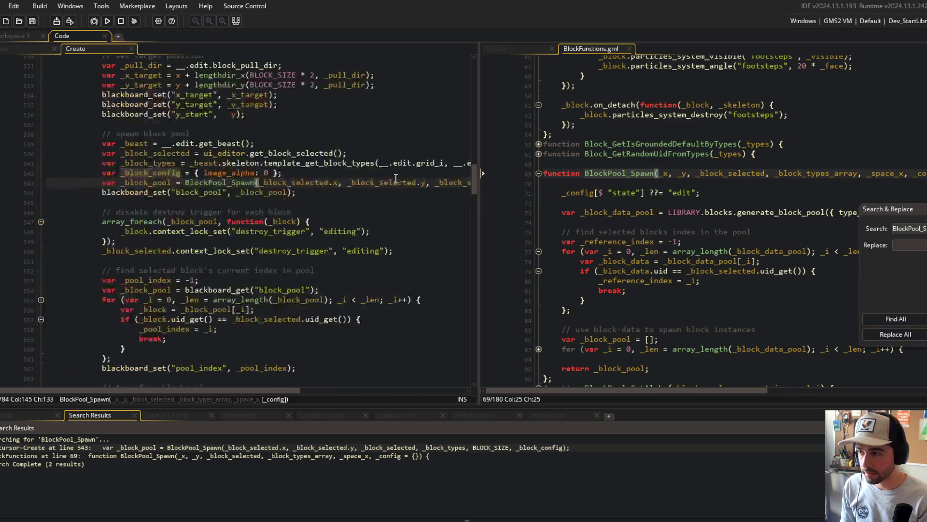
click(288, 174)
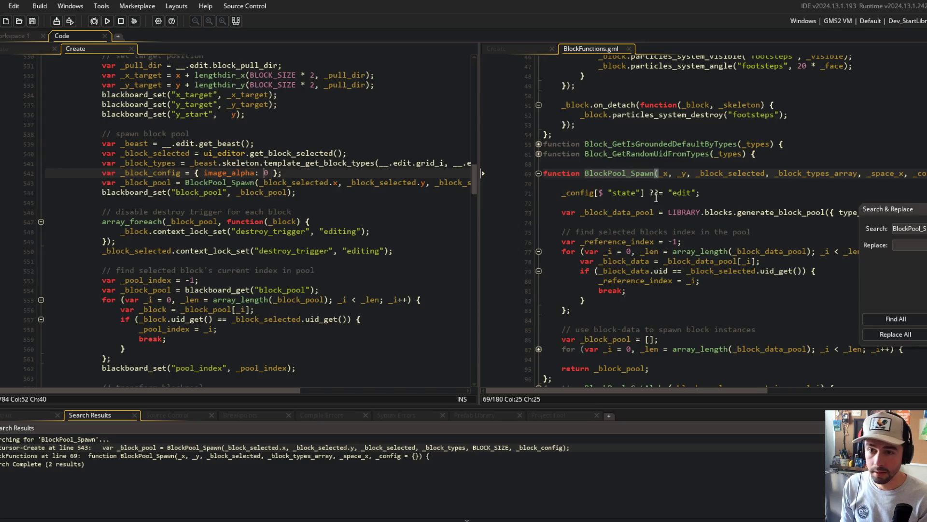
click(594, 193)
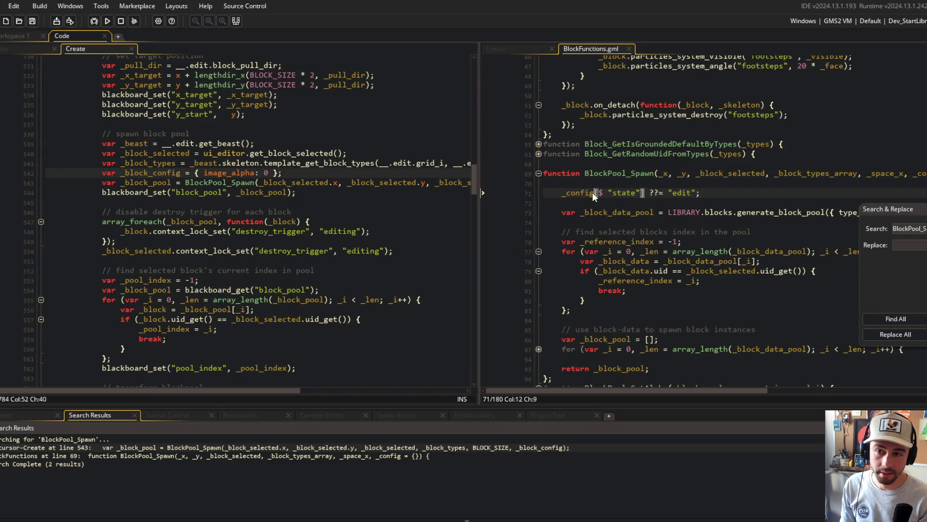
click(509, 46)
scroll(657, 137, down, 10)
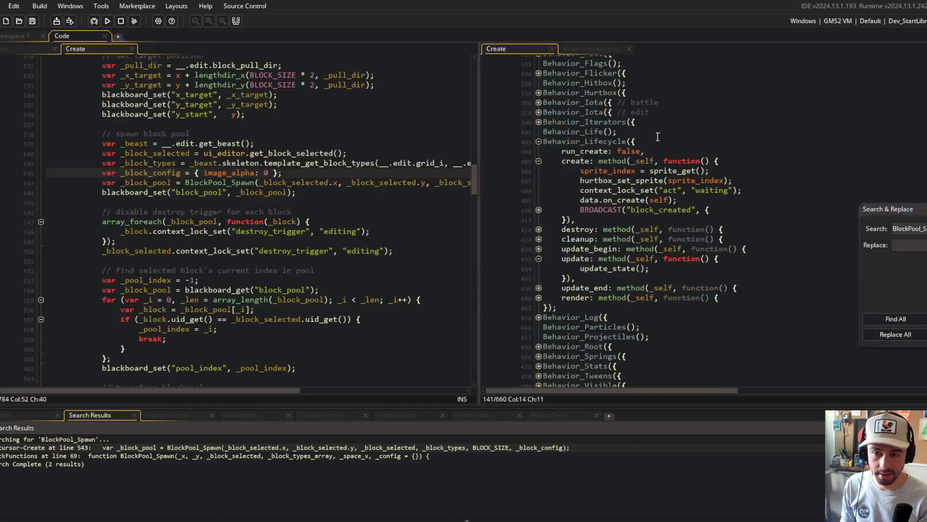
- Check the block's default init_state and expand the undecided state's skeleton if/else code
scroll(657, 136, down, 10)
click(638, 125)
click(611, 96)
click(736, 115)
click(583, 97)
click(782, 94)
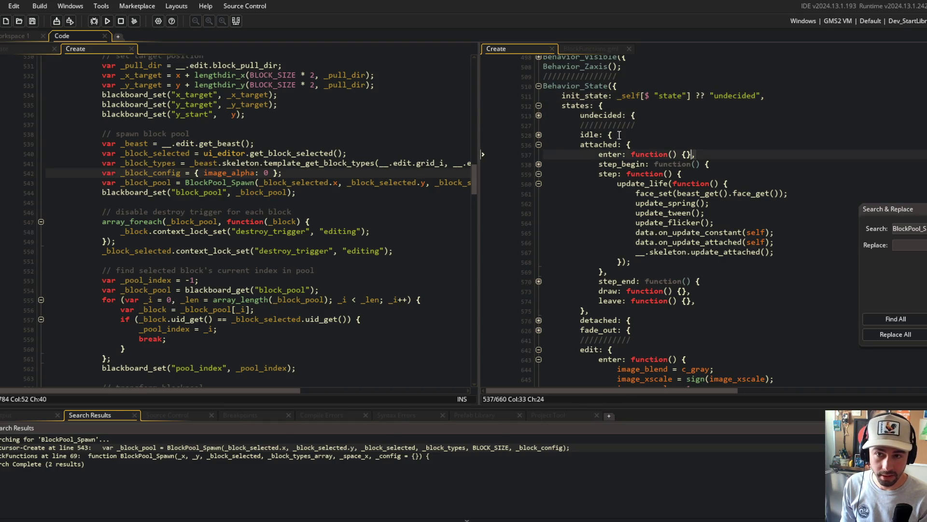
click(540, 115)
click(538, 144)
click(539, 155)
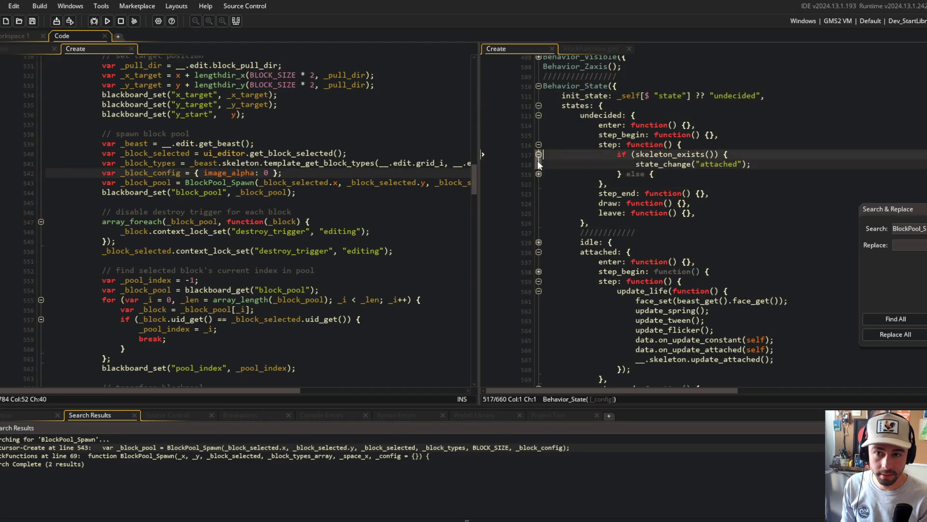
click(538, 173)
drag(599, 154, 663, 196)
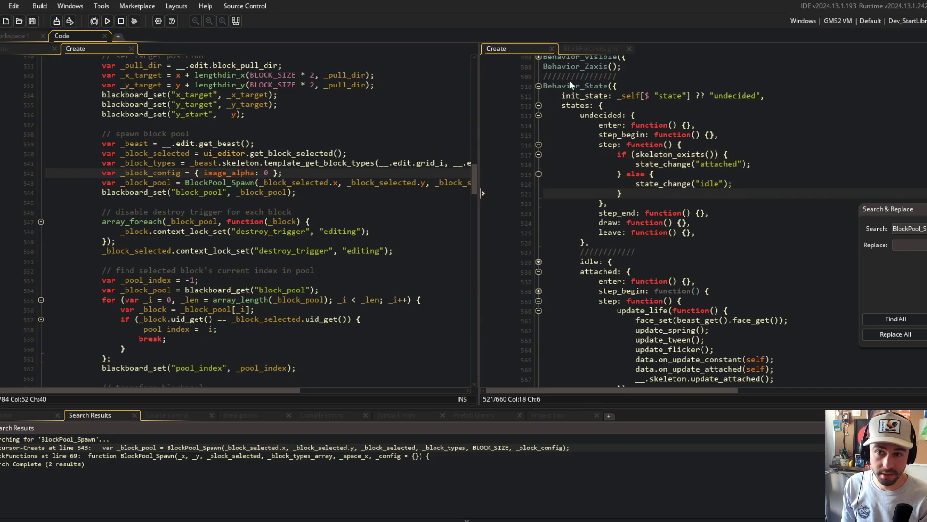
- Set a breakpoint on BlockPool_Spawn's Block_Create line 91 in BlockFunctions.gml and start debugging
click(592, 48)
scroll(592, 221, down, 5)
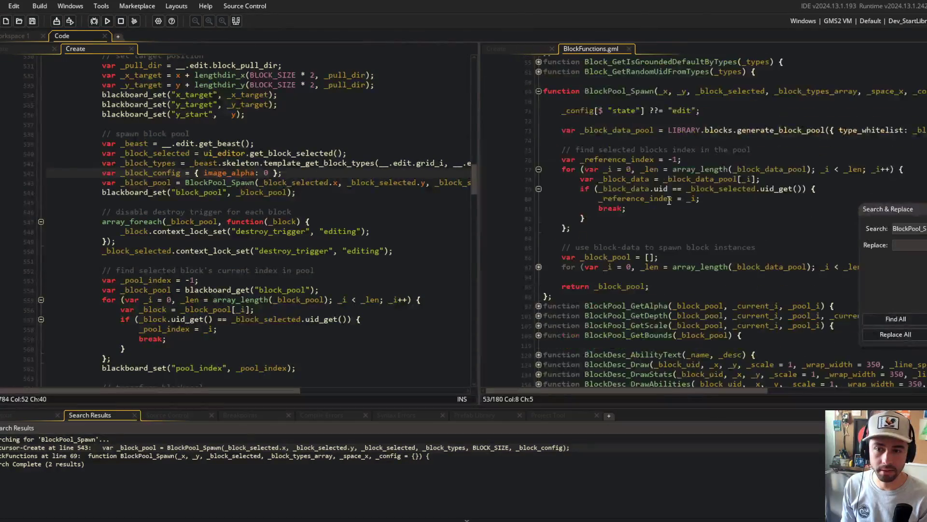
click(539, 229)
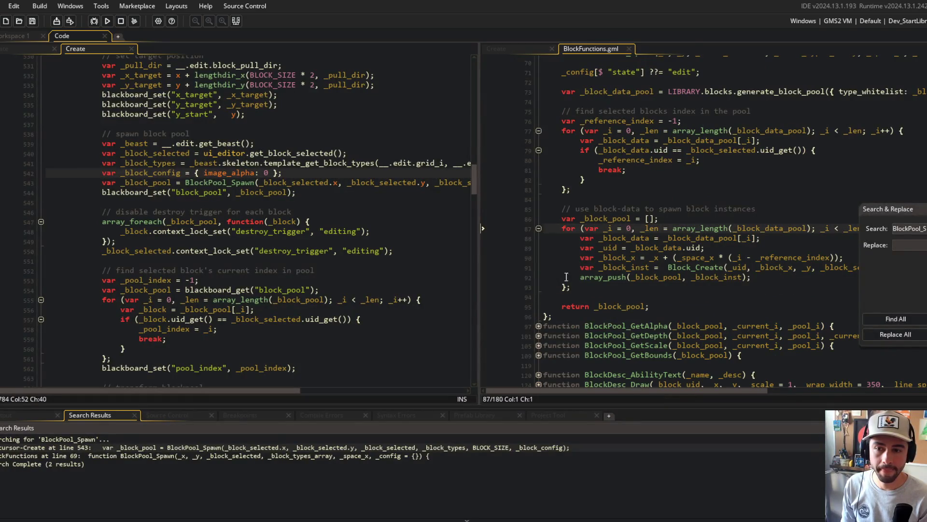
key(Down)
key(Down)
key(Down)
key(F9)
key(F6)
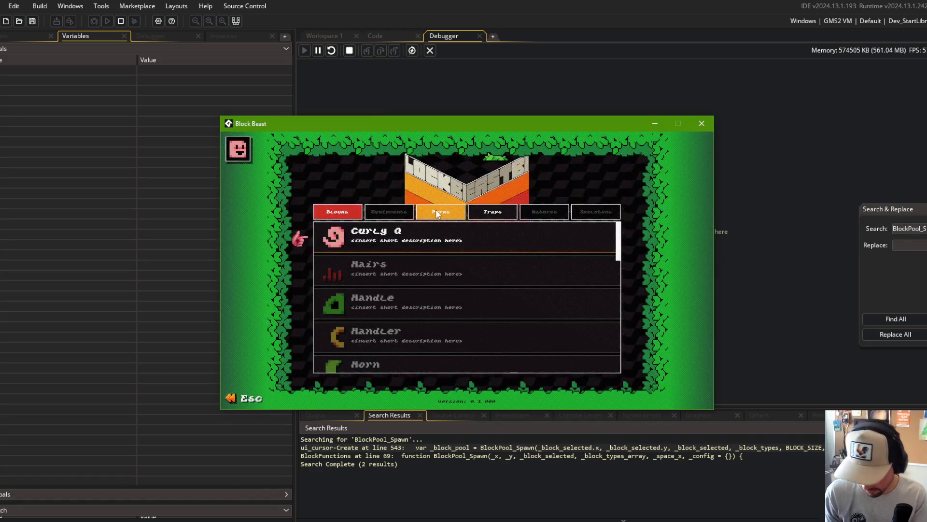
- In the running game, go from the library to Beasts and edit My Beast 1
key(Escape)
key(Left)
key(Return)
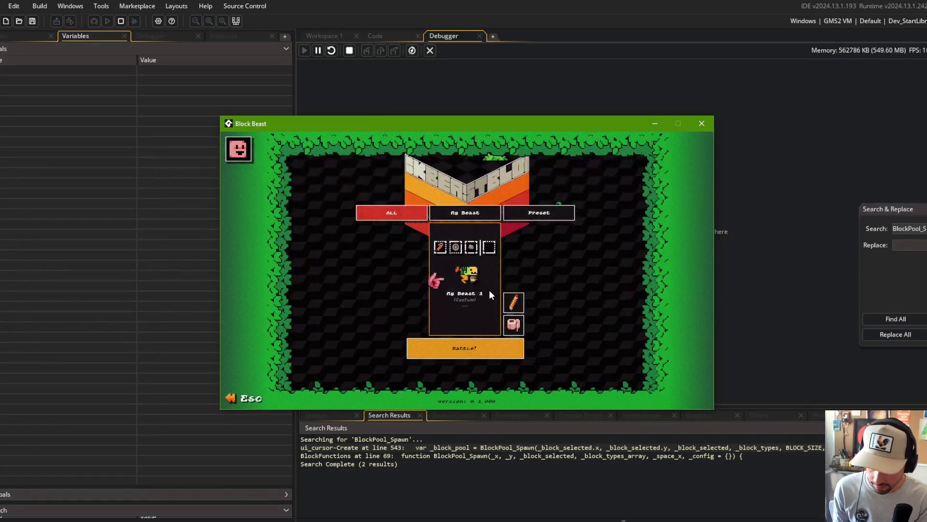
click(515, 301)
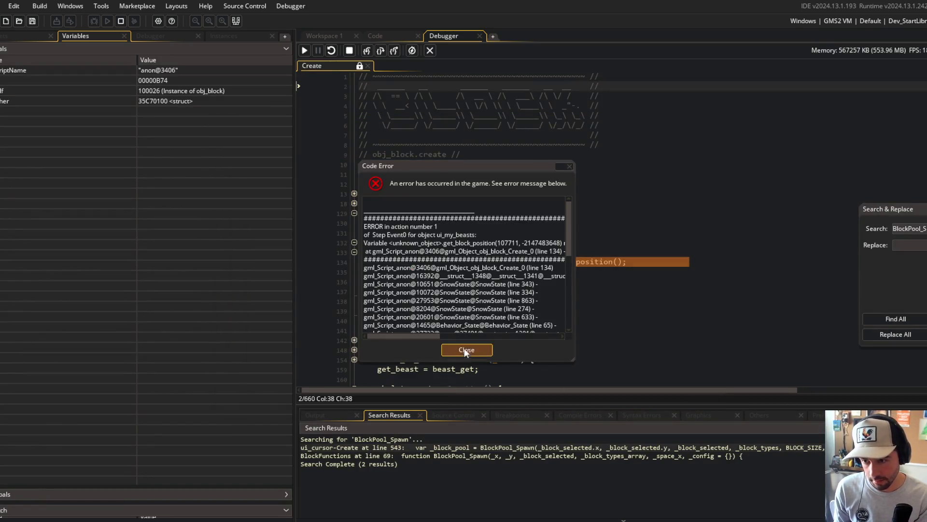
- Dismiss the error report and expand the debugger's self and skeleton variables at line 134
click(464, 348)
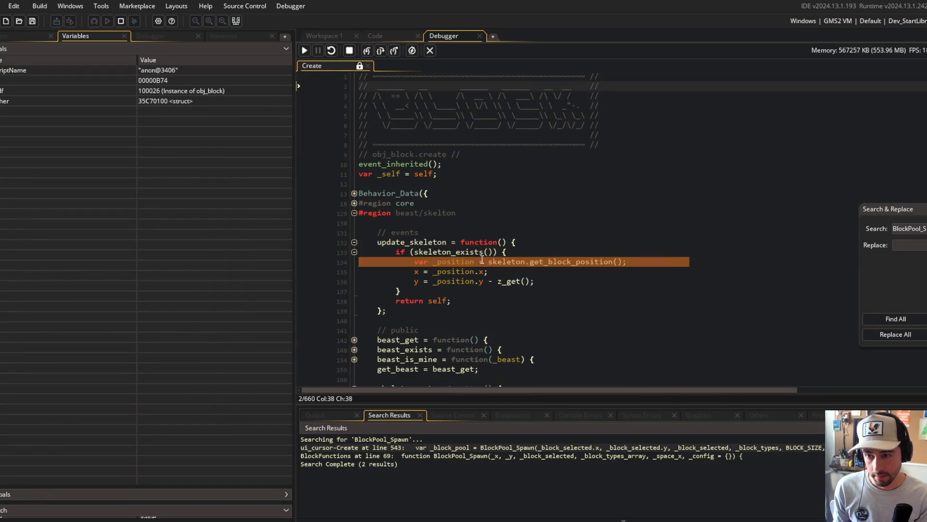
mouse_move(498, 264)
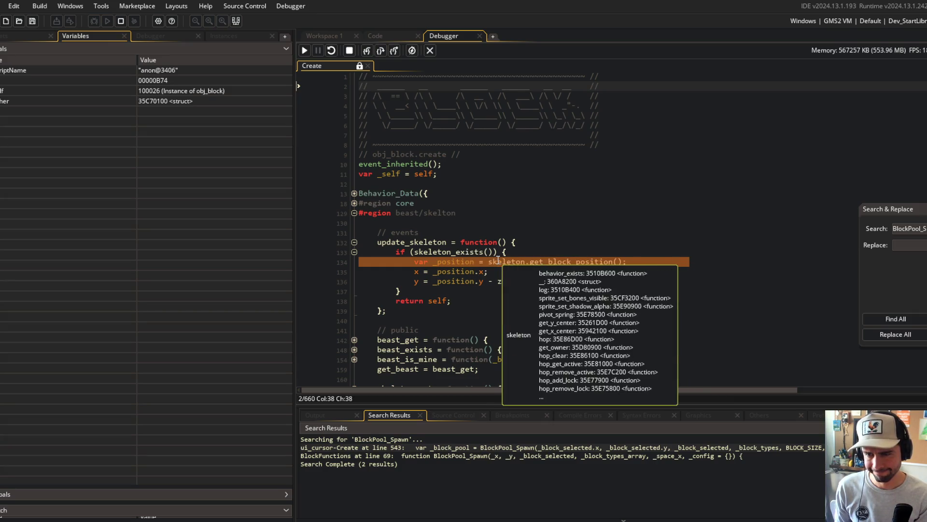
double_click(29, 91)
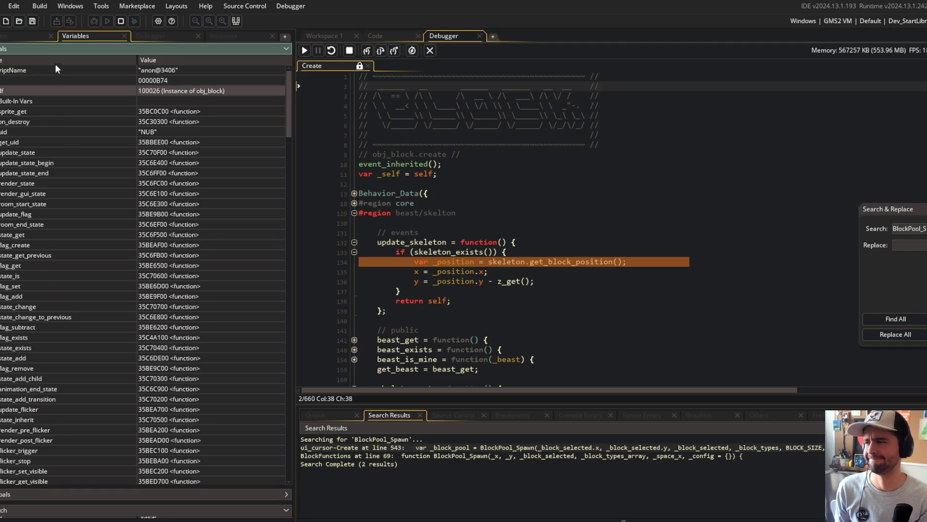
scroll(65, 164, down, 10)
scroll(66, 169, down, 15)
double_click(13, 389)
scroll(13, 378, down, 4)
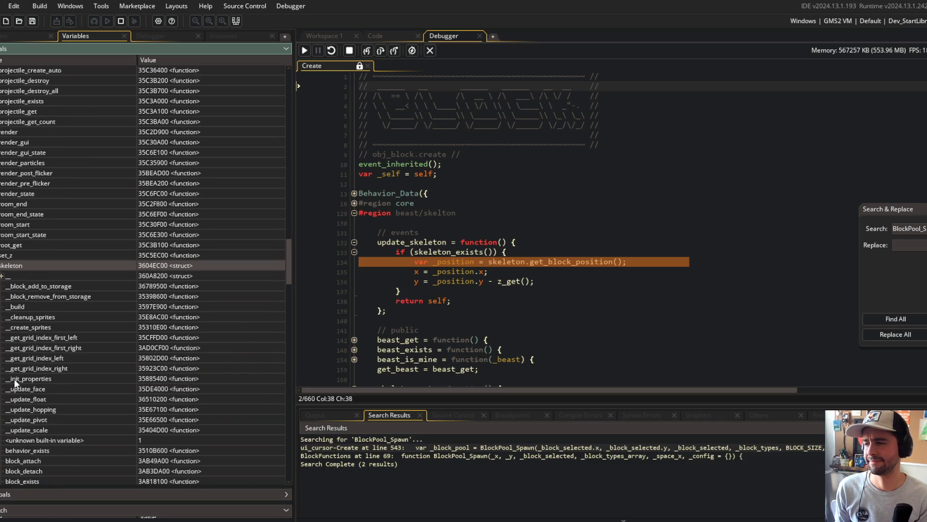
scroll(14, 379, down, 15)
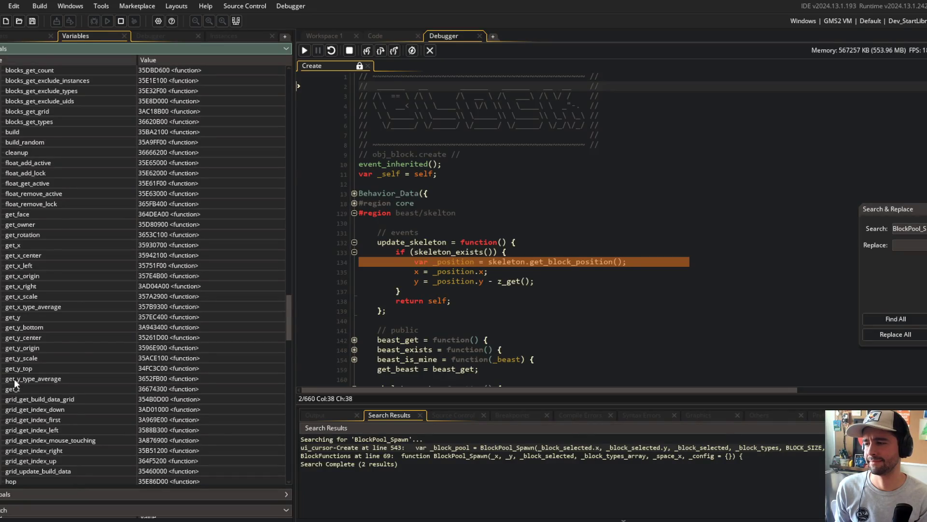
scroll(13, 378, down, 4)
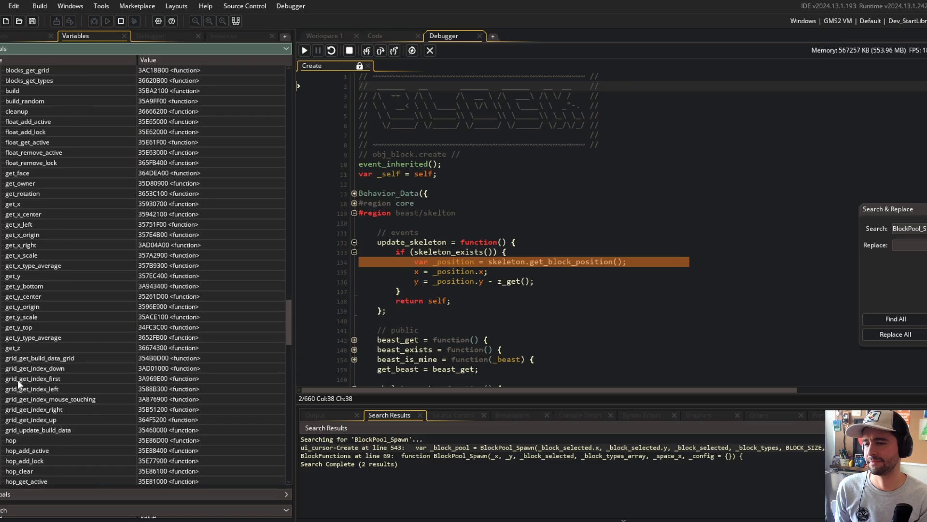
scroll(17, 380, up, 7)
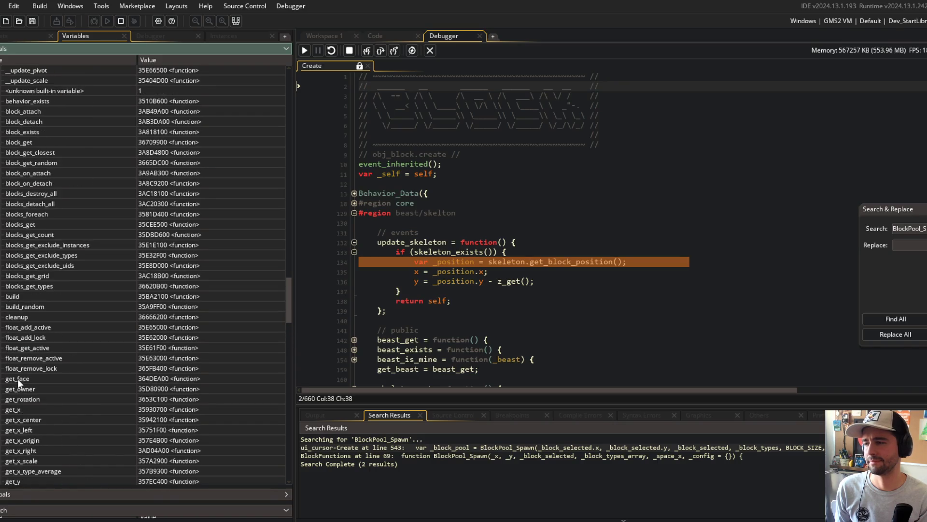
scroll(17, 379, down, 4)
click(567, 329)
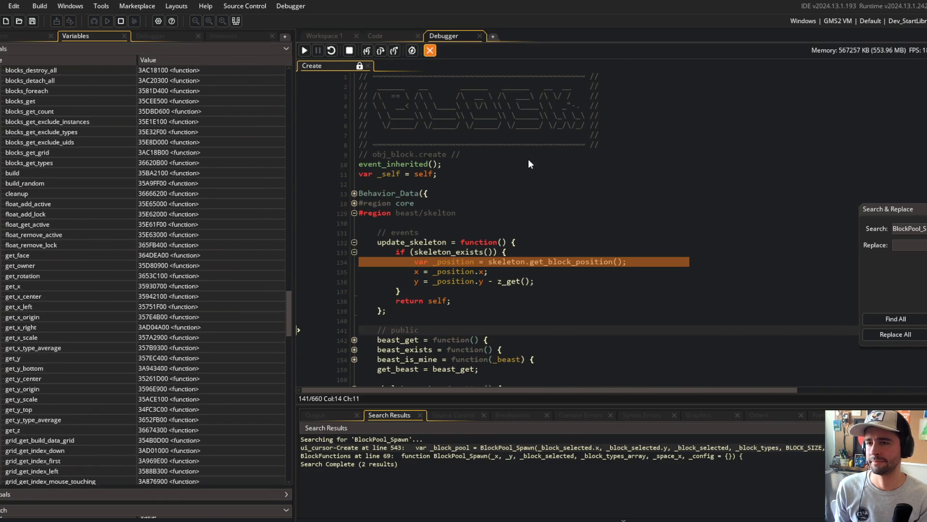
- Change line 134 to call __.skeleton.get_block_position() and rebuild the game
text(get_block_p)
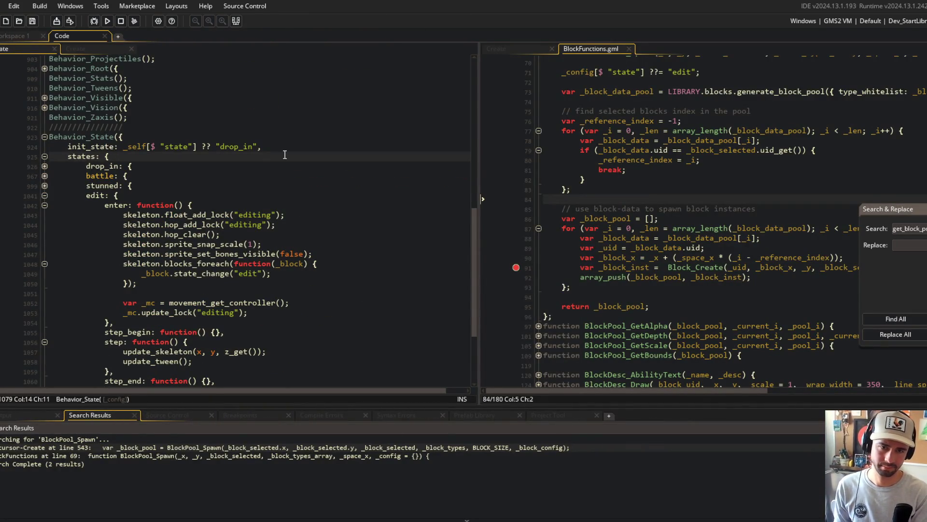
key(Return)
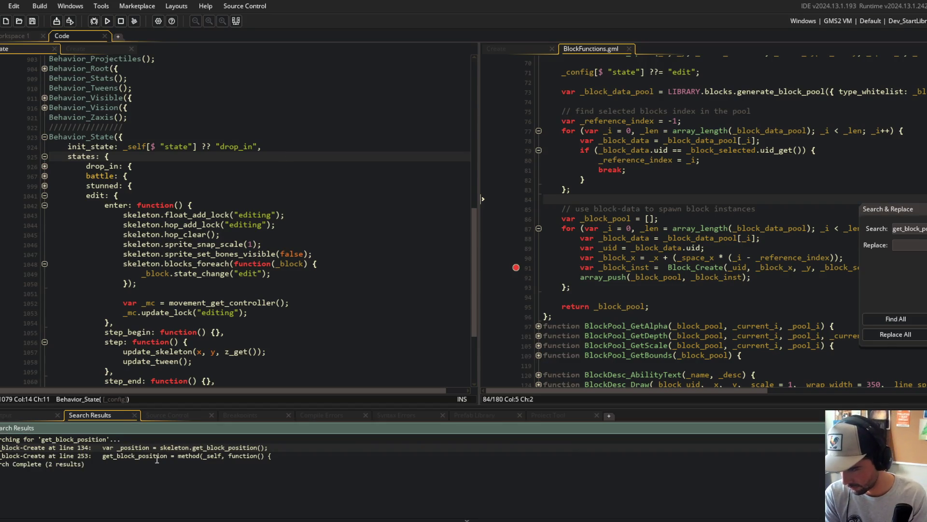
double_click(157, 455)
scroll(617, 269, up, 4)
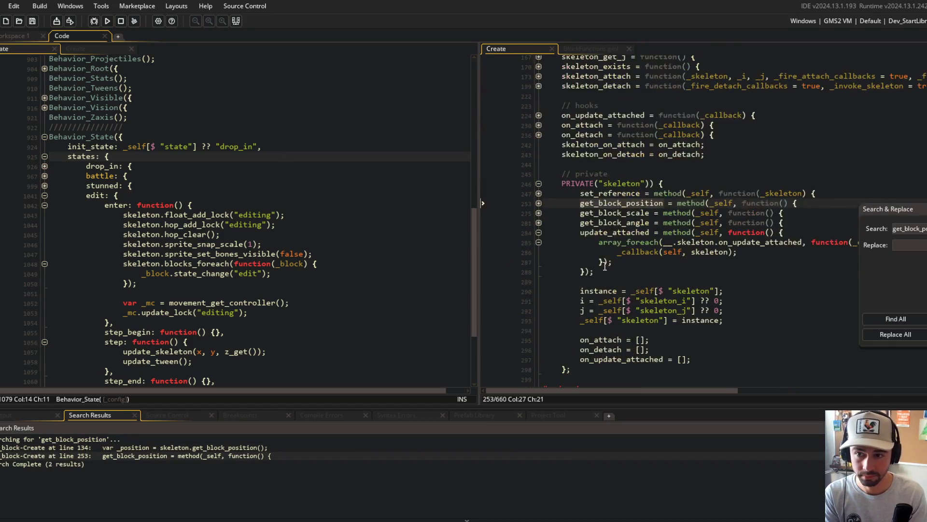
scroll(537, 216, up, 8)
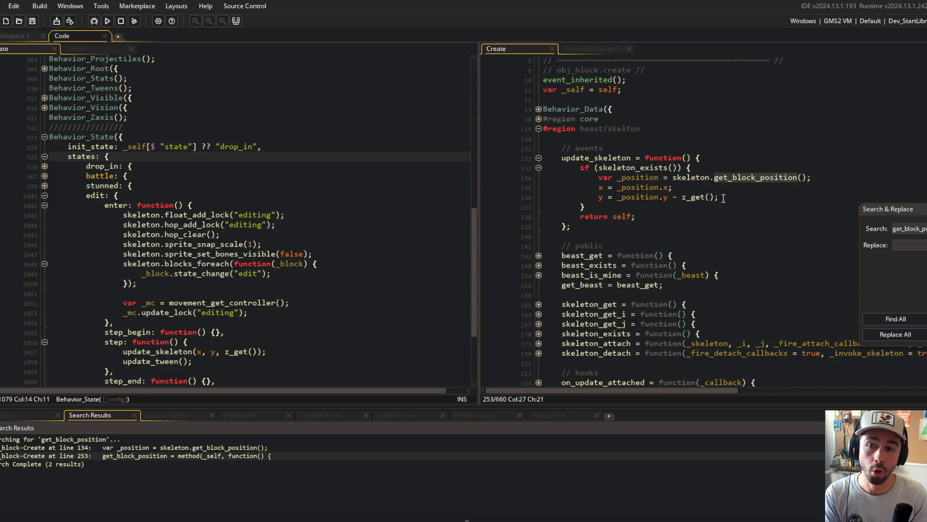
double_click(673, 178)
key(Left)
text(__.)
key(F5)
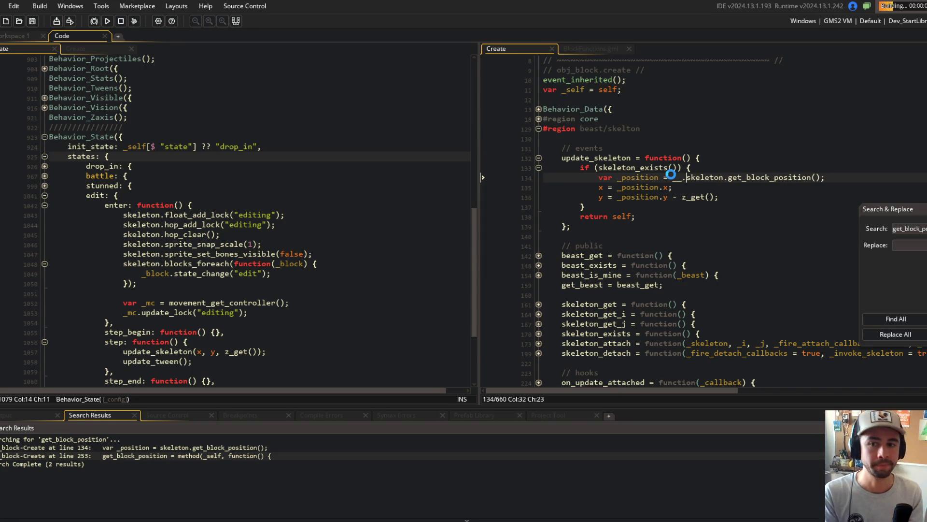
- Widen the right-hand code pane and clear the selected lines
scroll(732, 167, down, 3)
scroll(732, 167, up, 3)
drag(544, 177, 656, 256)
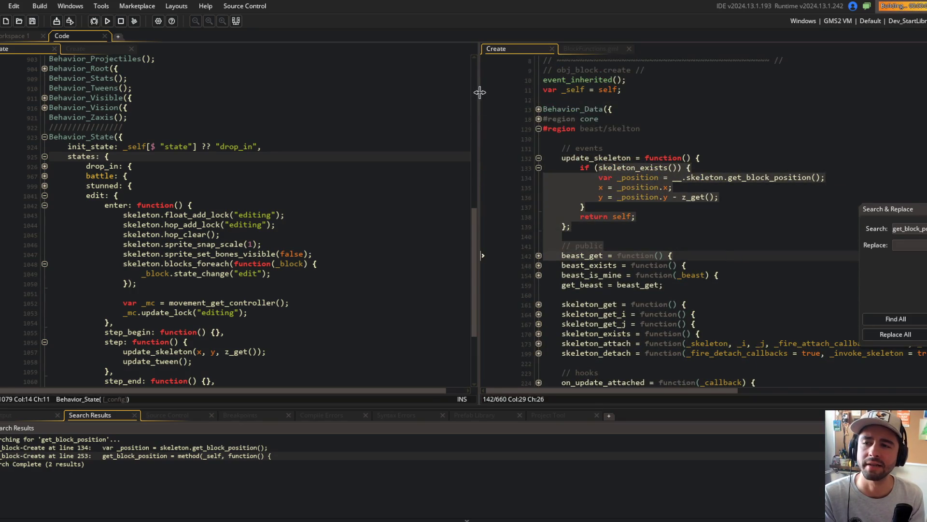
drag(479, 93, 411, 92)
click(618, 119)
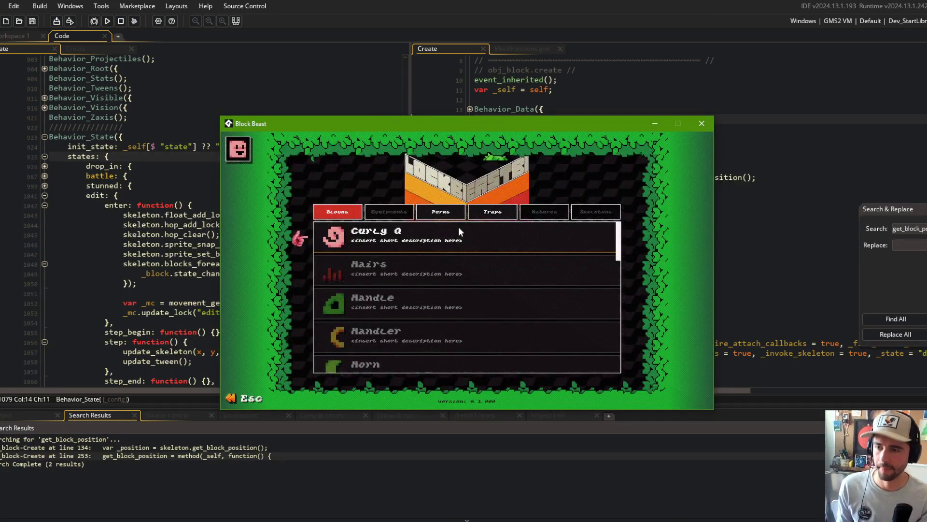
- Open a beast's editor in the rebuilt game, cycle its blocks to Dino Head, then return to the code
key(Escape)
click(436, 287)
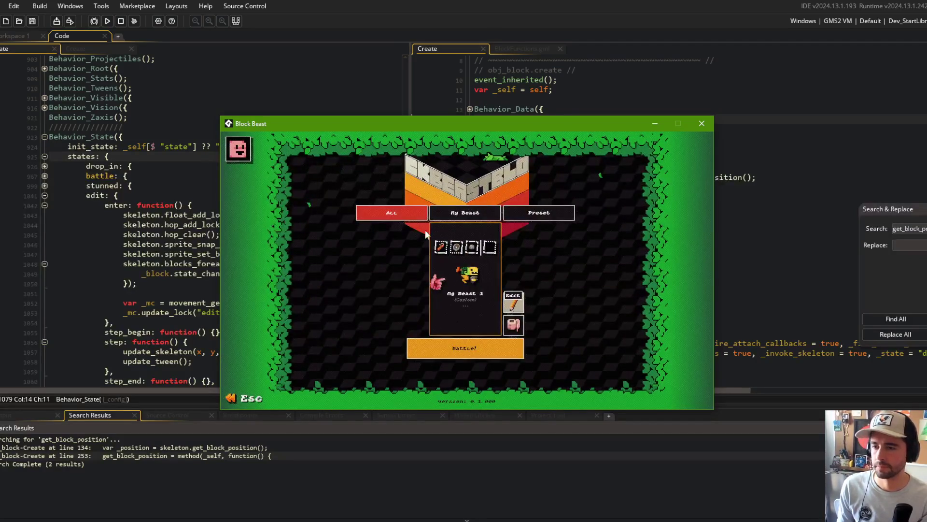
key(Return)
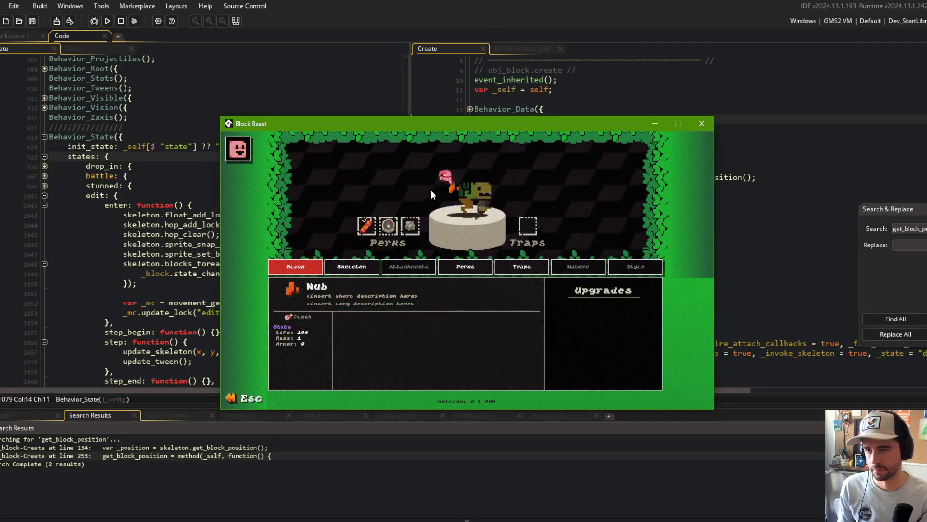
key(Left)
key(Right)
key(Right)
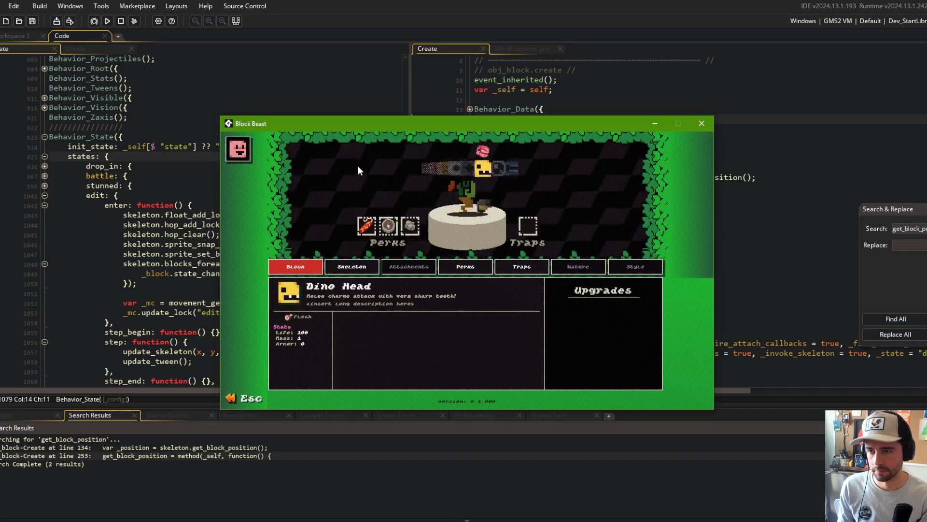
key(Right)
key(Right)
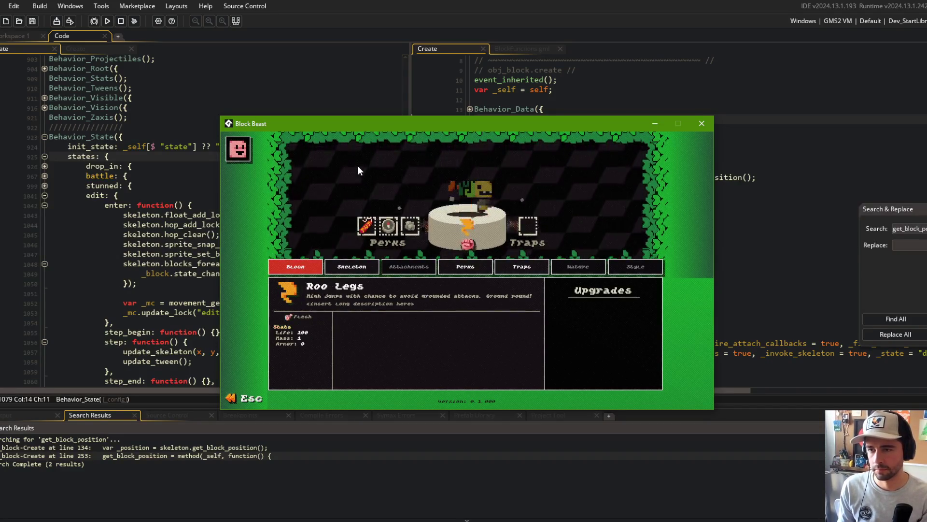
click(543, 49)
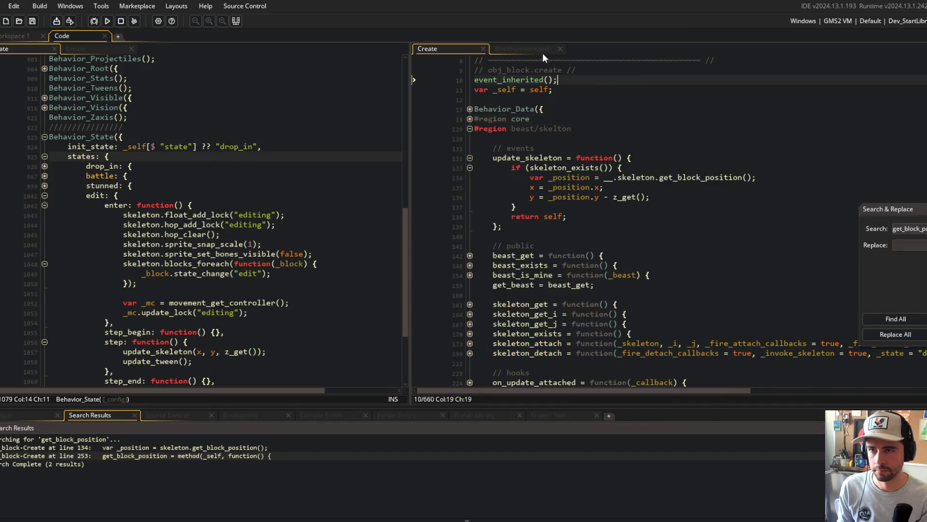
- Debug-run the game, edit a beast to hit the line 91 breakpoint, and step into Block_Create
click(94, 21)
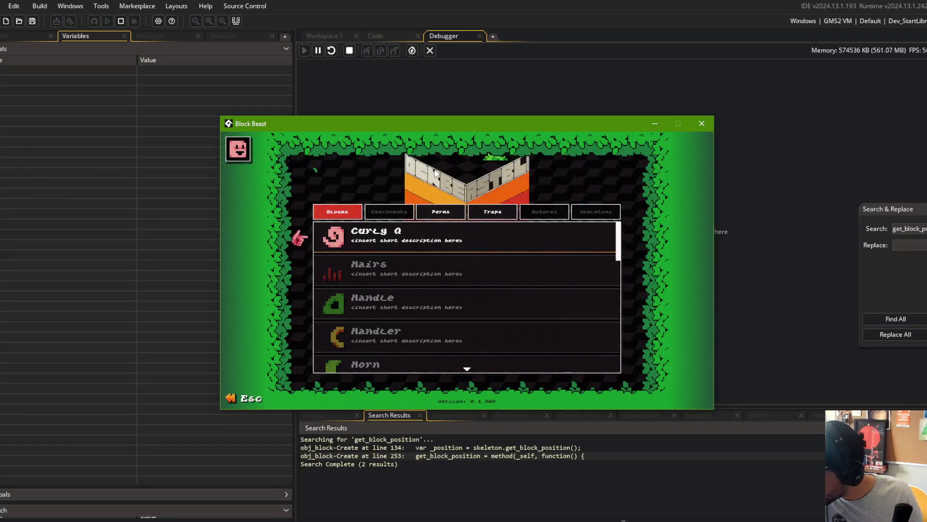
key(Escape)
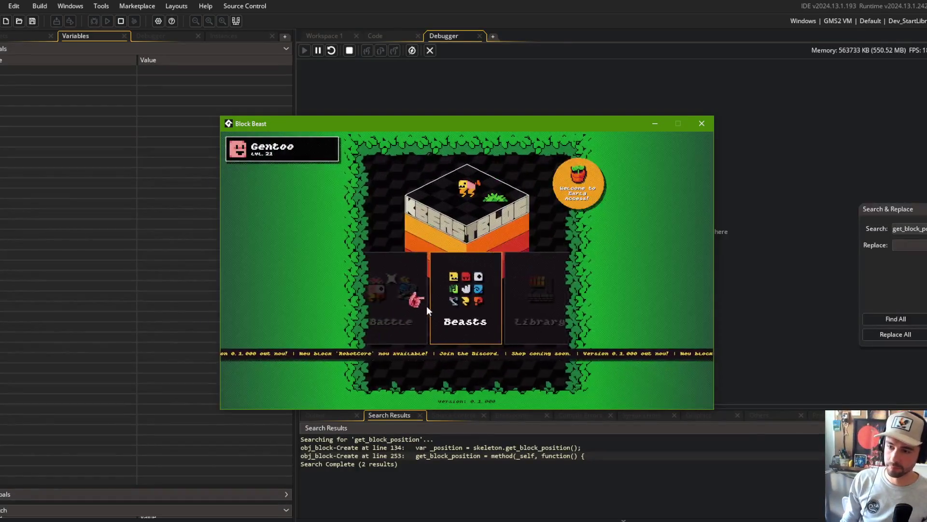
click(427, 306)
click(503, 290)
click(507, 228)
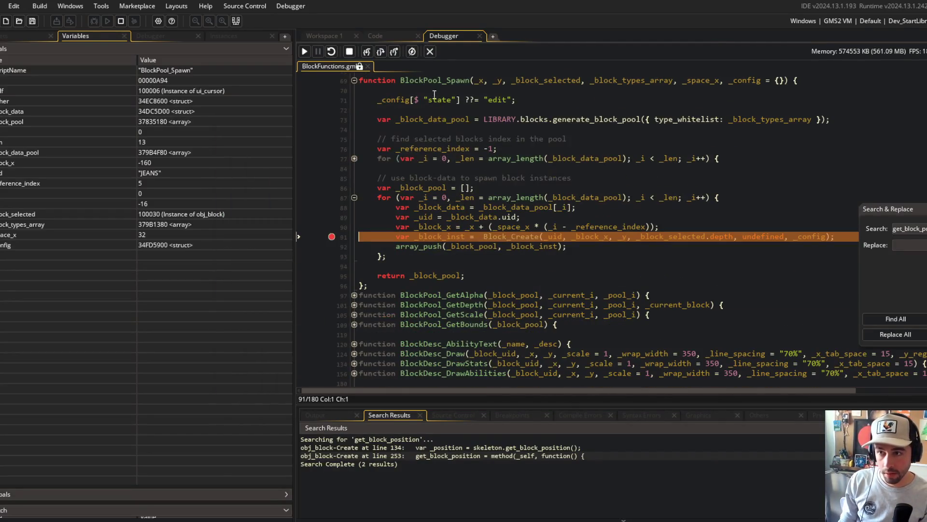
mouse_move(399, 103)
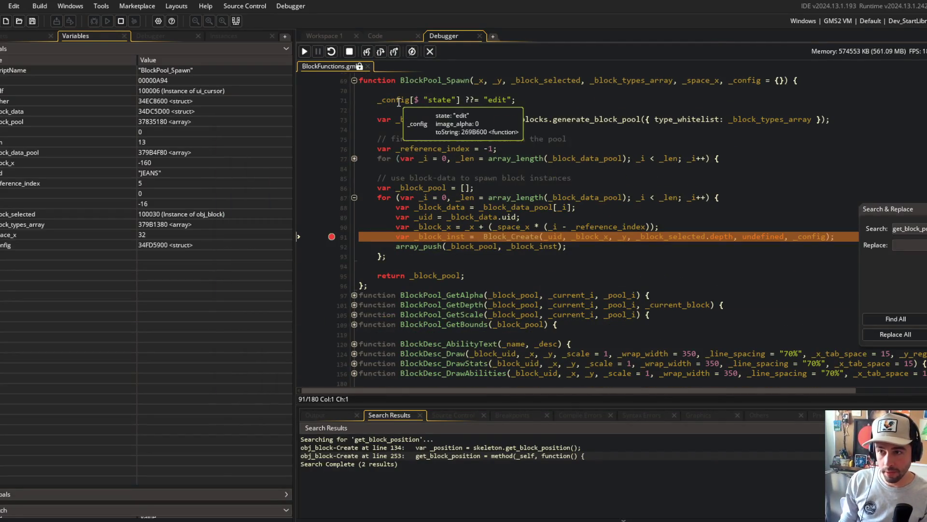
click(366, 51)
- Step through Block_Create into obj_block's Create event and continue to line 511
click(365, 48)
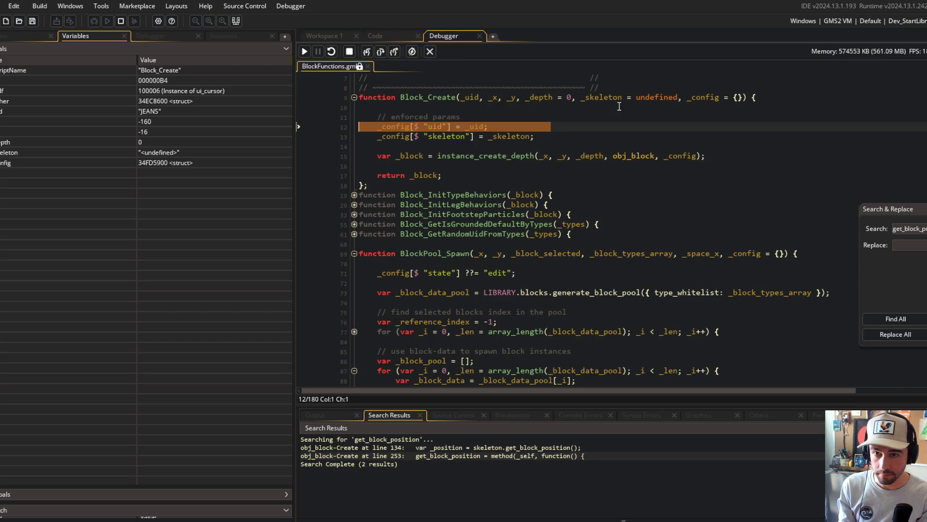
mouse_move(706, 97)
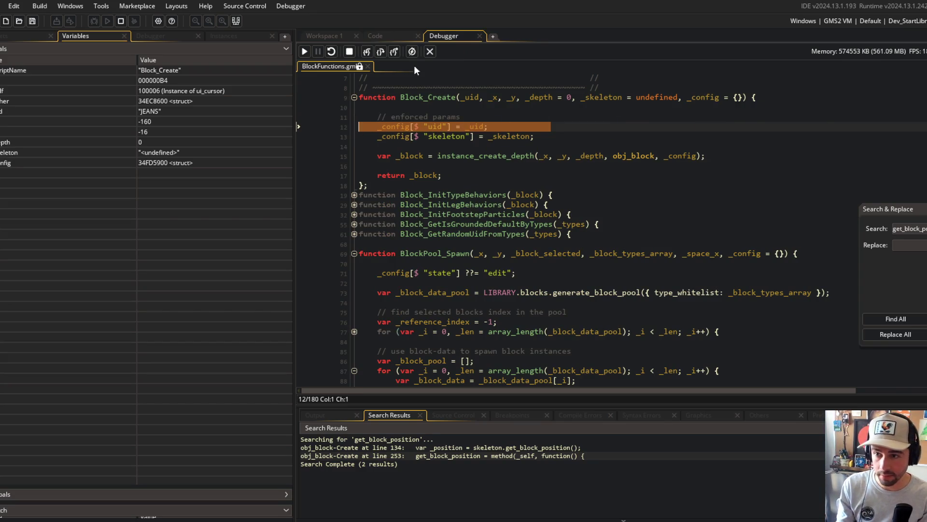
click(368, 50)
click(368, 50)
click(368, 50)
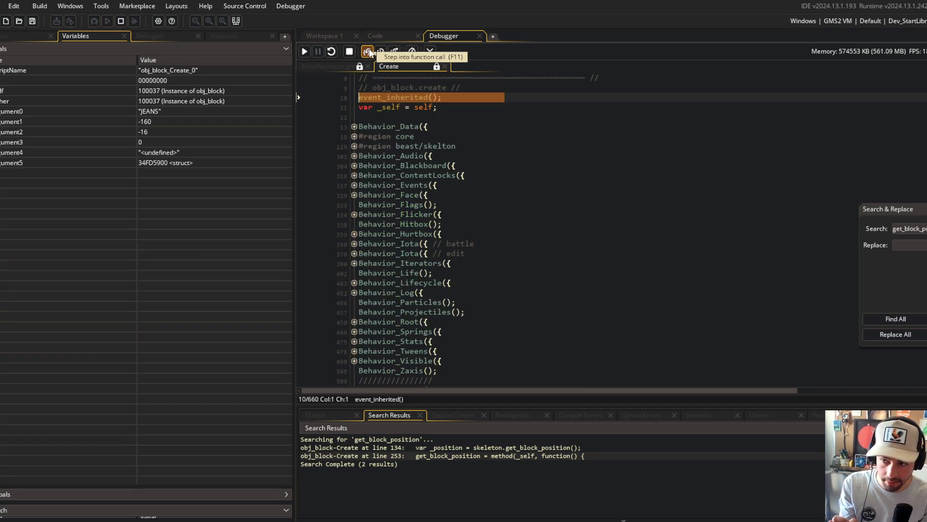
click(354, 327)
scroll(361, 312, down, 1)
key(F11)
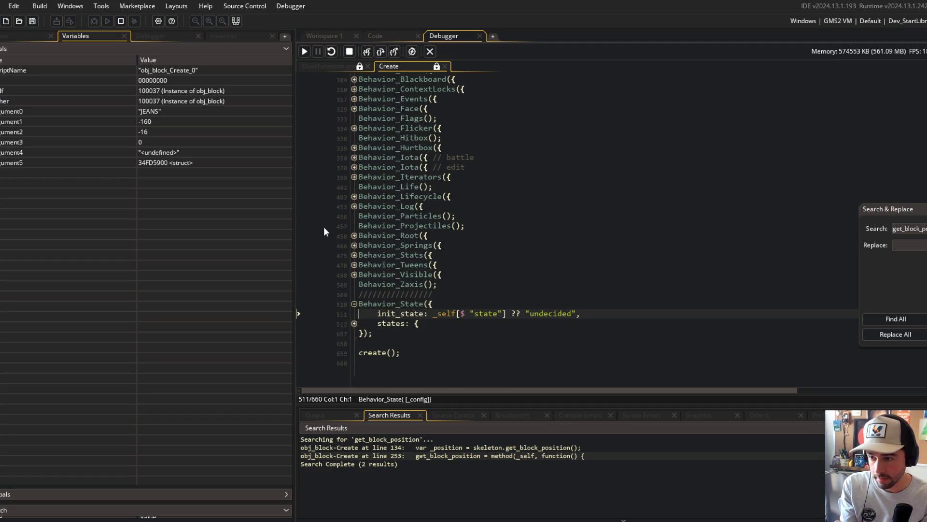
click(304, 52)
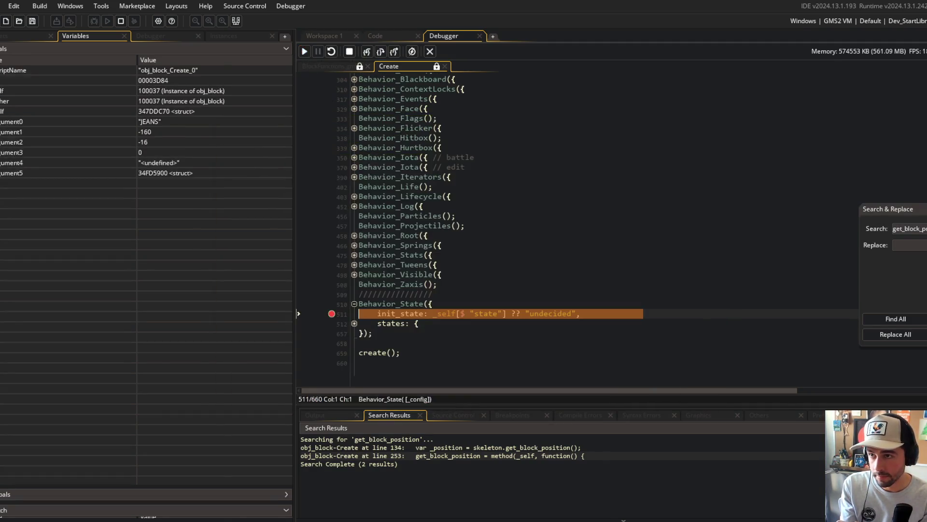
- Expand the undecided state's step function, add breakpoints on lines 517 and 644, and resume
mouse_move(453, 313)
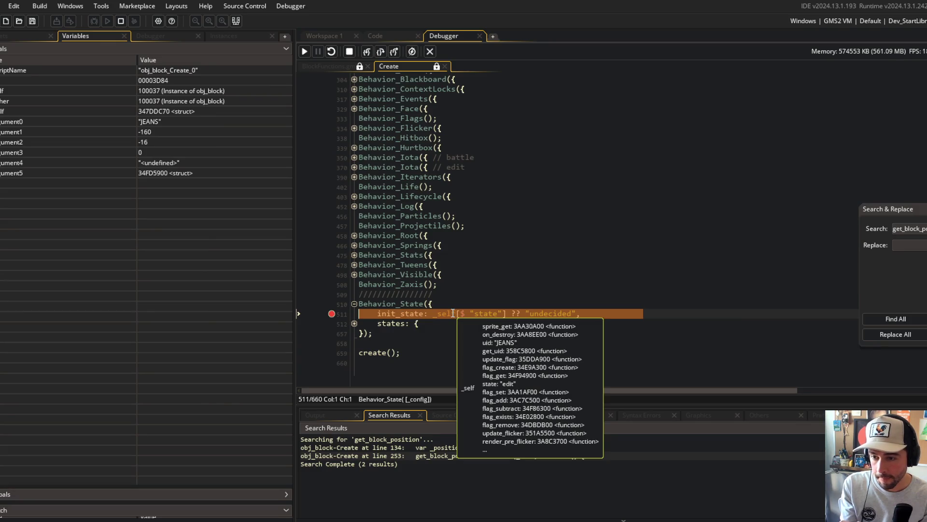
click(354, 323)
scroll(376, 290, down, 3)
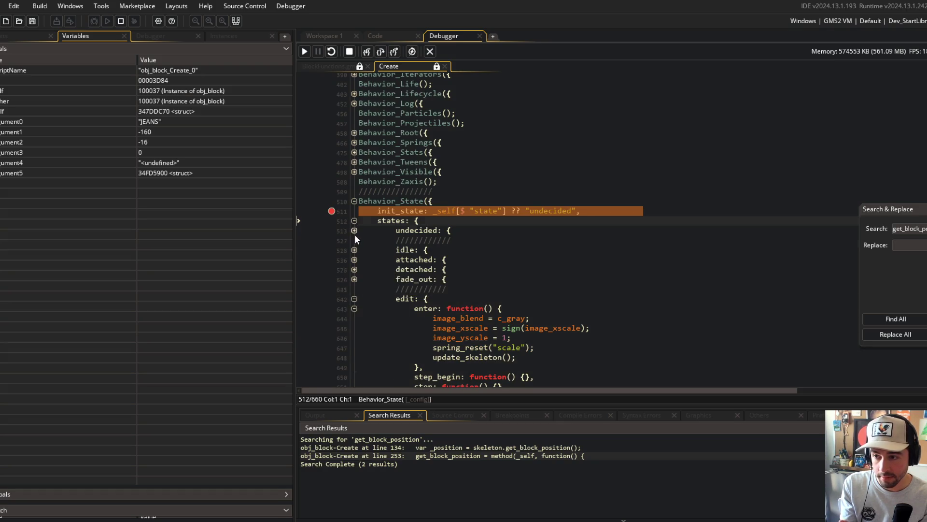
click(354, 230)
click(353, 260)
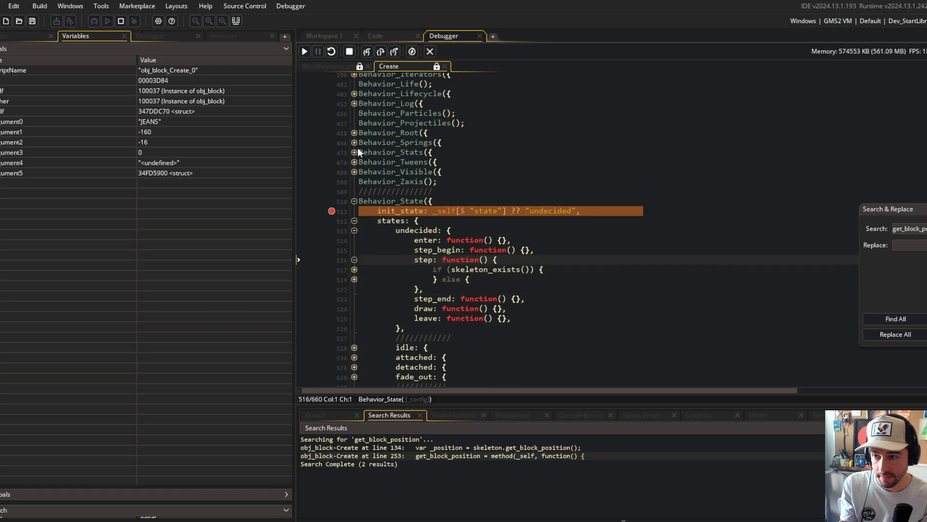
scroll(357, 147, down, 3)
click(331, 167)
scroll(332, 166, down, 3)
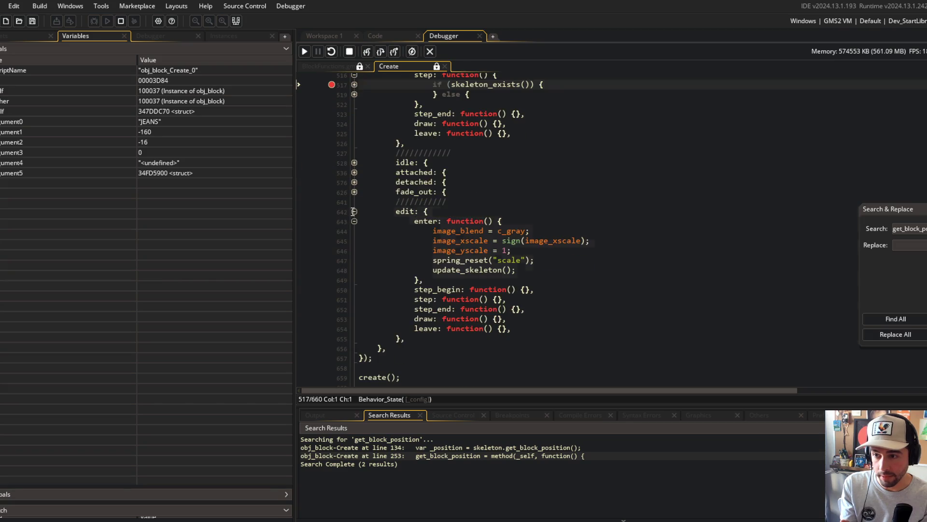
click(331, 231)
scroll(384, 248, up, 2)
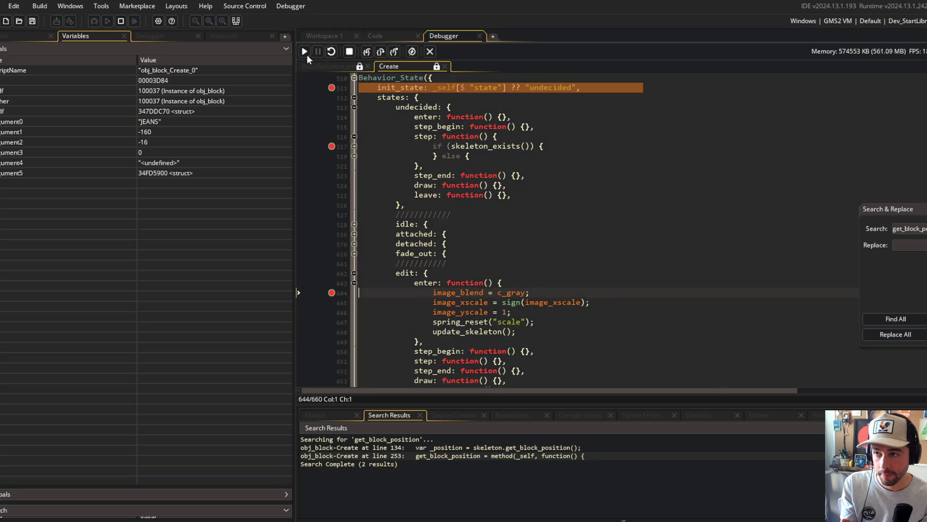
click(305, 51)
- Add a breakpoint inside the attached state's step function and resume the game
scroll(433, 211, down, 2)
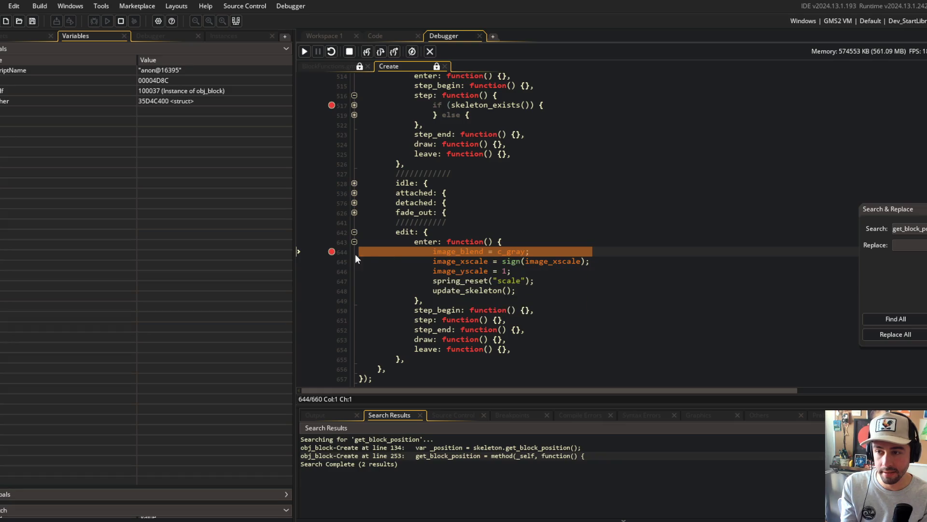
click(354, 192)
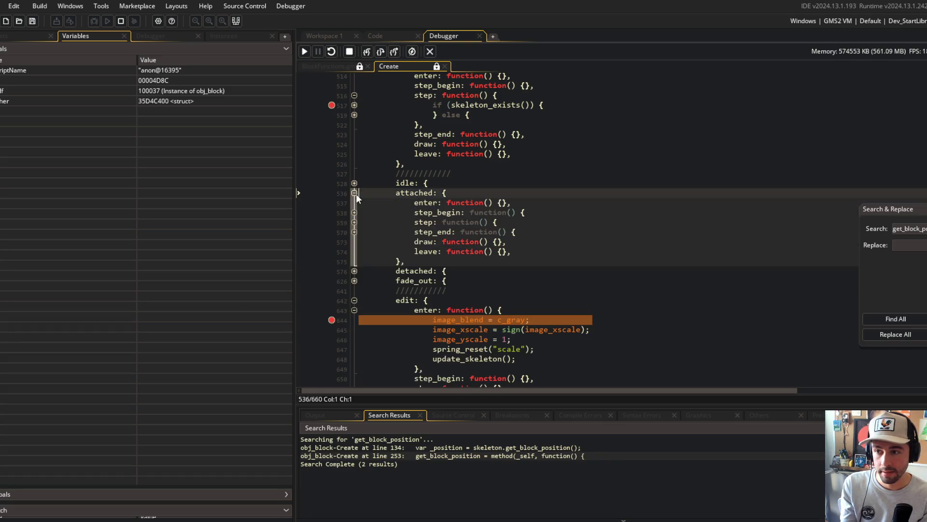
click(355, 223)
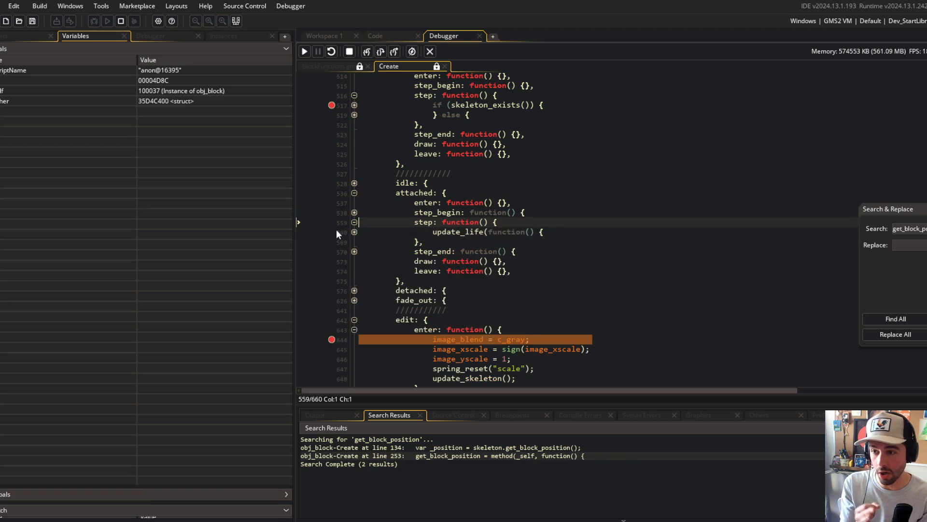
click(332, 232)
click(304, 51)
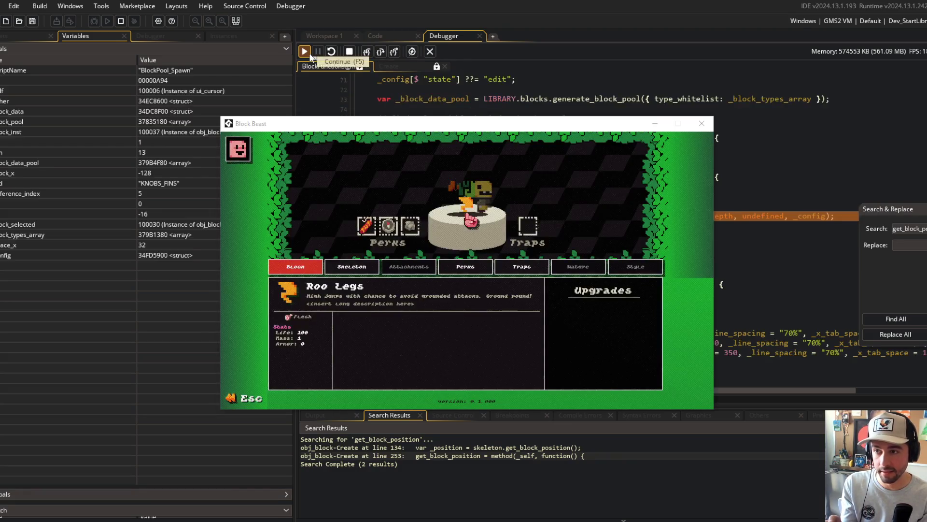
- Remove the line 91 and line 644 breakpoints while continuing through the edit-state breaks
click(331, 215)
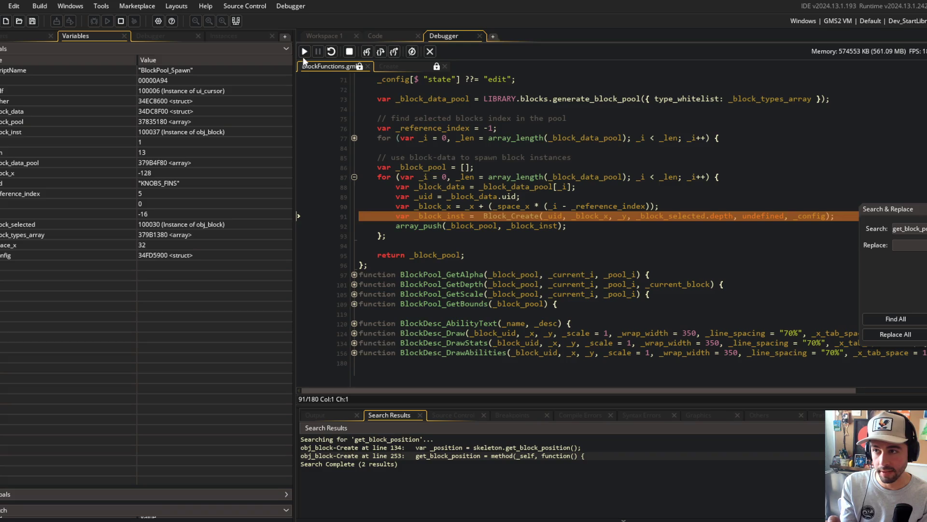
click(304, 51)
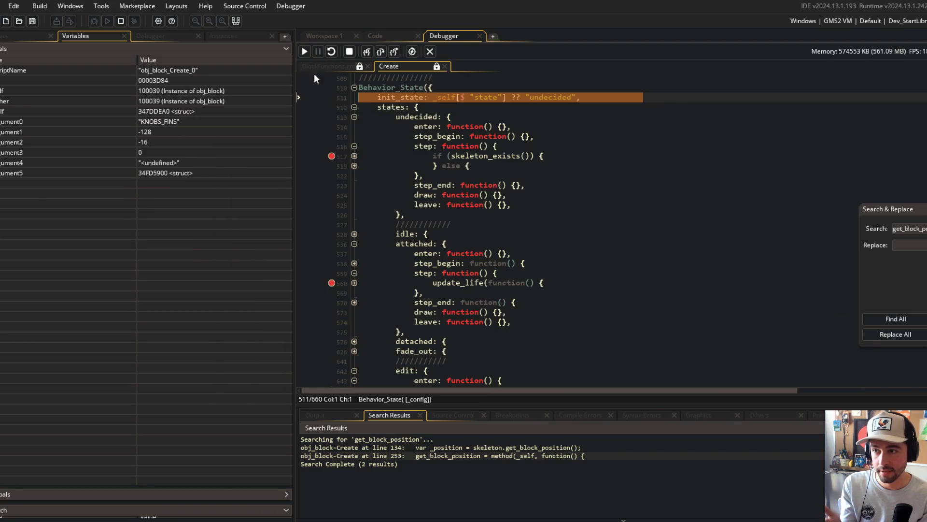
click(304, 52)
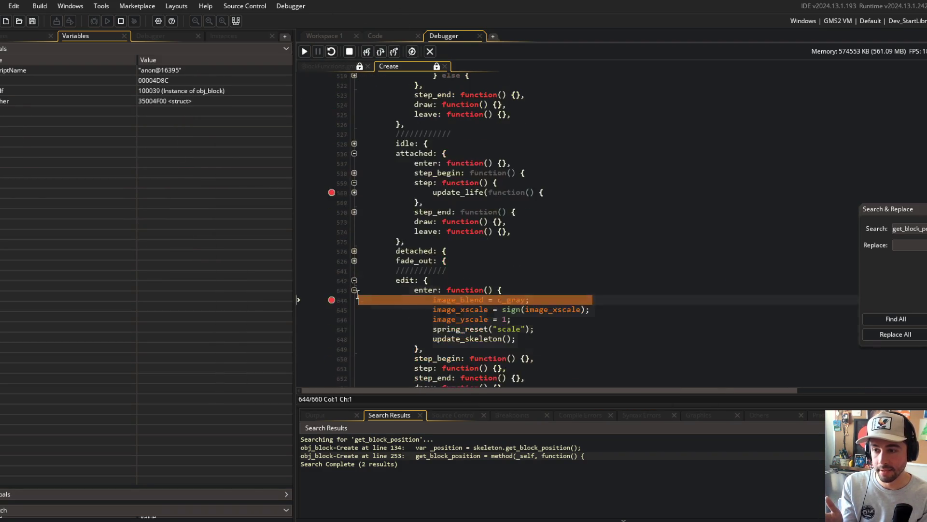
click(331, 299)
click(303, 52)
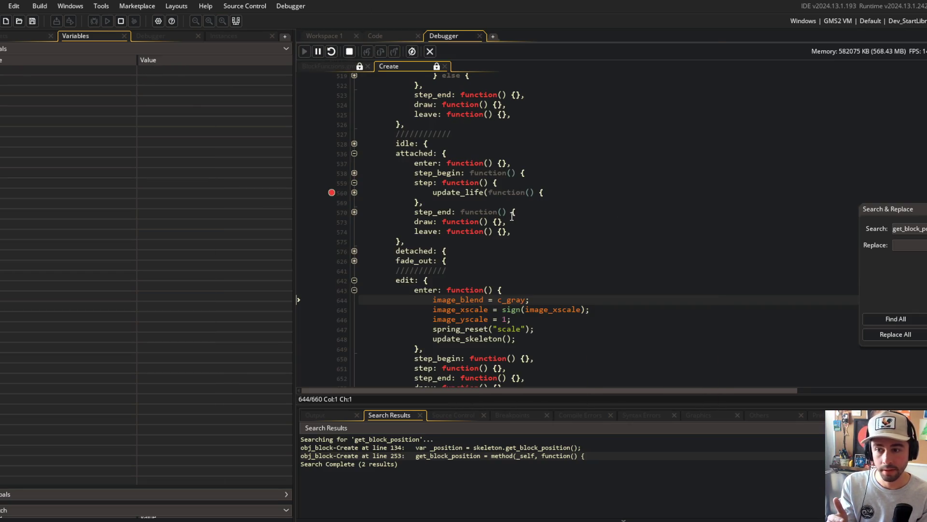
- Pause the game and close the Block Beast game window
click(319, 51)
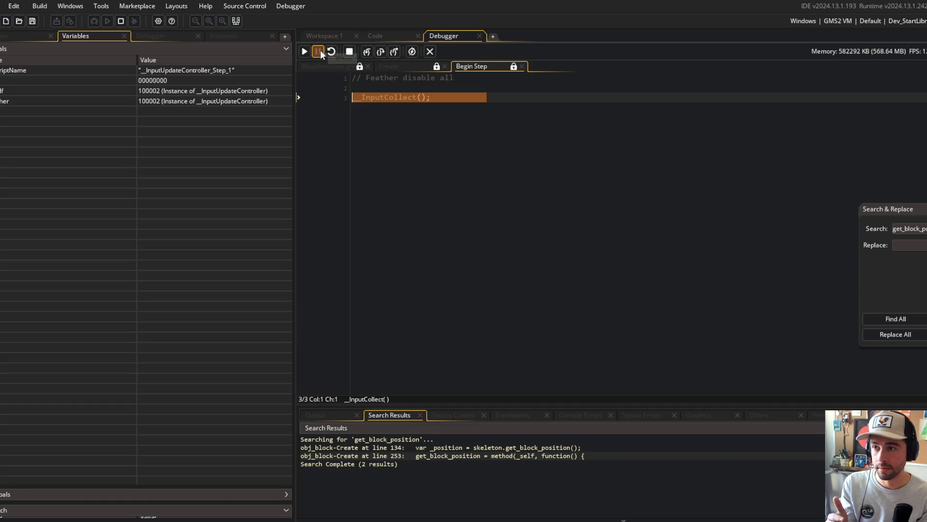
key(alt+Tab)
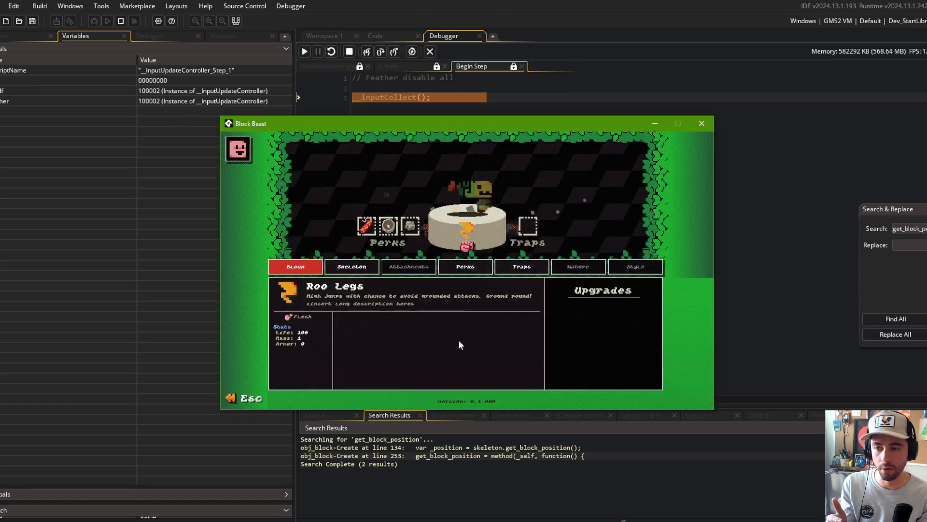
click(699, 124)
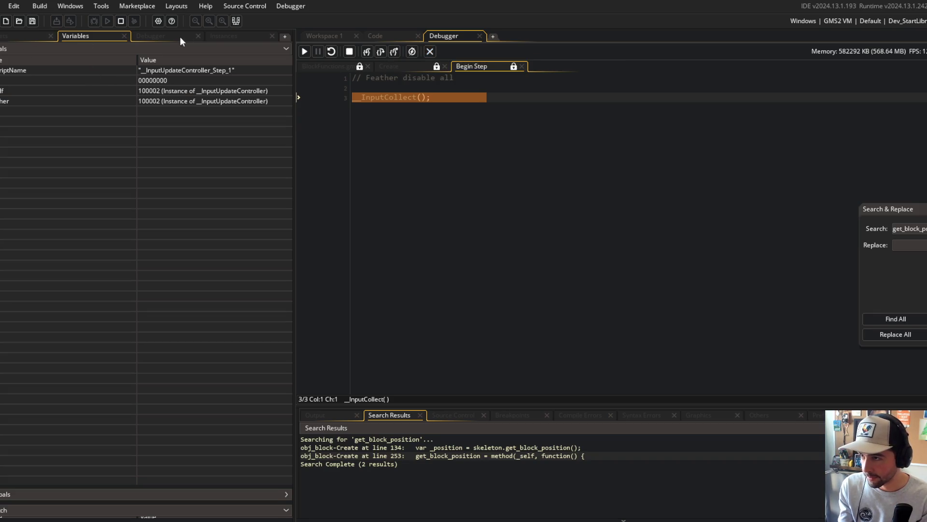
- List the running instances sorted by object name and open block instance 0034's variables
click(239, 37)
click(70, 464)
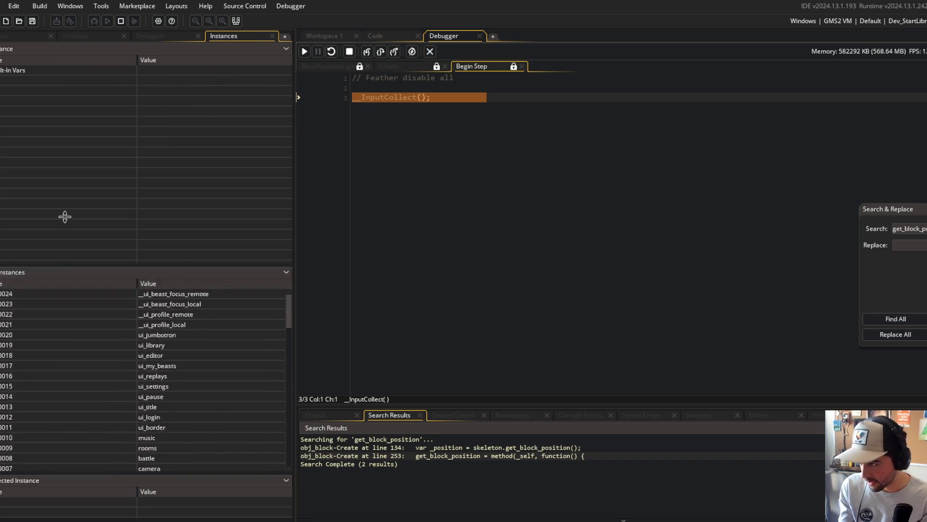
click(152, 117)
scroll(169, 184, down, 3)
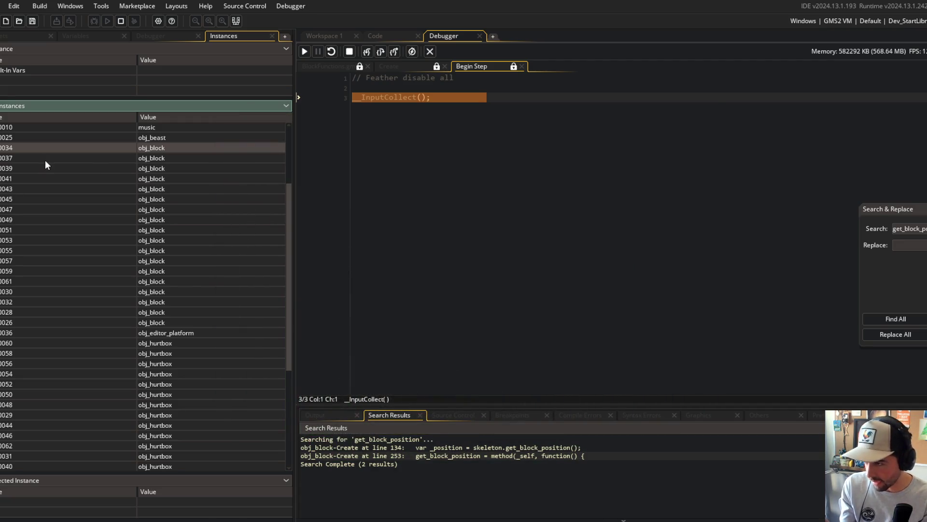
click(2, 148)
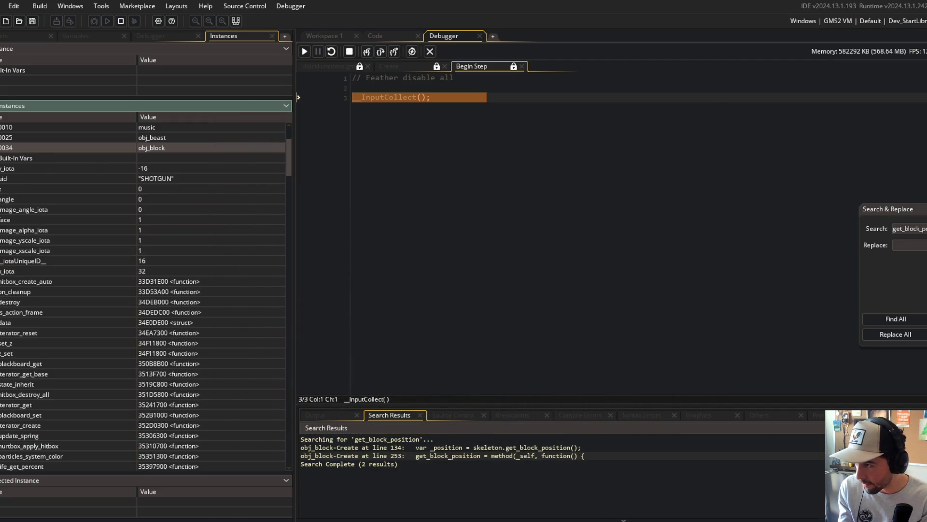
click(16, 115)
scroll(102, 334, down, 3)
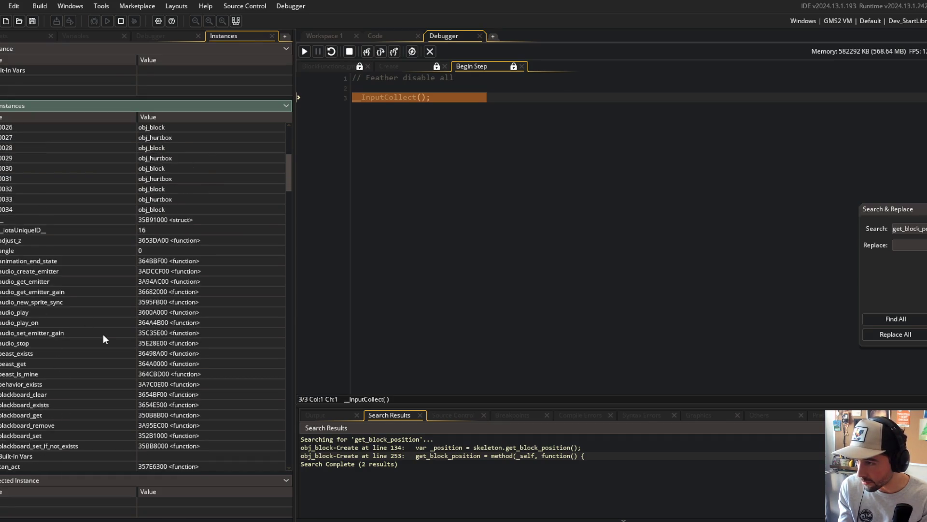
scroll(107, 334, up, 3)
scroll(179, 376, down, 4)
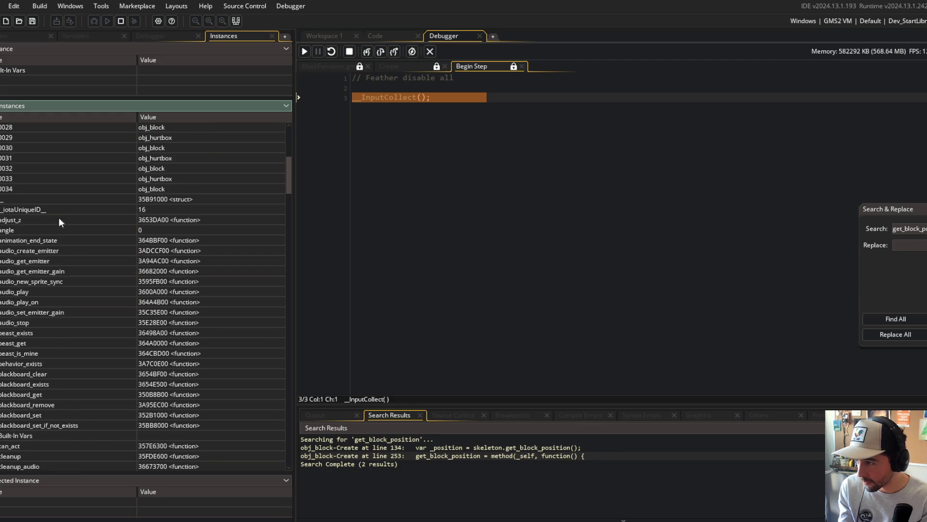
- Expand block 0034's component and state structs to read its current state, then check block 0037
click(2, 199)
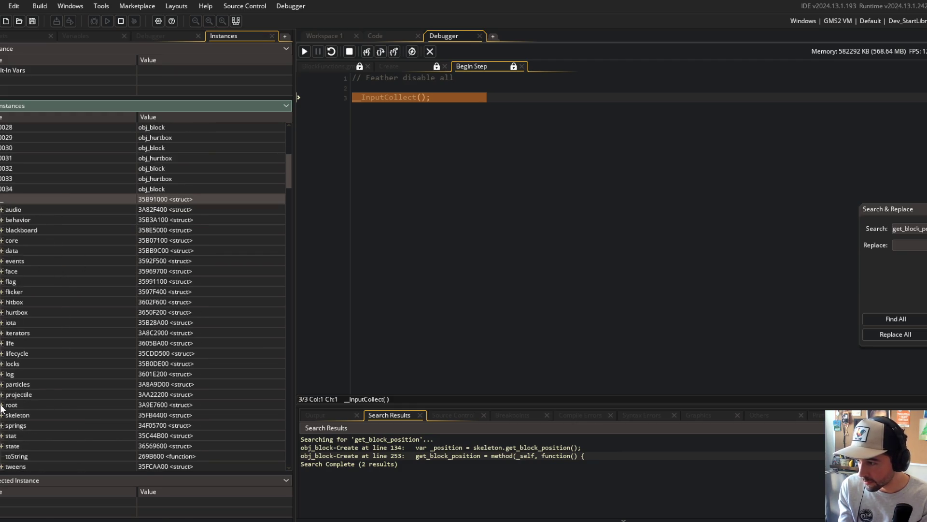
click(2, 445)
scroll(7, 313, down, 7)
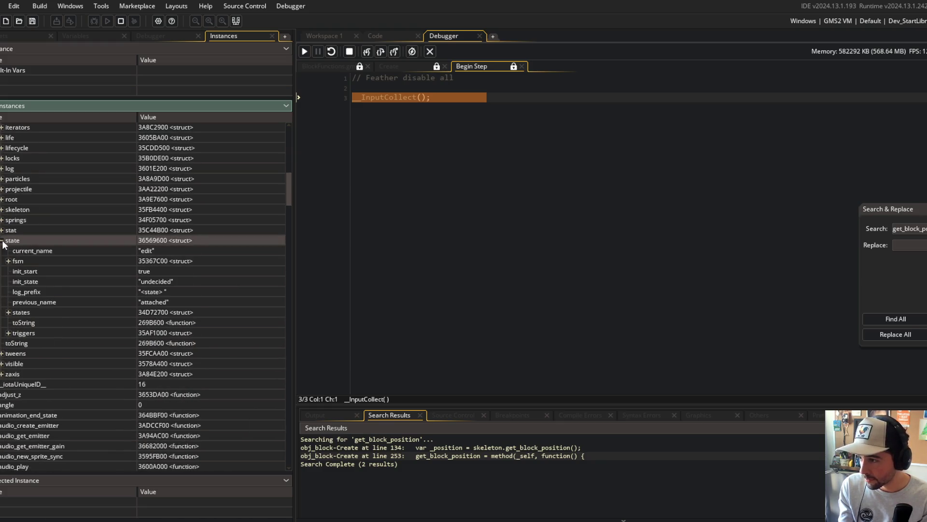
scroll(3, 244, up, 7)
scroll(25, 248, up, 8)
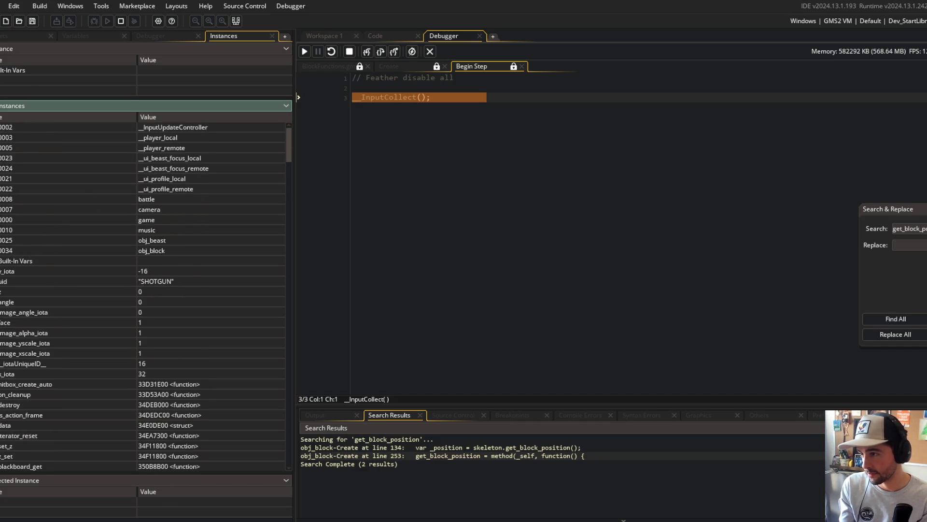
click(2, 250)
click(2, 260)
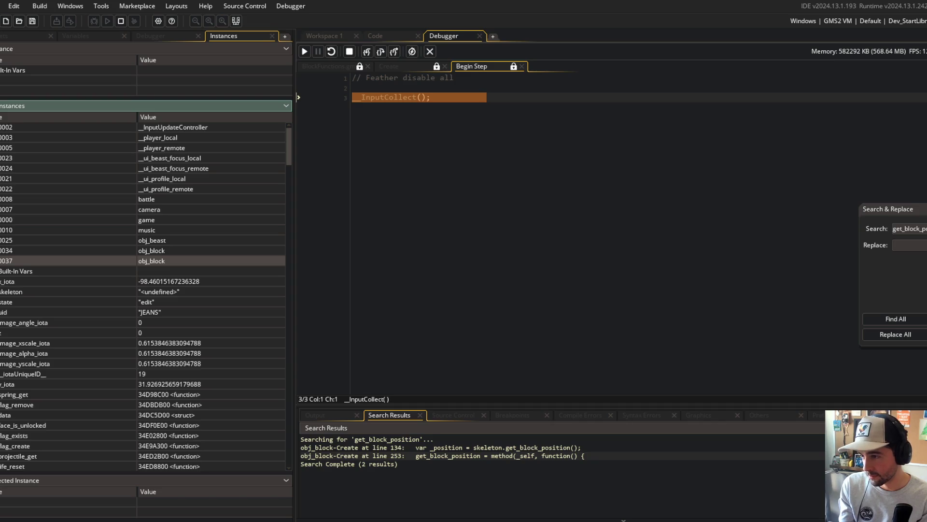
click(2, 260)
scroll(14, 290, down, 3)
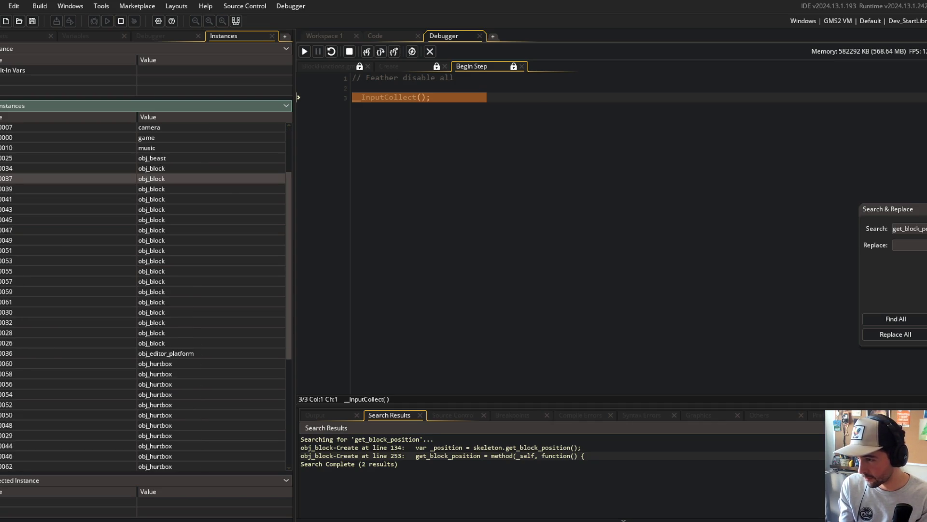
- Confirm block 0030's state struct shows the edit state, then stop the debug session
click(2, 312)
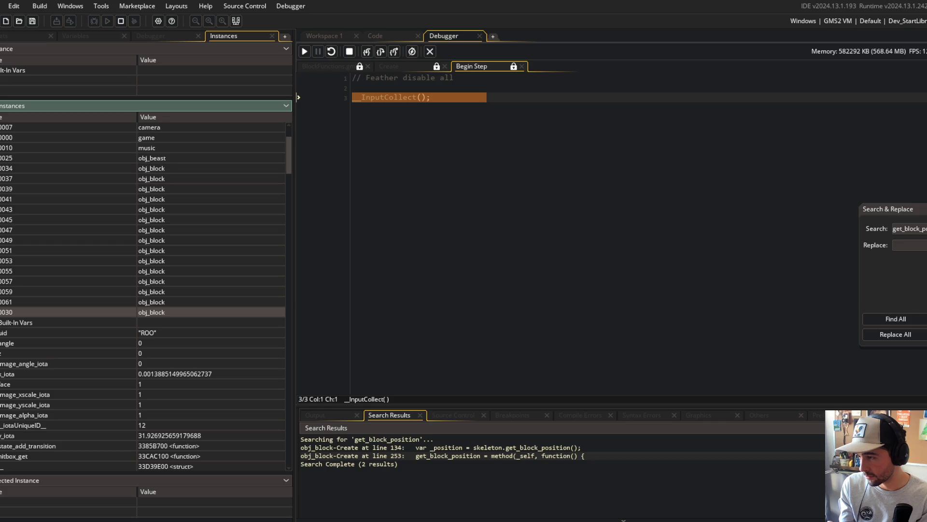
scroll(3, 348, down, 4)
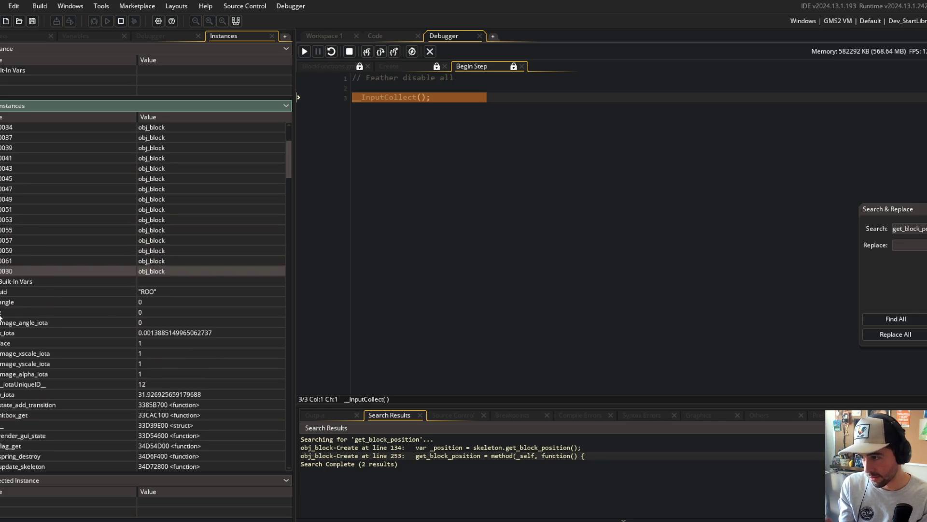
click(2, 348)
scroll(3, 348, down, 2)
scroll(3, 348, down, 1)
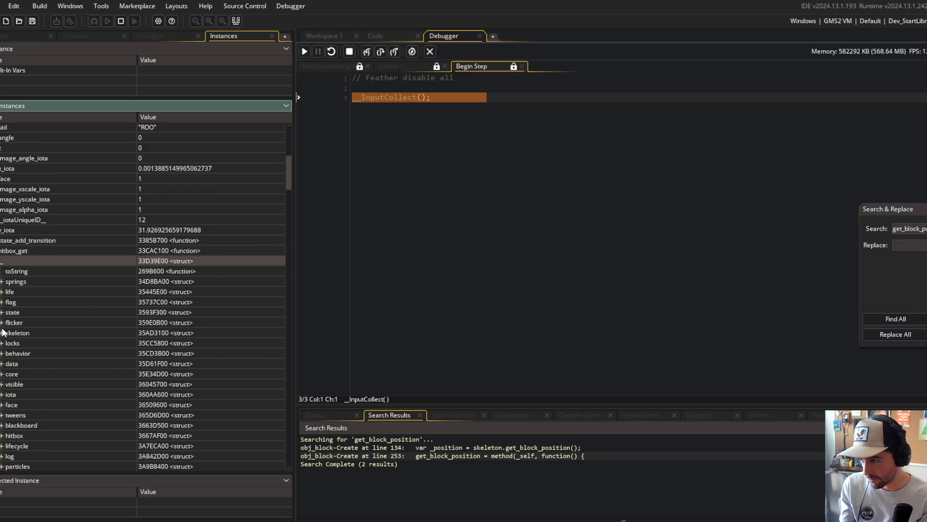
click(2, 313)
scroll(28, 324, down, 1)
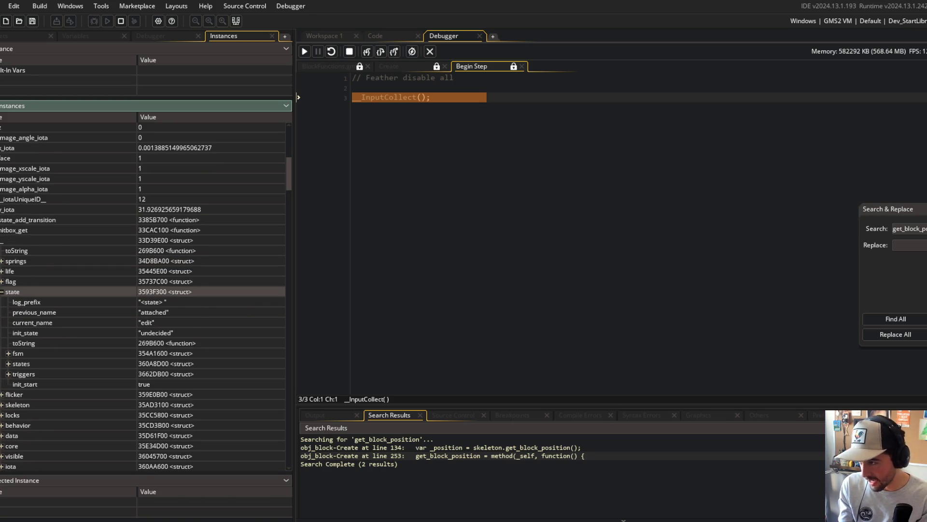
click(2, 240)
click(428, 51)
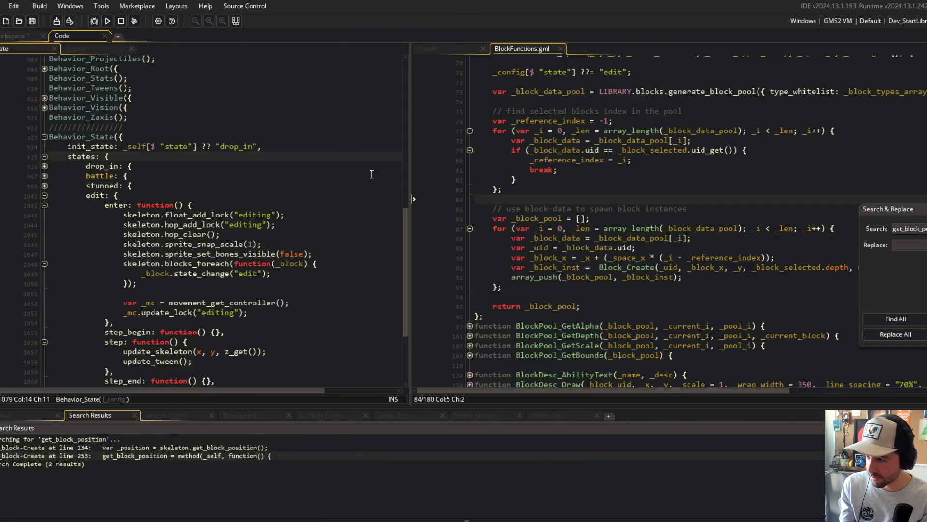
- Show the block's Create code in the right pane, closing the extra Create code tab
click(165, 198)
scroll(169, 205, up, 10)
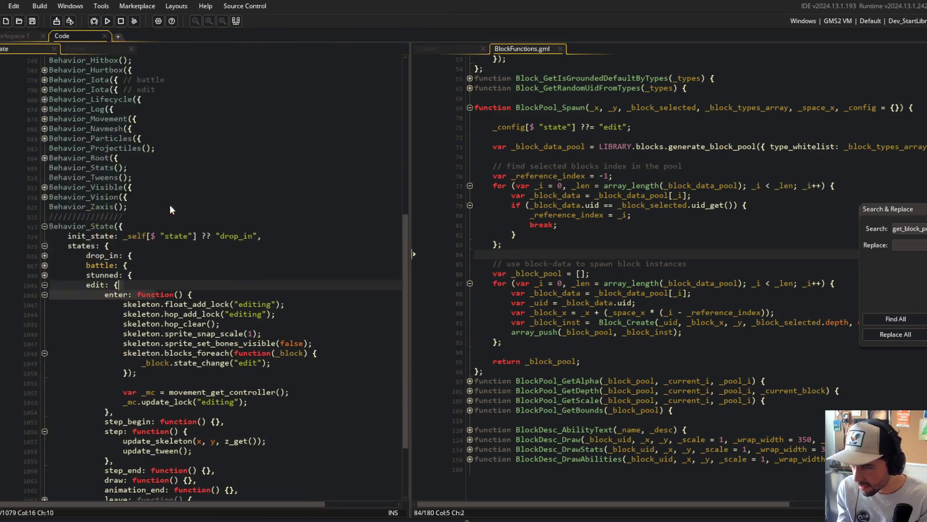
scroll(169, 204, down, 2)
scroll(170, 204, down, 10)
click(76, 48)
scroll(125, 97, up, 10)
scroll(125, 97, up, 15)
click(213, 128)
click(131, 49)
click(589, 79)
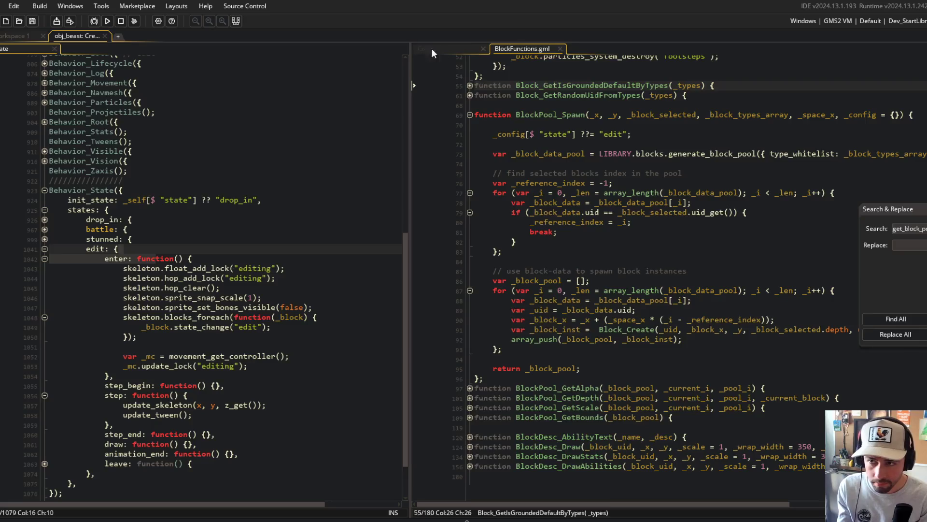
click(430, 48)
scroll(559, 140, down, 15)
scroll(559, 140, down, 9)
scroll(596, 279, down, 8)
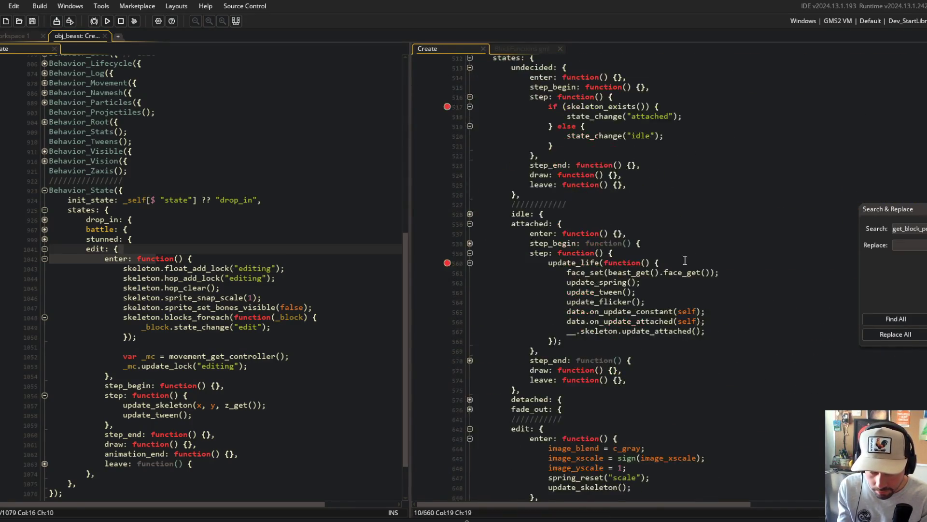
- Place a breakpoint around lines 647–648 of the Create code and locate the update_attached call
click(446, 343)
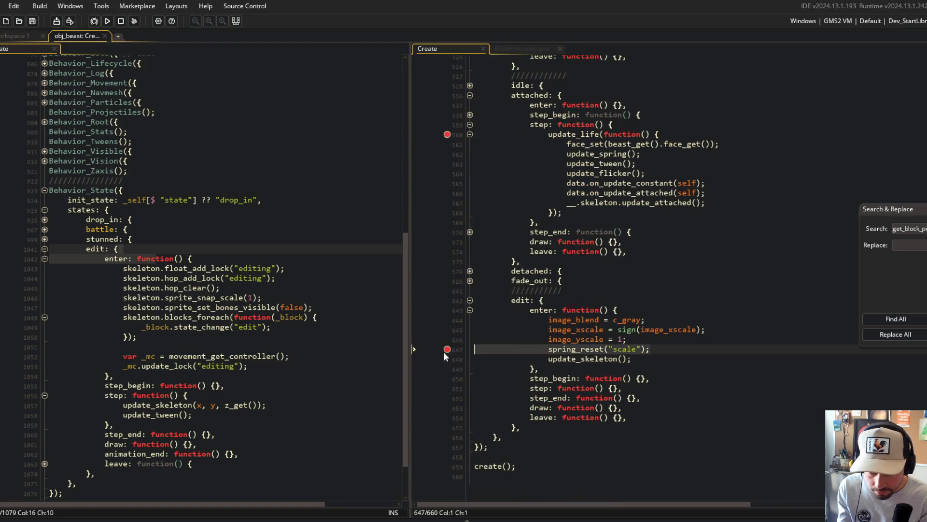
click(447, 349)
click(447, 358)
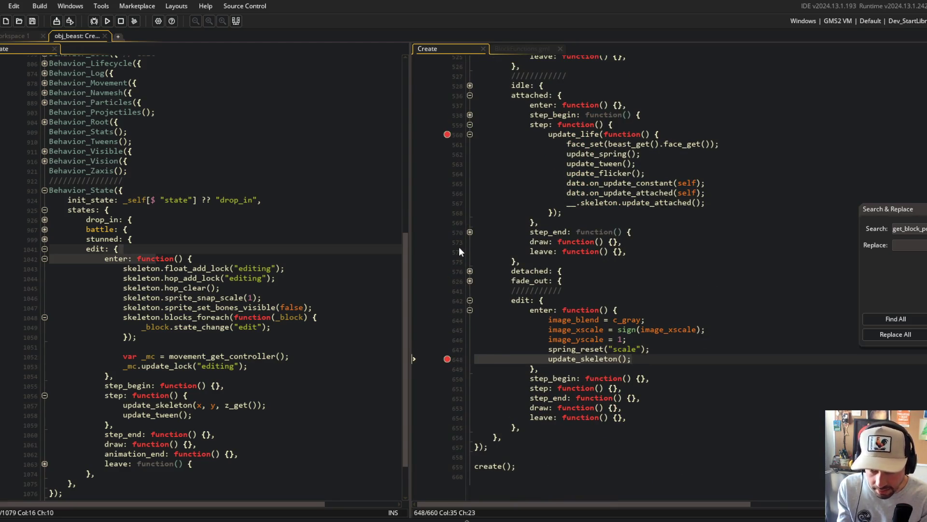
drag(560, 383, 647, 417)
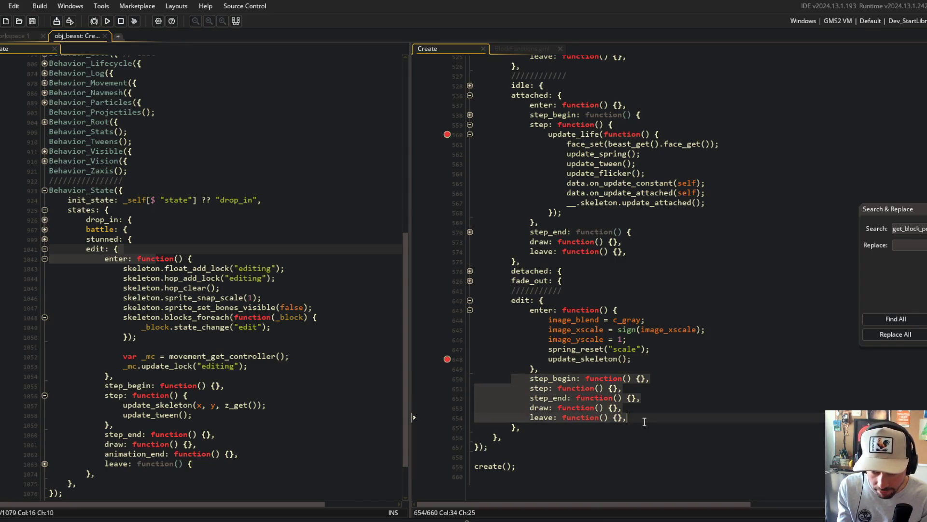
scroll(662, 377, up, 4)
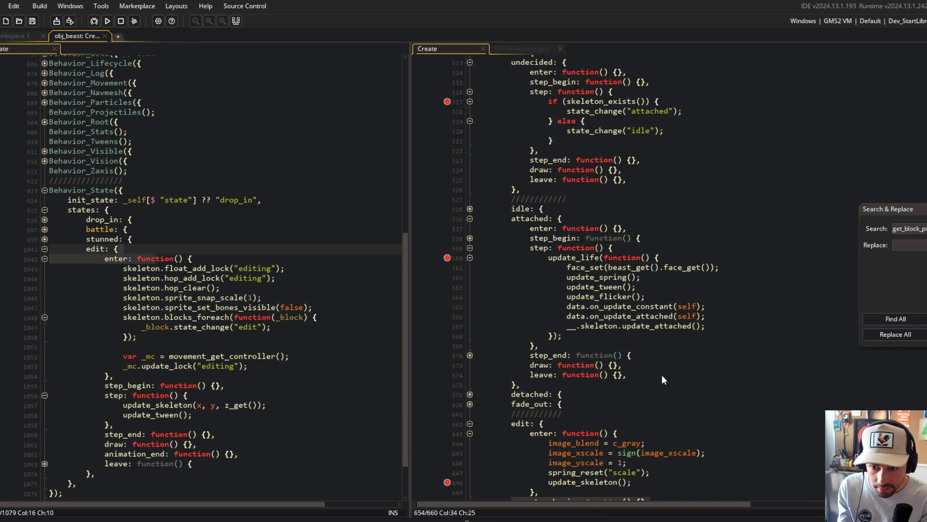
click(664, 327)
double_click(663, 327)
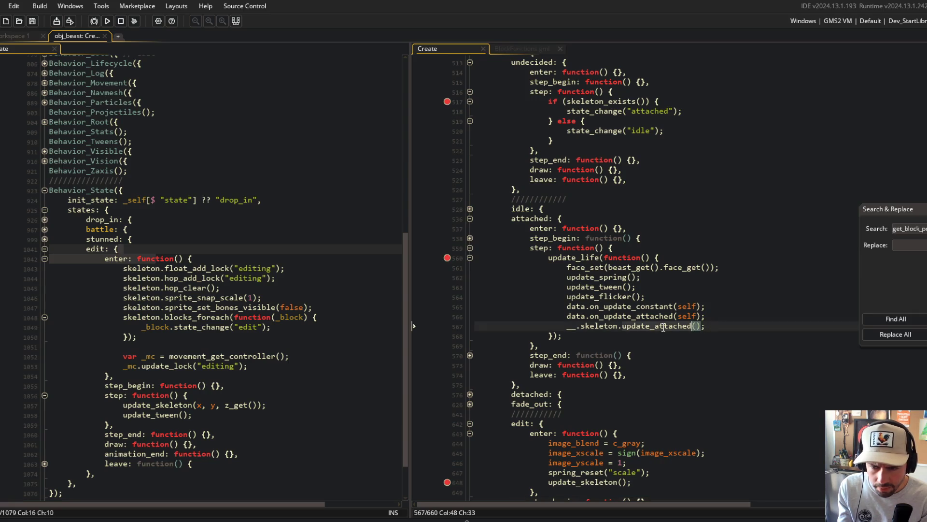
scroll(663, 327, up, 8)
- In BlockFunctions.gml, set a line 36 breakpoint inside on_update_attached and start debugging
click(522, 49)
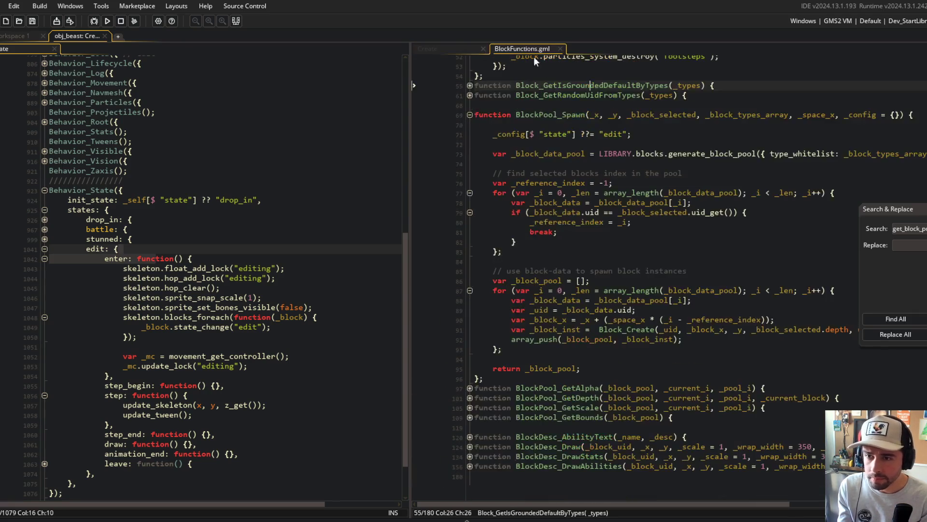
scroll(576, 154, up, 8)
double_click(561, 136)
click(422, 146)
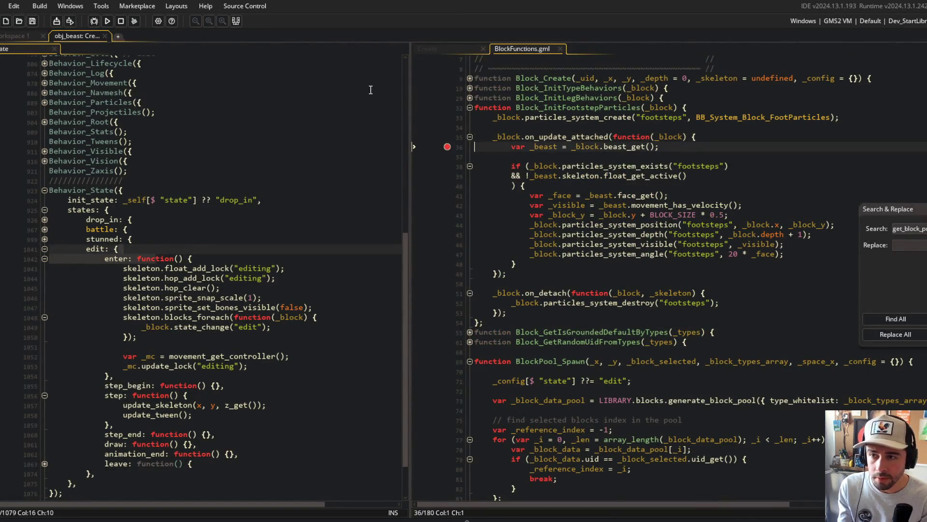
click(94, 21)
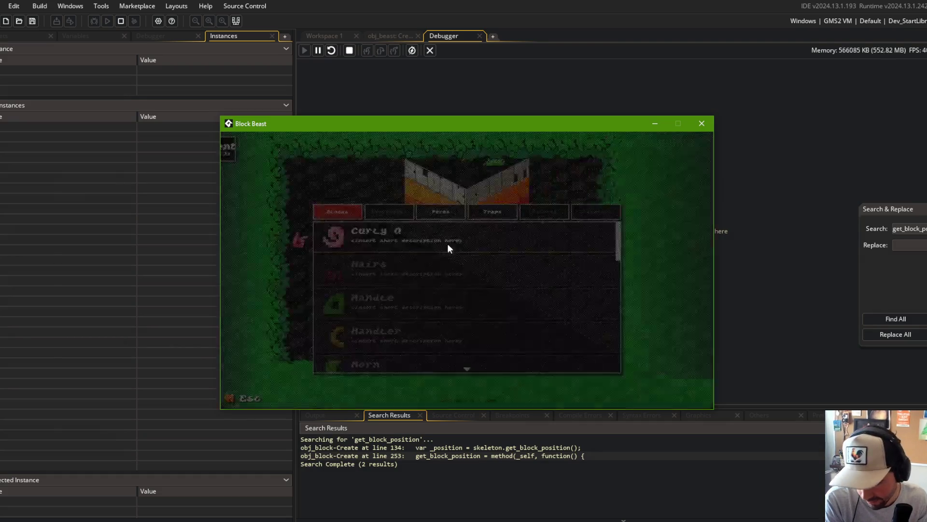
- Open a beast from the Beasts menu, resume past the breakpoint, stop debugging, and clear the line 36 breakpoint
key(Return)
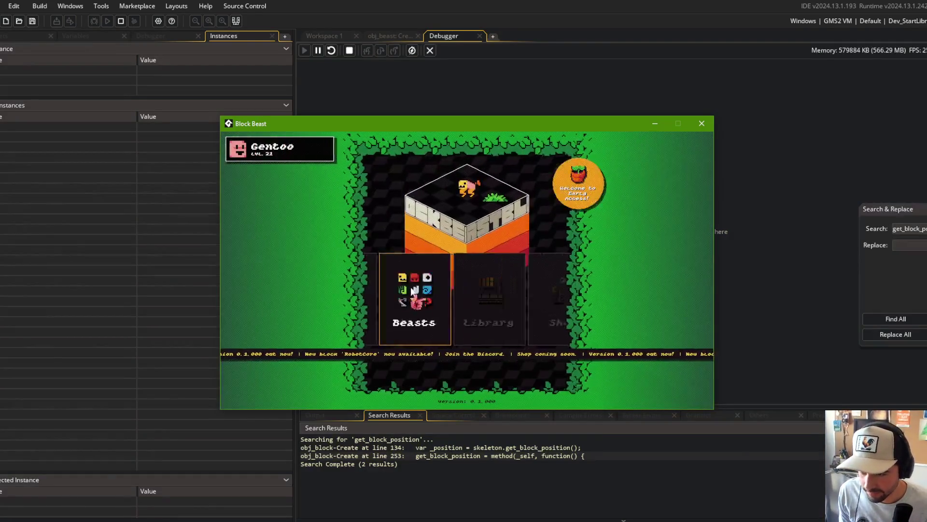
click(516, 291)
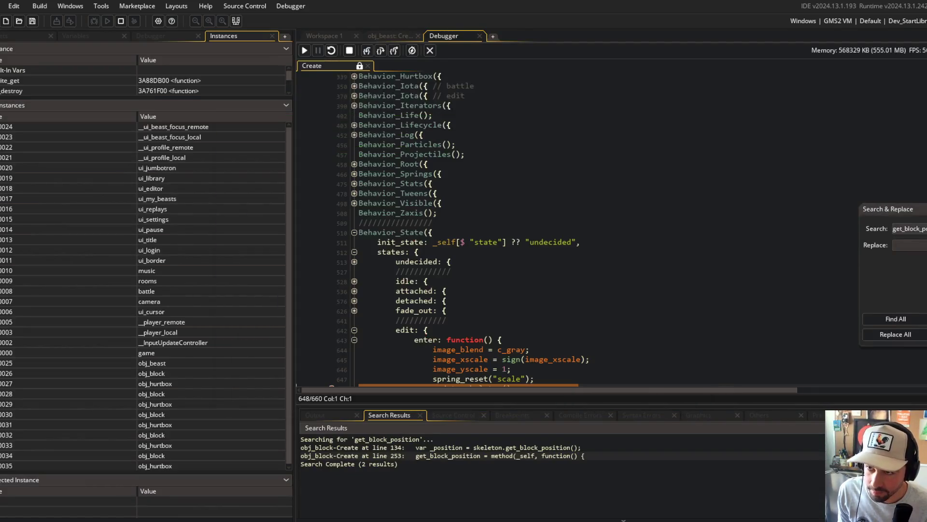
click(304, 50)
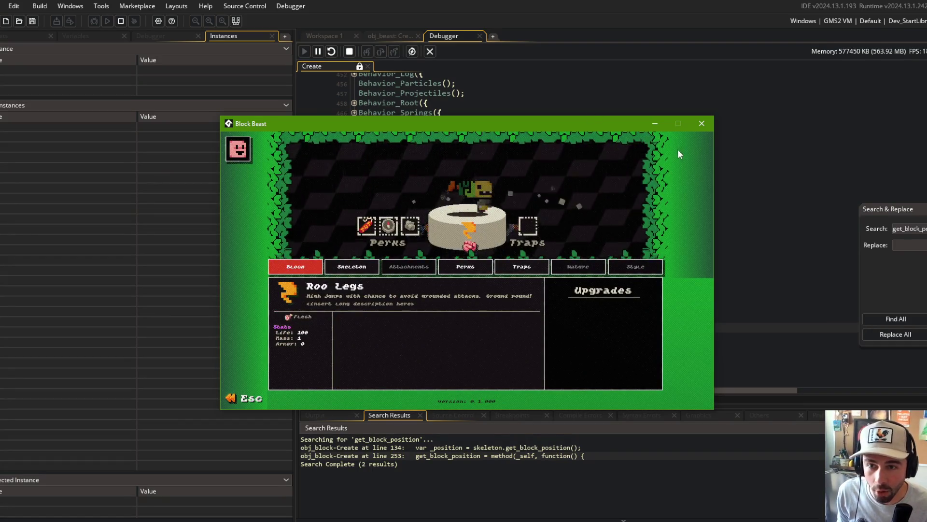
click(710, 123)
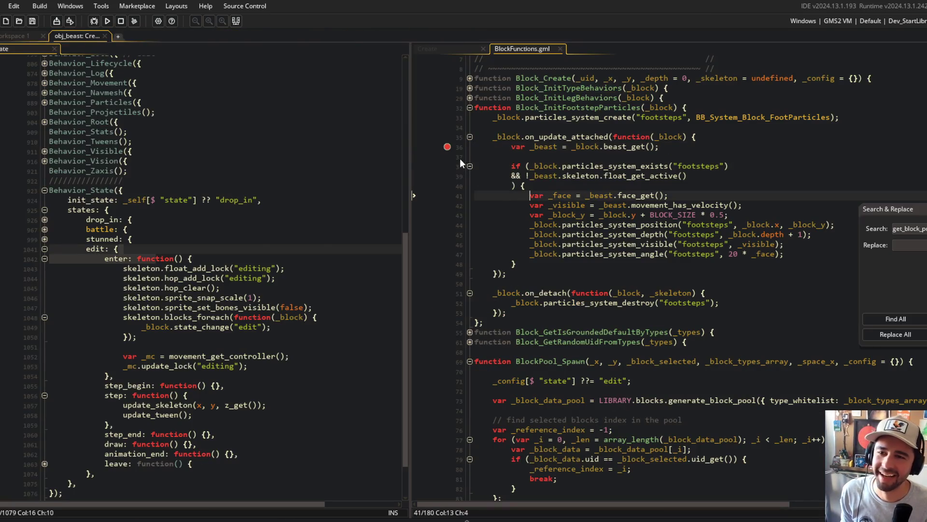
click(447, 147)
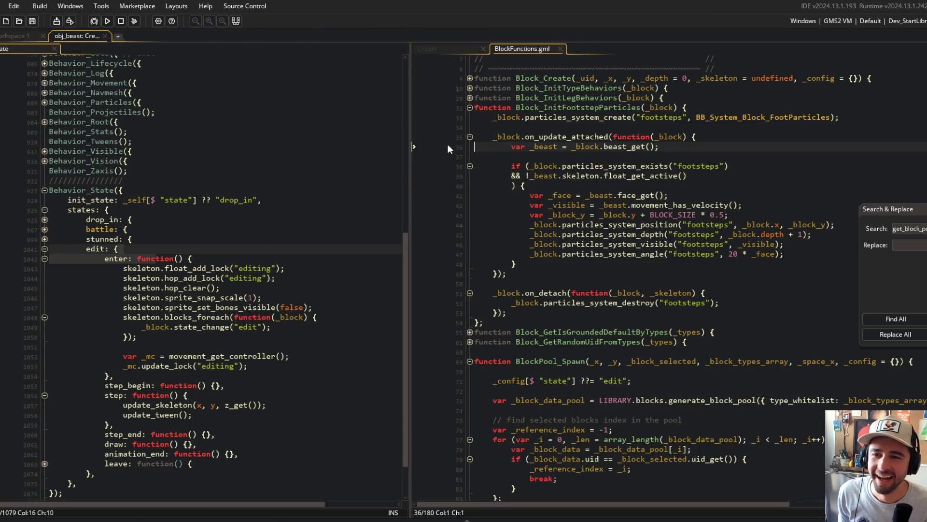
- Duplicate the footstep creation line as _block.particles_system_visible("footsteps", false);, save, and run the game
click(601, 117)
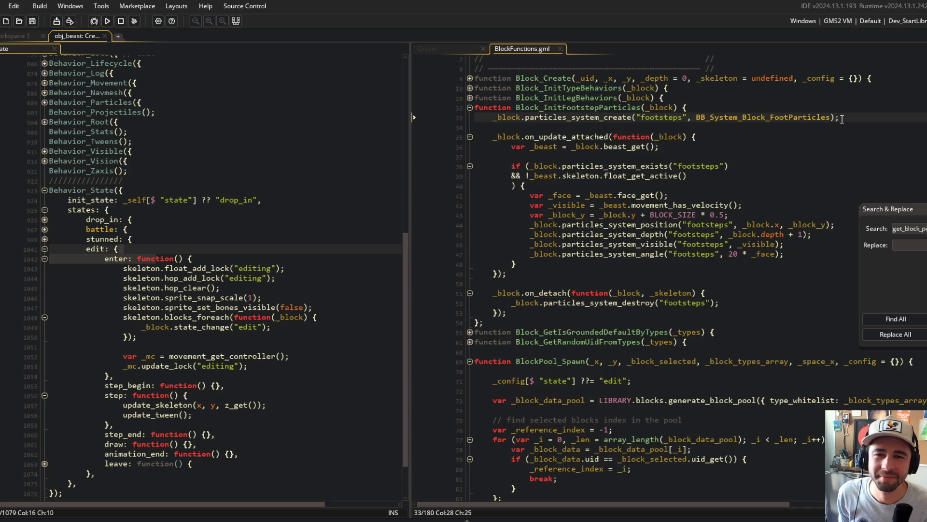
key(ctrl+d)
key(ctrl+Left)
key(ctrl+Left)
key(ctrl+Left)
key(BackSpace)
key(BackSpace)
key(BackSpace)
key(BackSpace)
key(BackSpace)
key(BackSpace)
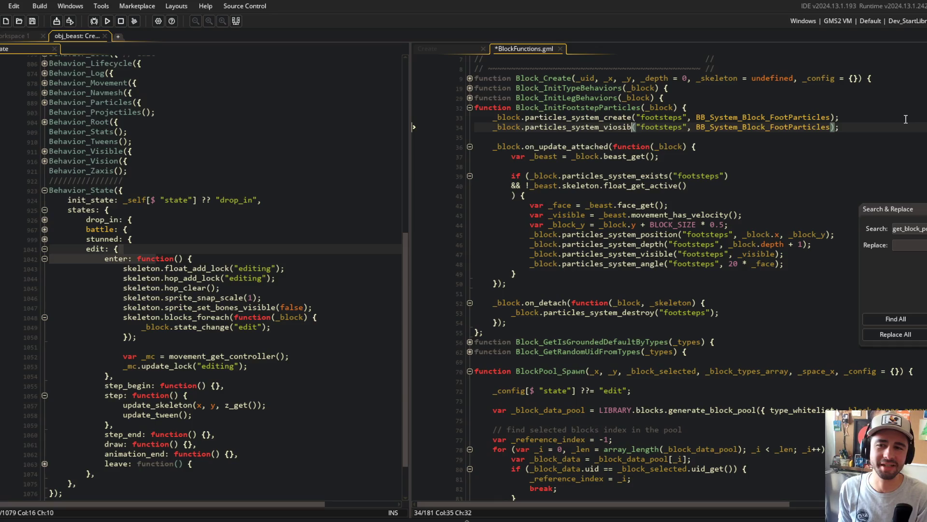
text(particles_system_visible)
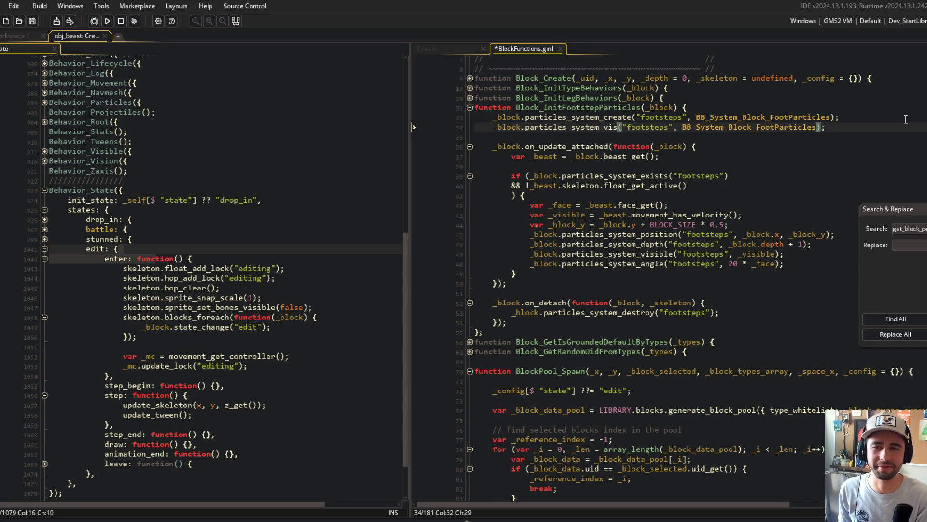
key(ctrl+s)
key(ctrl+Right)
key(ctrl+Right)
key(ctrl+Right)
key(shift+End)
text(false);)
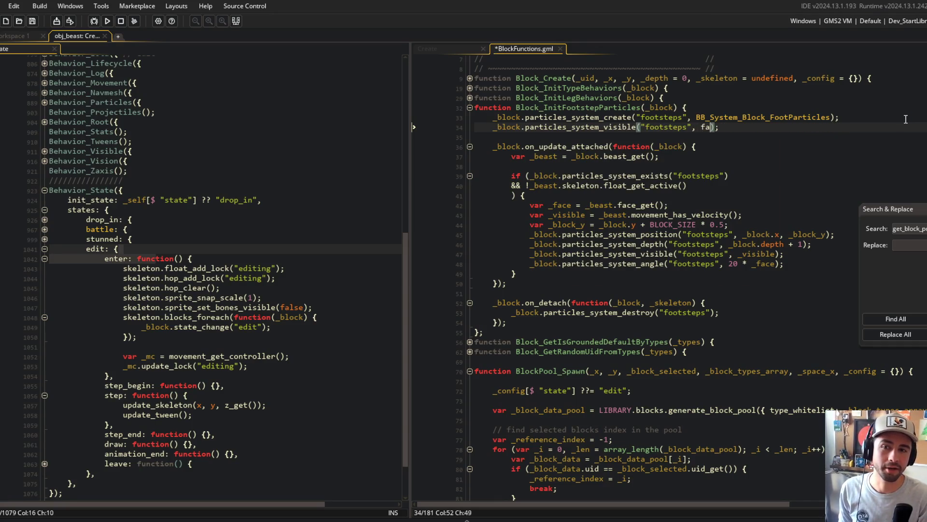
key(Down)
key(Down)
key(Down)
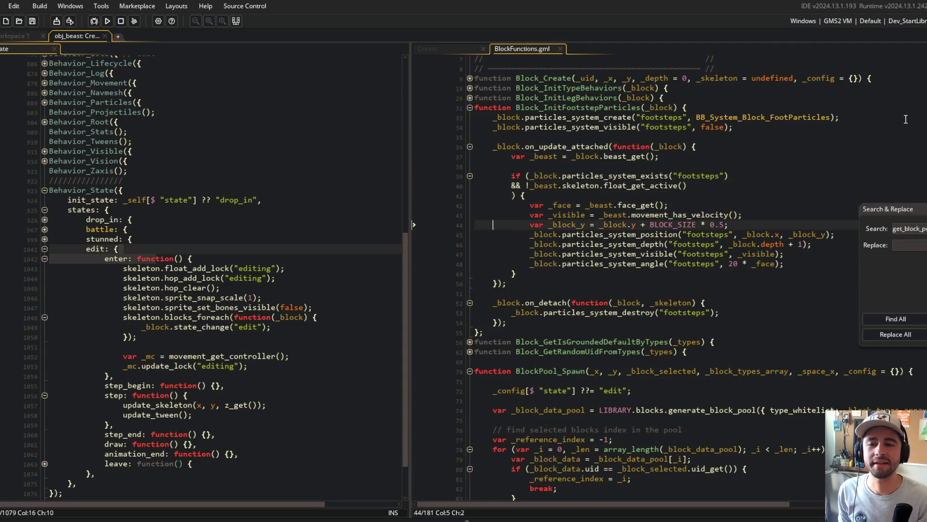
key(F5)
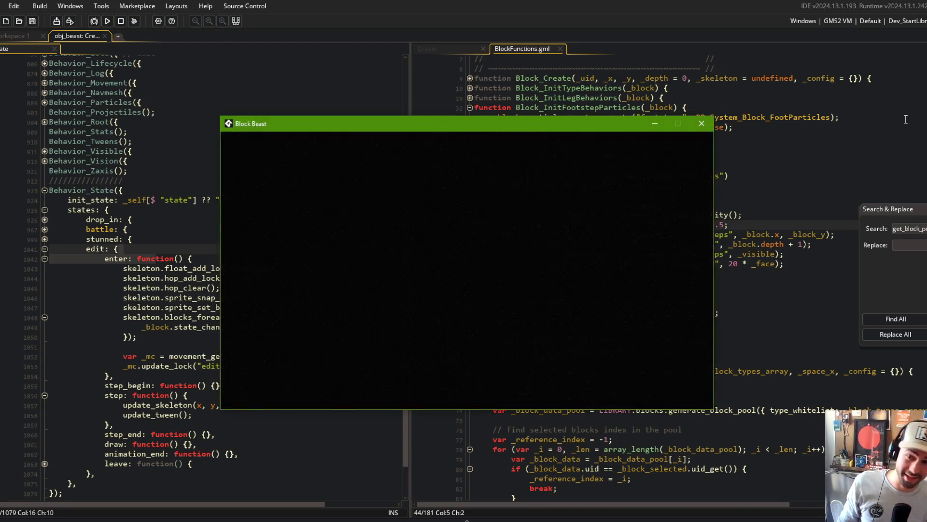
key(Return)
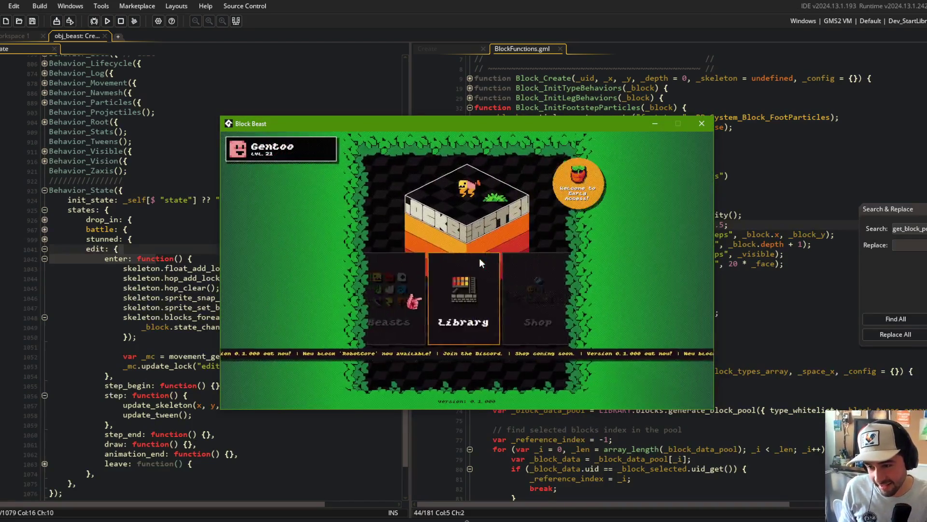
key(Return)
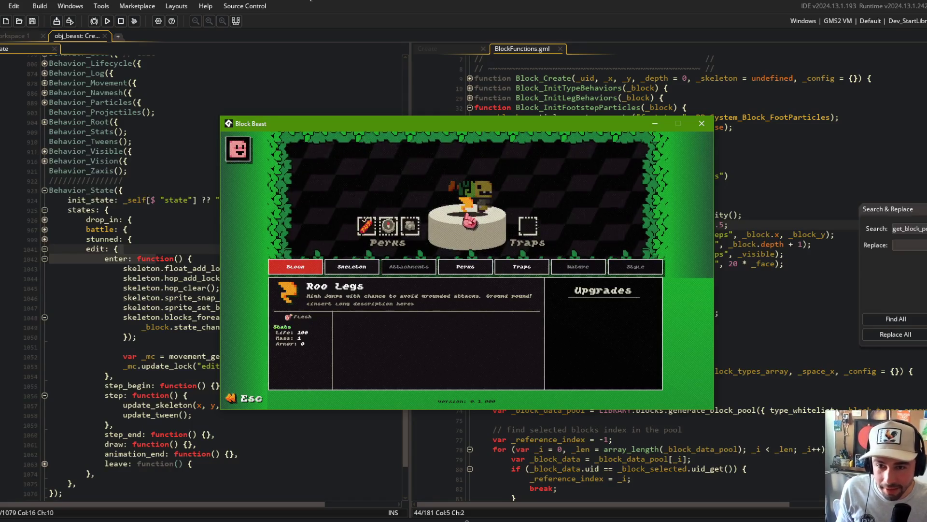
click(701, 123)
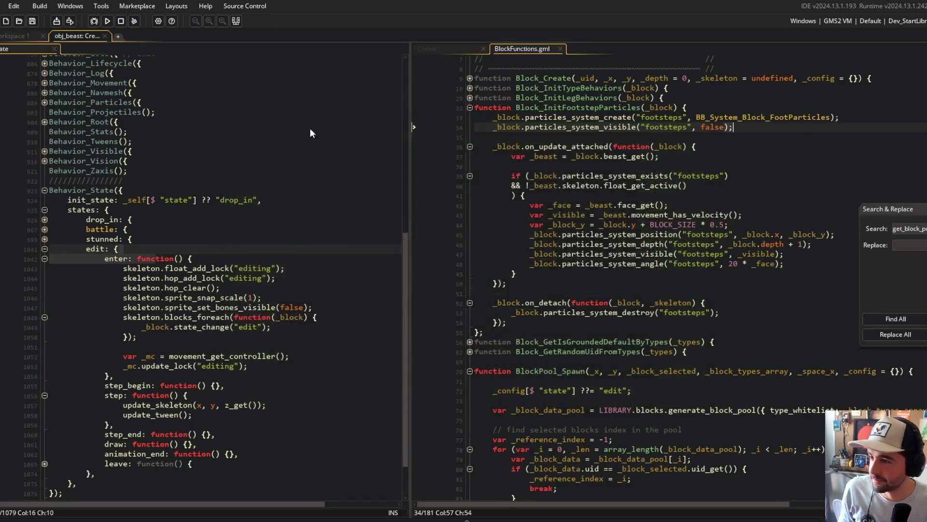
key(alt+Tab)
click(226, 185)
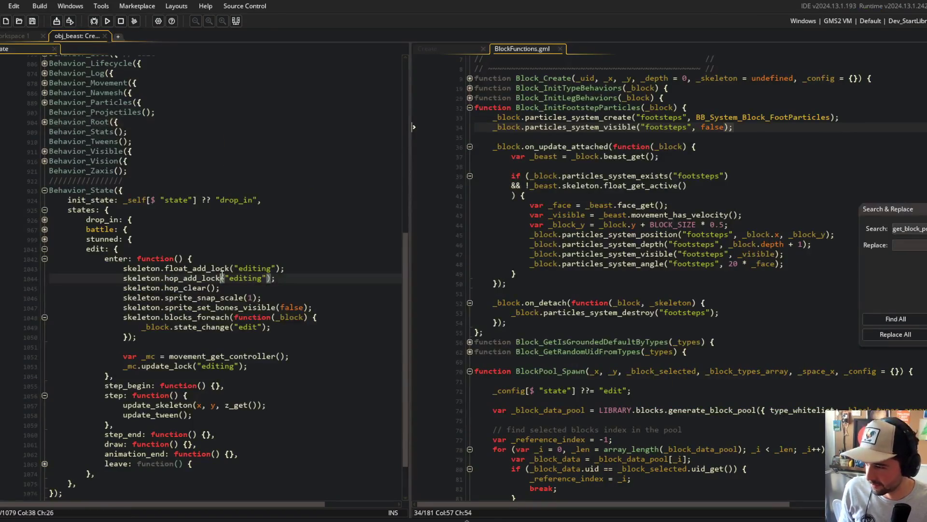
scroll(230, 232, down, 2)
click(234, 282)
click(291, 255)
key(alt+Tab)
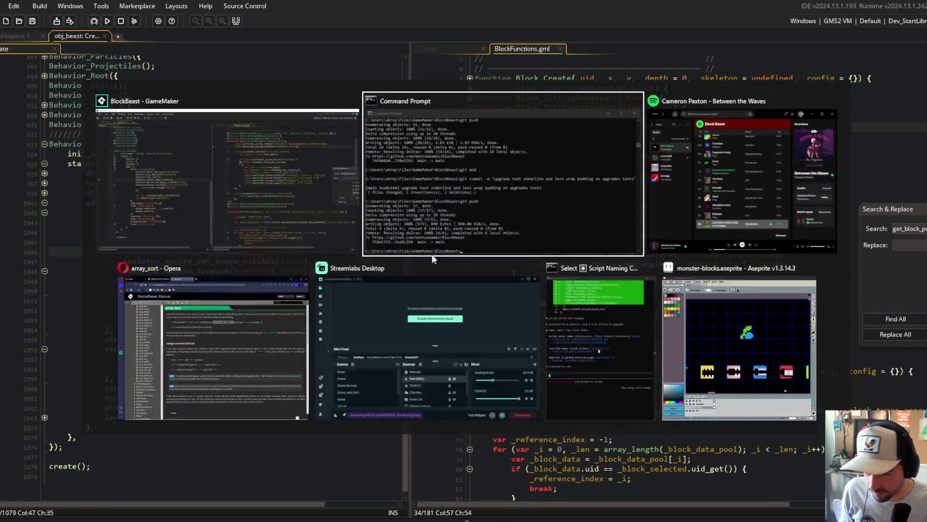
- Stage everything, commit "fixed block edit state discrepancies. dont start footstep particles visible", and git push
click(436, 213)
text(git add .)
key(Return)
text(git commit )
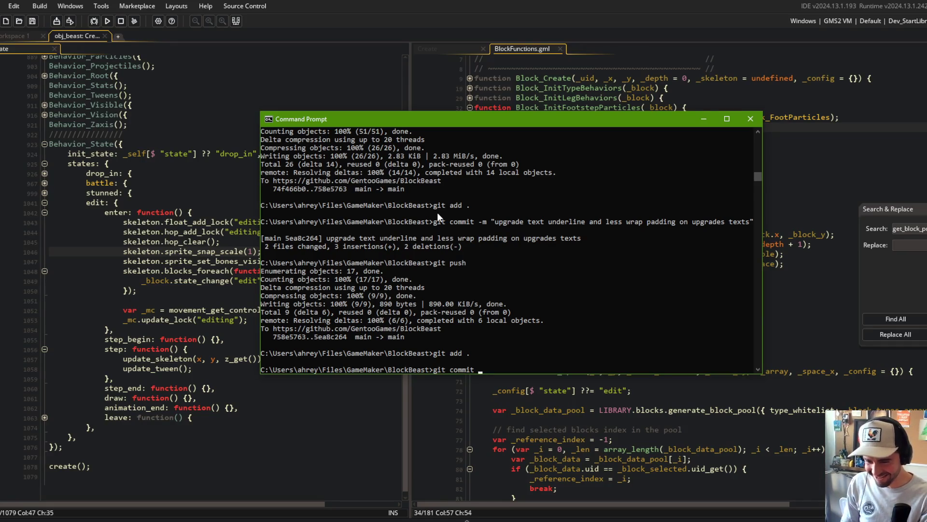
text(-m "fix)
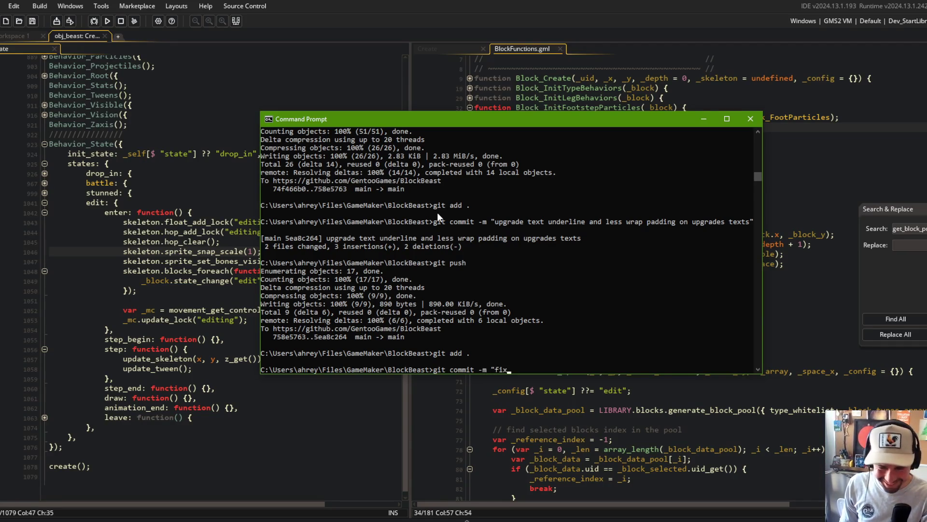
text(ed block edit stat)
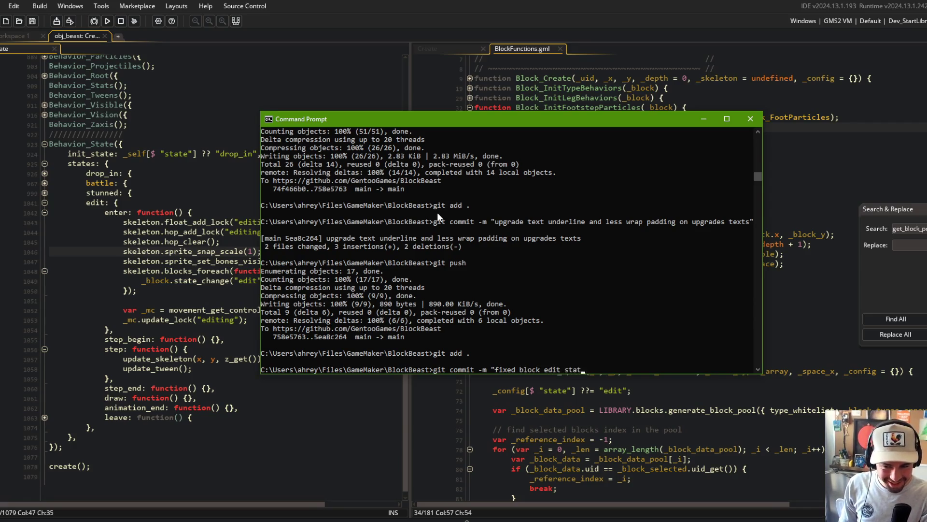
text(e discrepancies.)
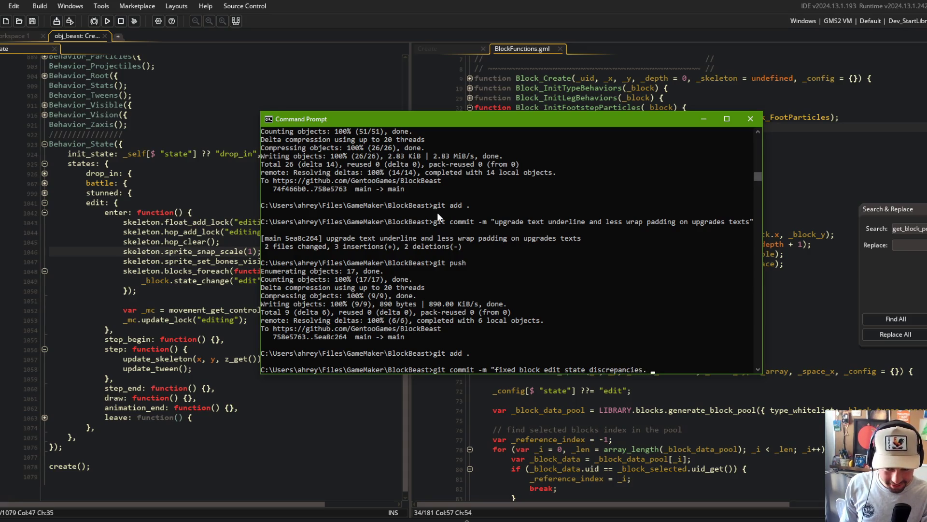
text( dont start f)
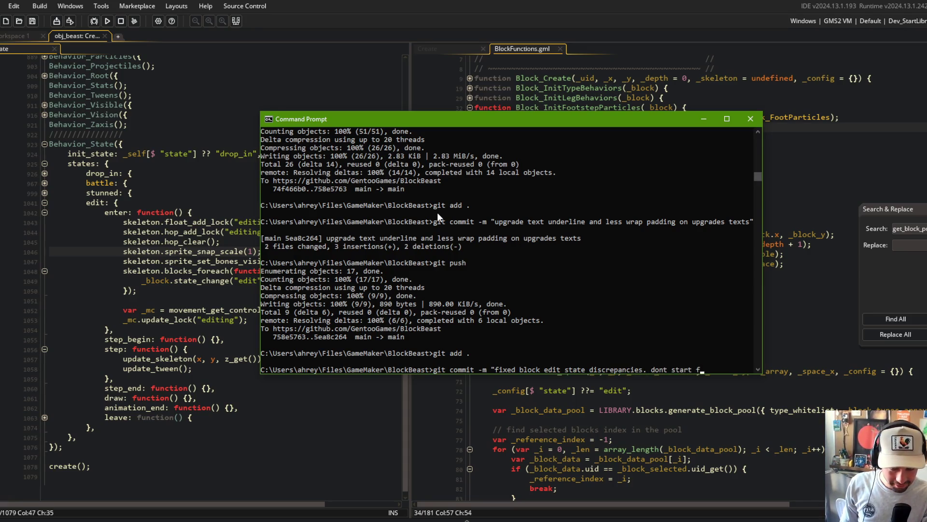
text(ootstep particles visible")
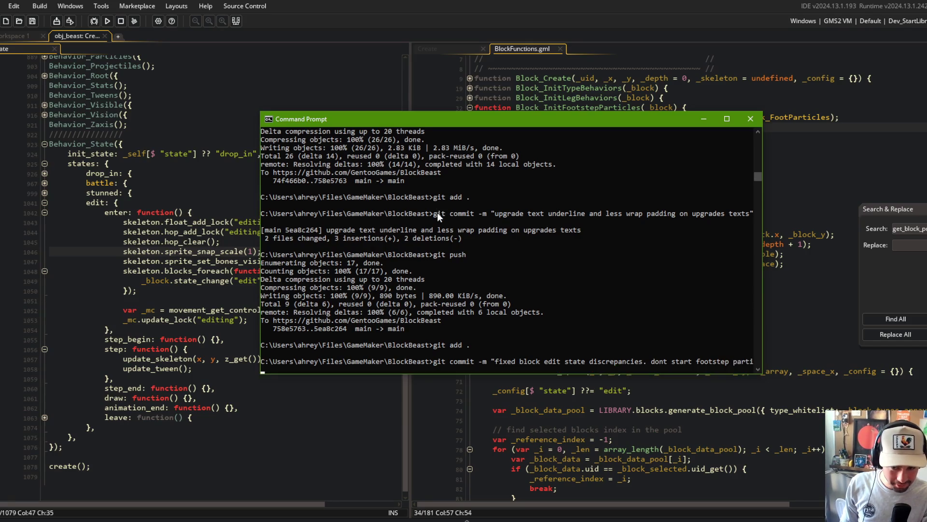
key(Return)
text(git push)
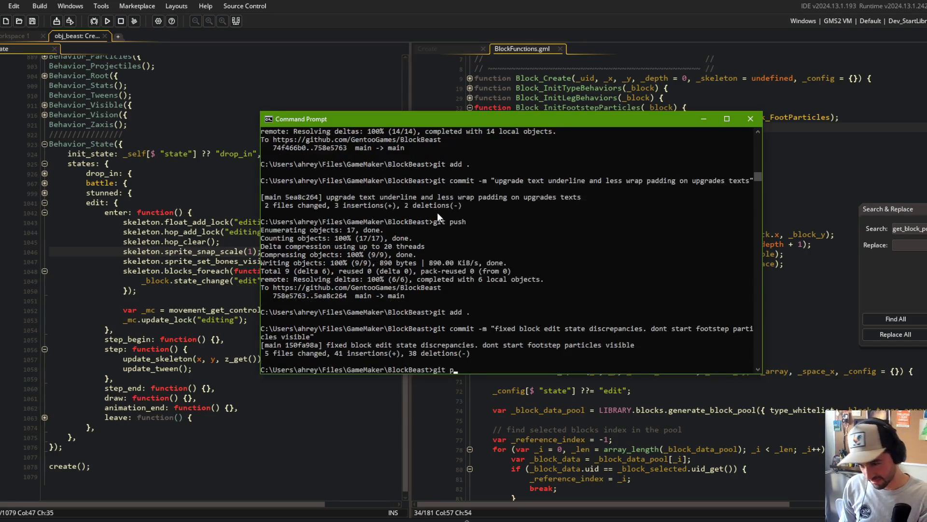
key(Return)
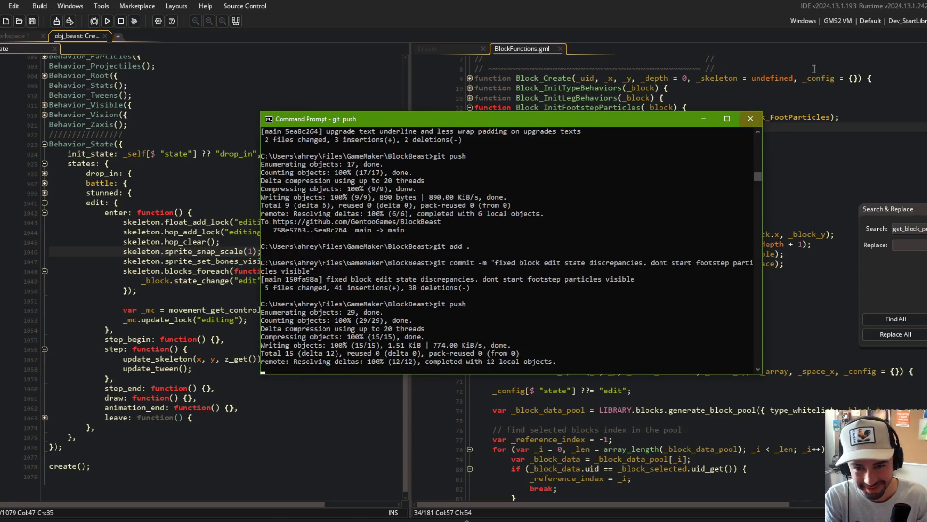
click(827, 110)
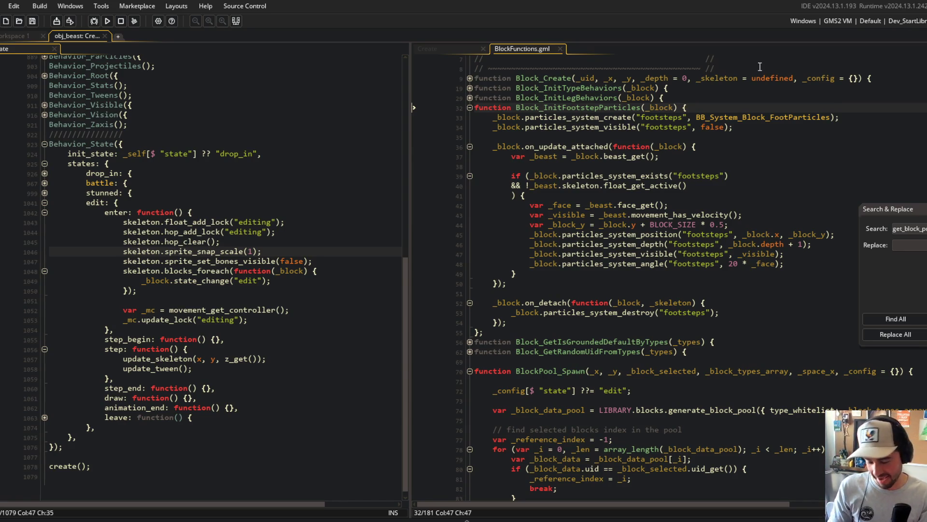
- Fold the Block_InitFootstepParticles and BlockPool_Spawn functions in BlockFunctions.gml
scroll(709, 192, down, 4)
drag(412, 90, 362, 92)
scroll(628, 241, up, 10)
click(741, 266)
click(420, 127)
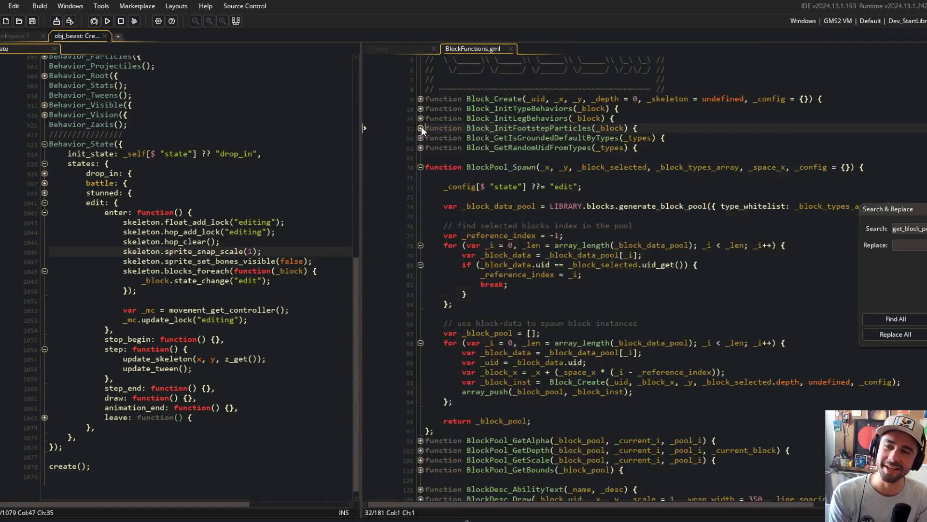
click(624, 177)
key(ctrl+m)
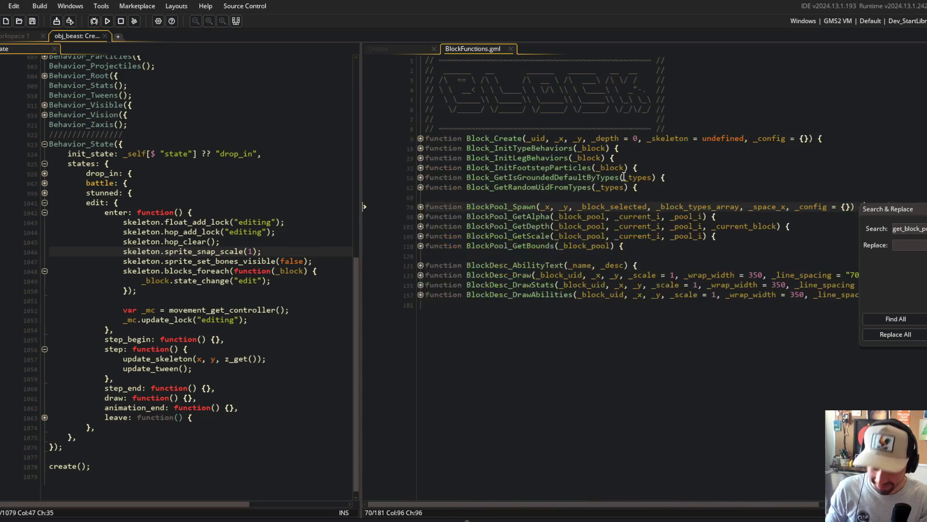
click(566, 360)
- In the block's Create code, remove the line 560 breakpoint and collapse the Behavior_Lifecycle section
click(378, 49)
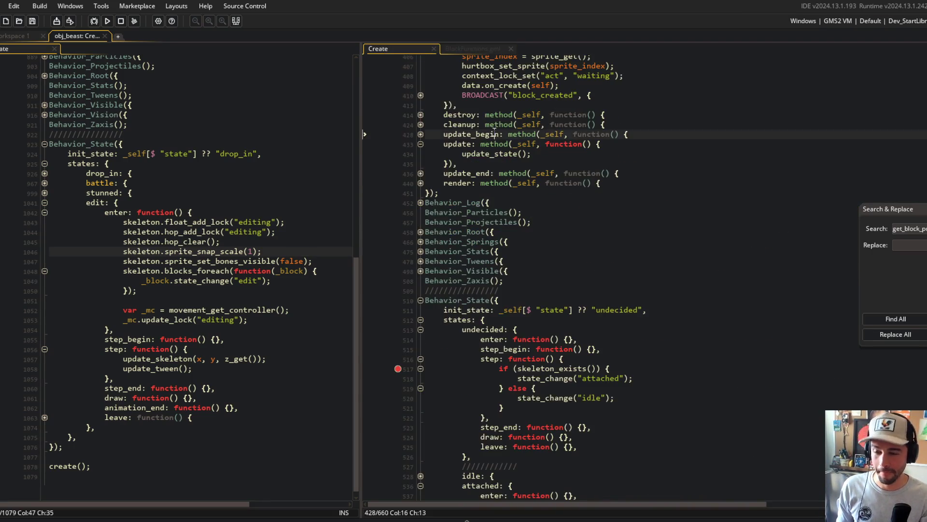
scroll(574, 207, down, 4)
scroll(574, 207, down, 3)
click(398, 381)
scroll(410, 372, up, 2)
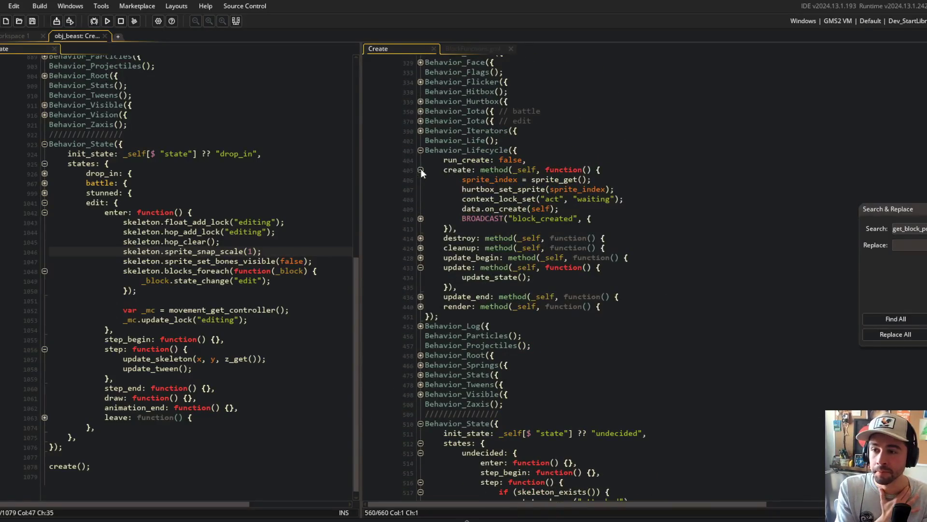
click(420, 170)
click(420, 150)
scroll(661, 200, down, 10)
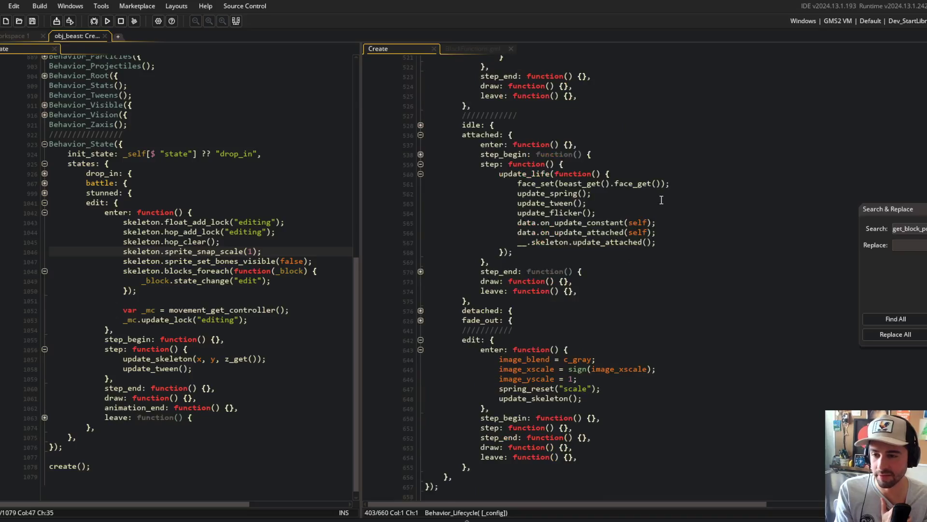
scroll(647, 226, down, 1)
scroll(616, 367, down, 1)
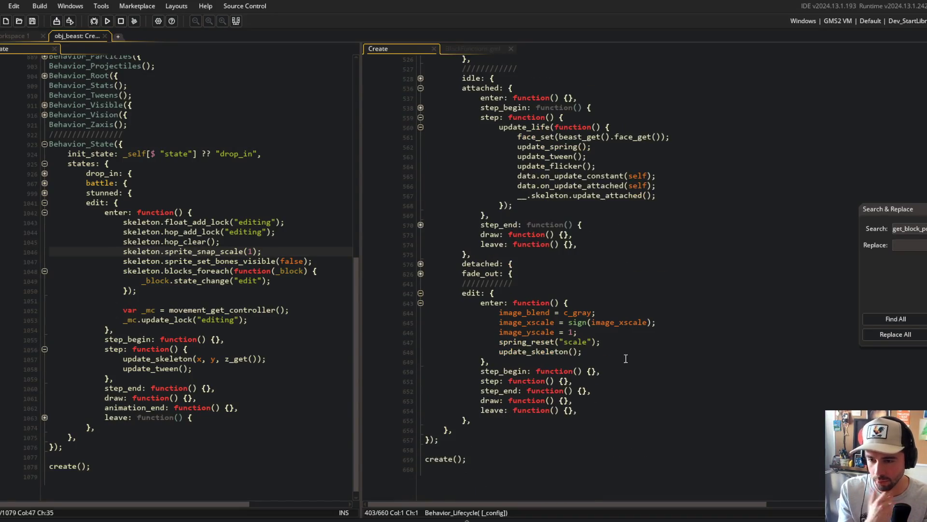
- Add depth = DEPTHS.skeleton; inside the edit state's step_end and save the Create code
click(625, 344)
key(Down)
key(Down)
key(Down)
key(Left)
key(Left)
key(Left)
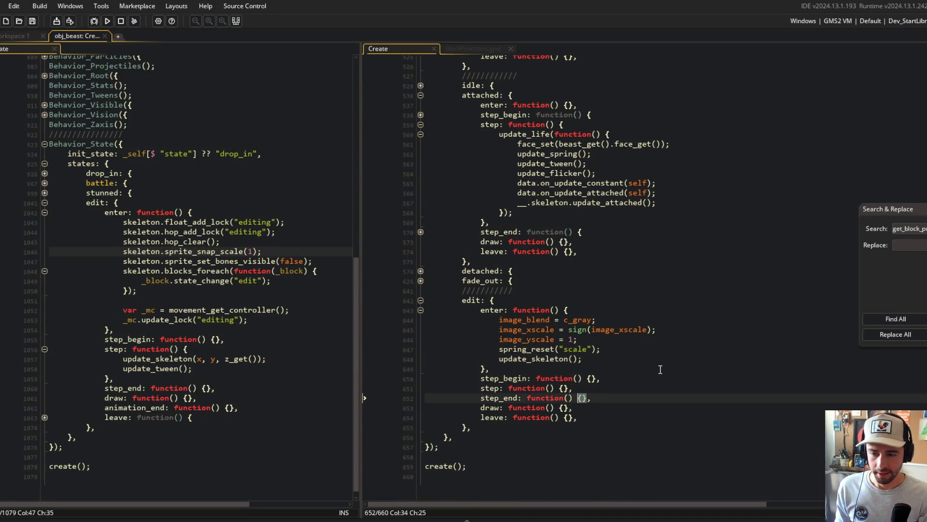
key(Return)
text(depth)
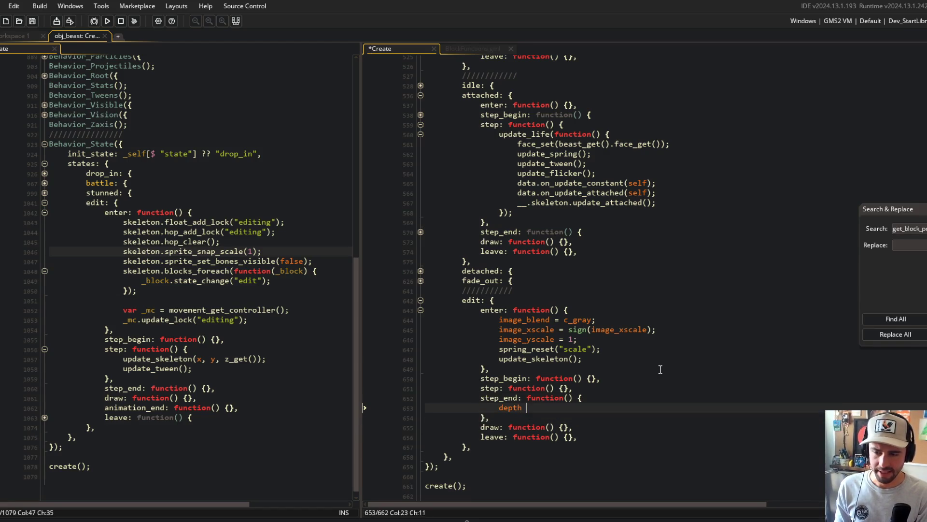
key(BackSpace)
key(BackSpace)
key(BackSpace)
text(if (skeeton)
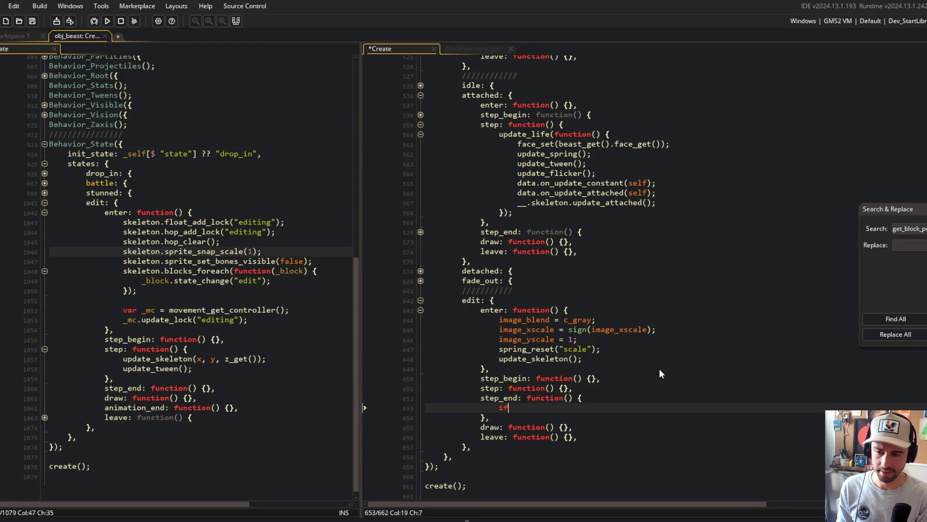
key(BackSpace)
key(BackSpace)
key(BackSpace)
text(leton_e)
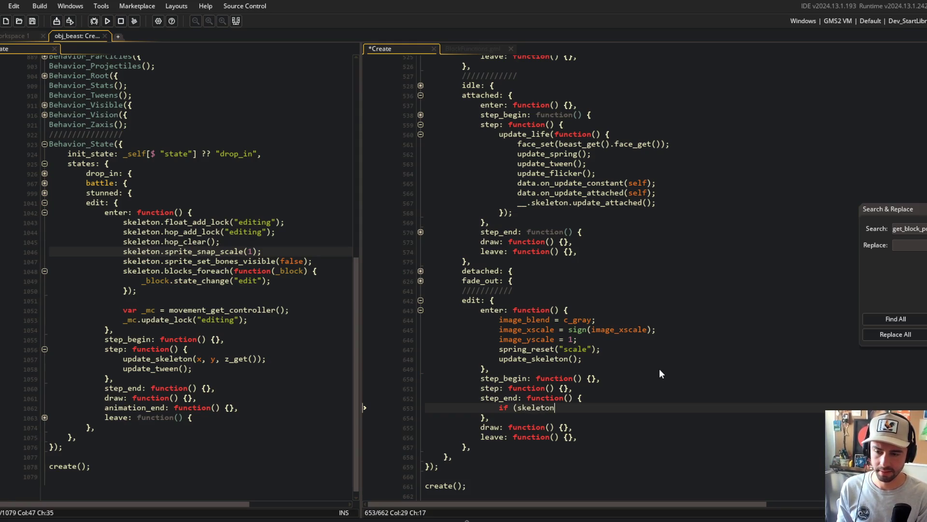
key(ctrl+BackSpace)
key(BackSpace)
key(BackSpace)
key(BackSpace)
text(depth = DEPTHS.skeleton;)
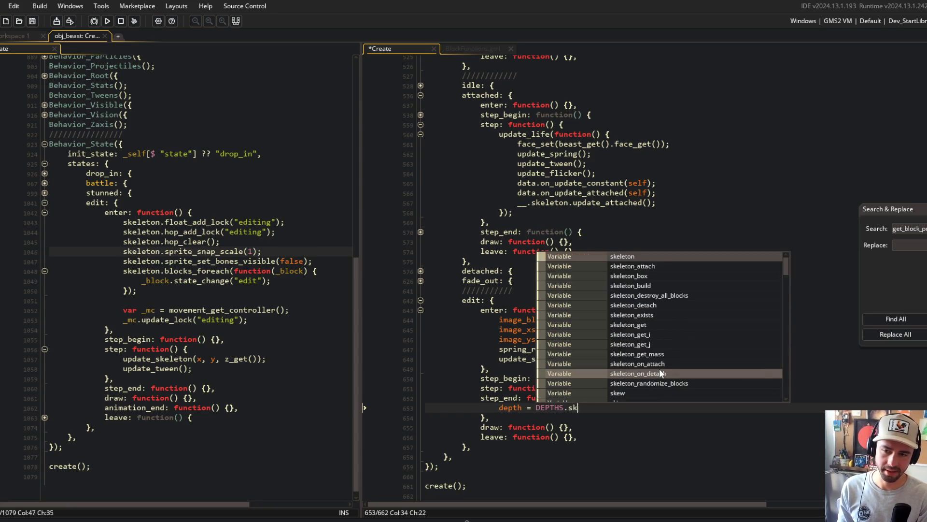
key(ctrl+s)
key(ctrl+t)
- Open the MACROS script via asset search and expand the global depths table
text(acros)
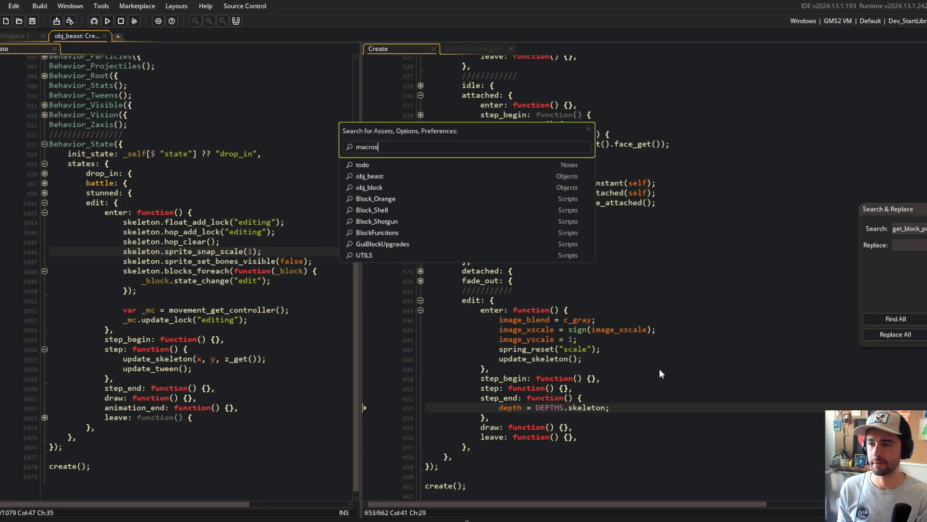
key(Return)
key(Page_Down)
key(Page_Down)
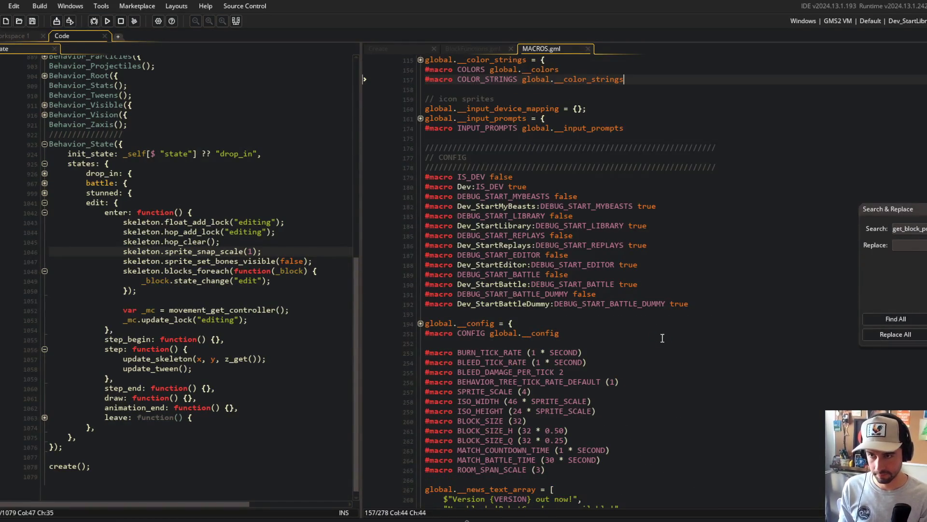
key(Page_Up)
key(Page_Up)
click(421, 229)
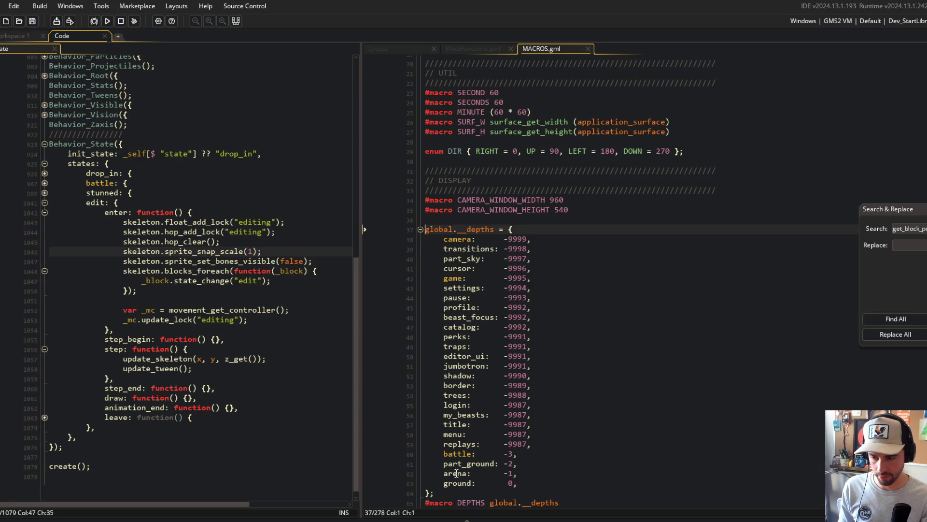
- Review the my_beasts, replays, ground, arena, battle and editor_ui depth entries, then return to Workspace 1
click(454, 414)
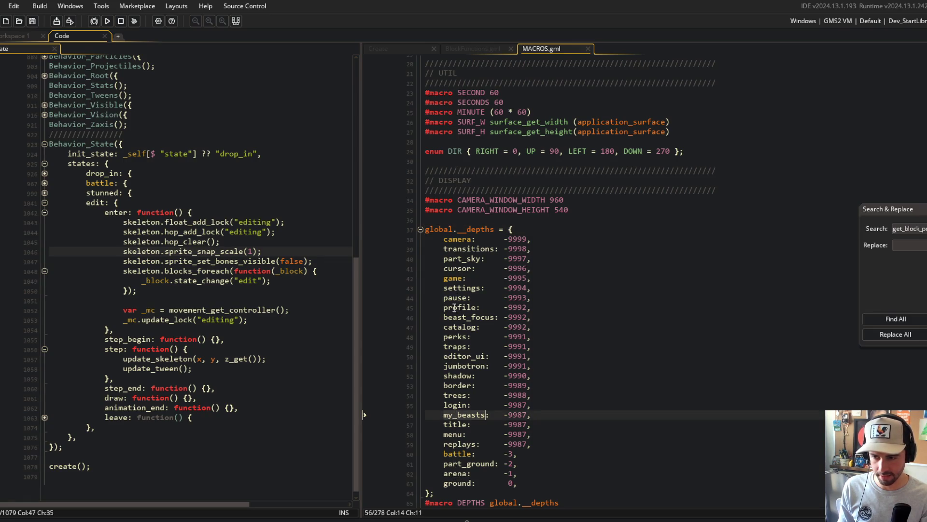
click(454, 444)
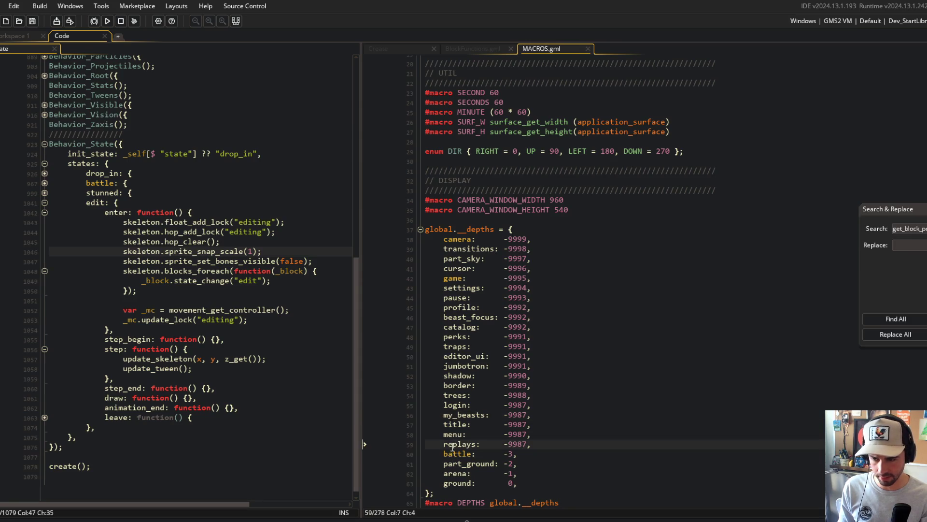
click(452, 483)
click(451, 472)
click(453, 453)
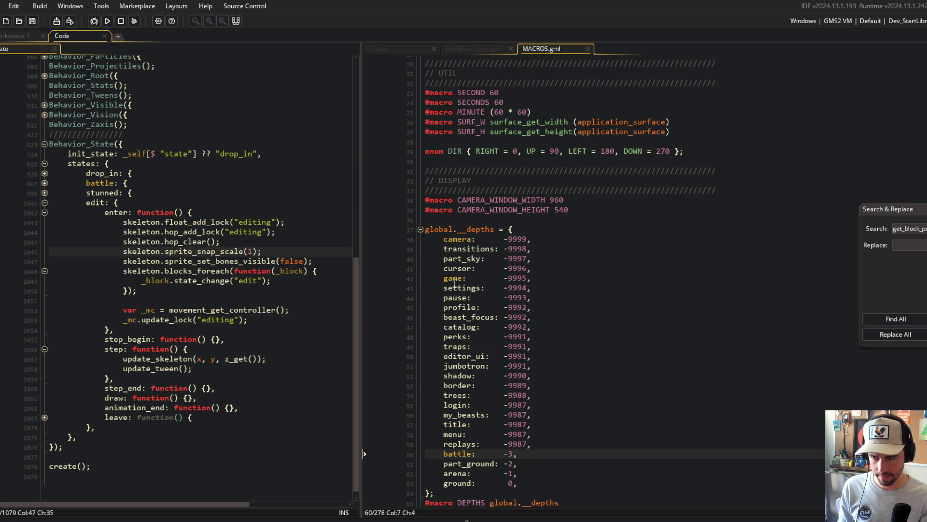
double_click(454, 356)
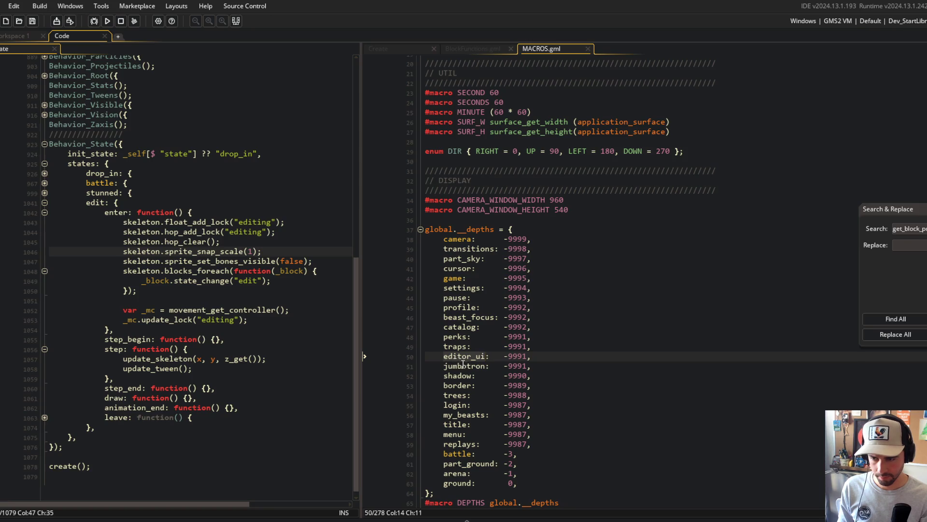
click(21, 36)
key(ctrl+t)
text(platfor)
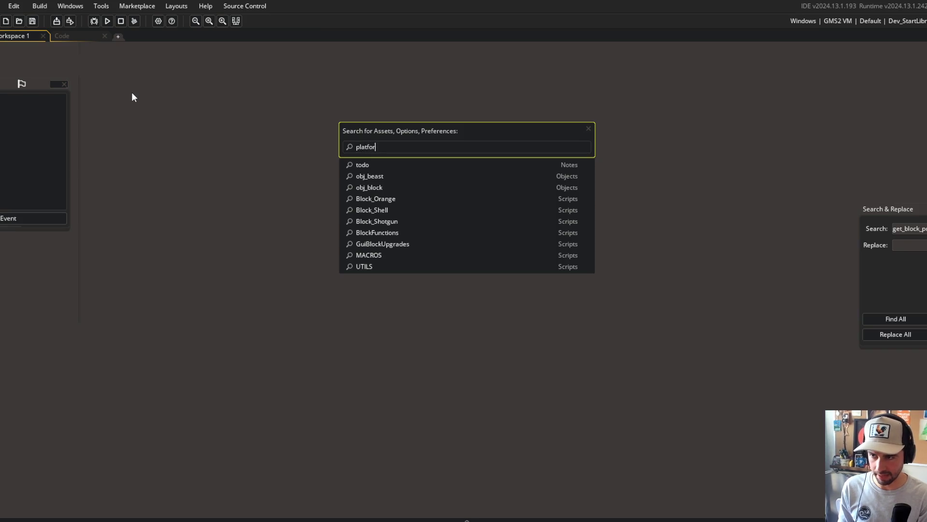
- Open obj_editor_platform's Create event code from the search results
text(m)
key(Down)
key(Return)
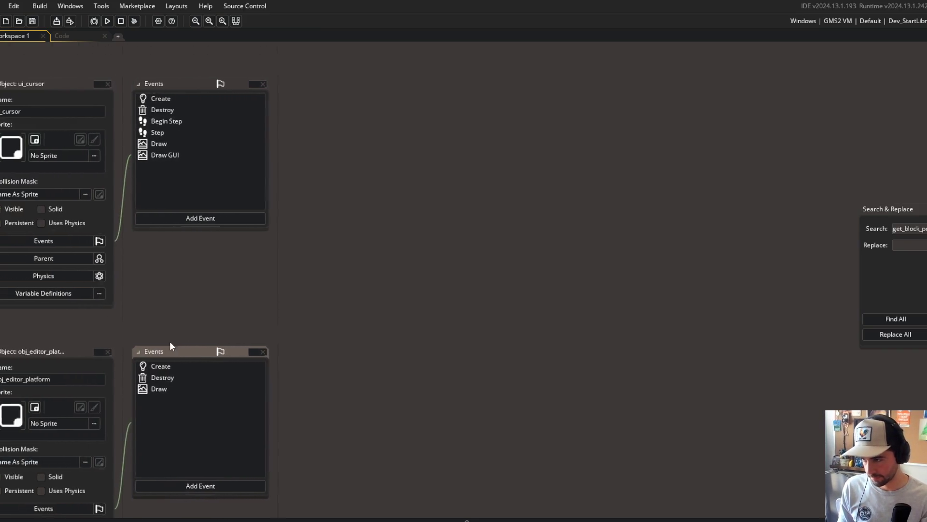
double_click(172, 365)
- Fold the platform's code sections, open a new line inside the empty lifecycle create method, and save
scroll(472, 288, down, 9)
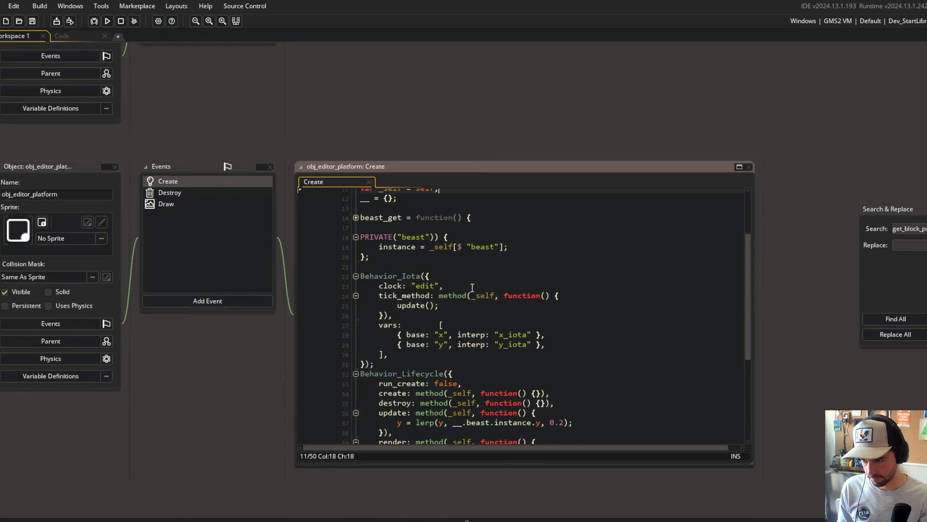
scroll(479, 329, up, 2)
click(579, 296)
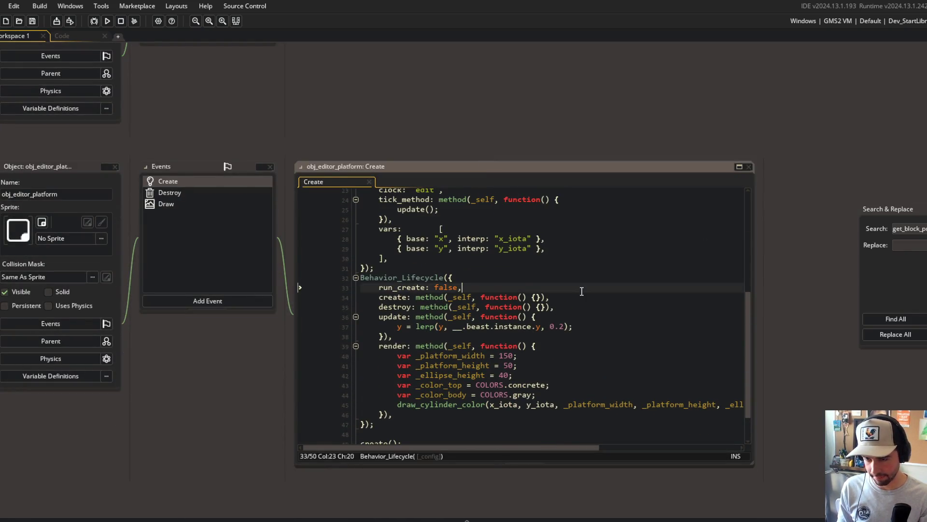
scroll(581, 314, up, 7)
scroll(583, 331, down, 6)
key(Up)
key(ctrl+m)
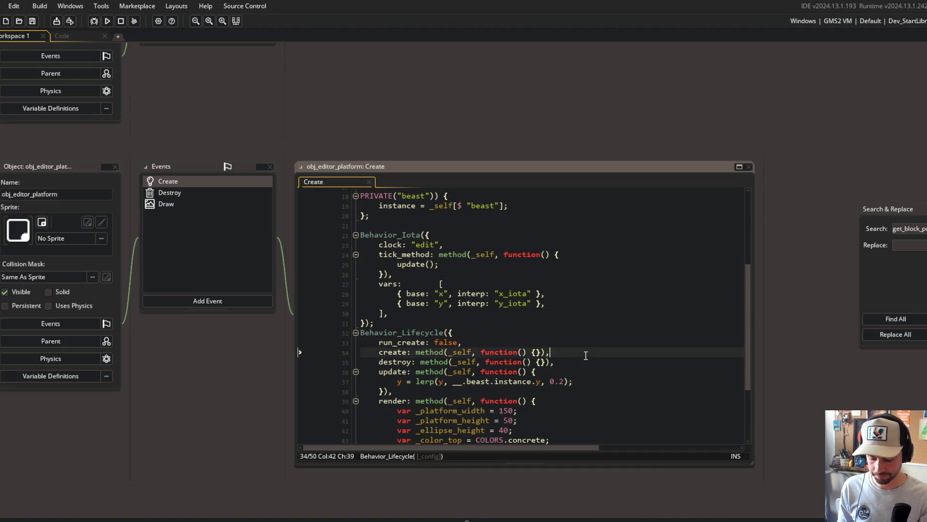
key(Down)
key(Down)
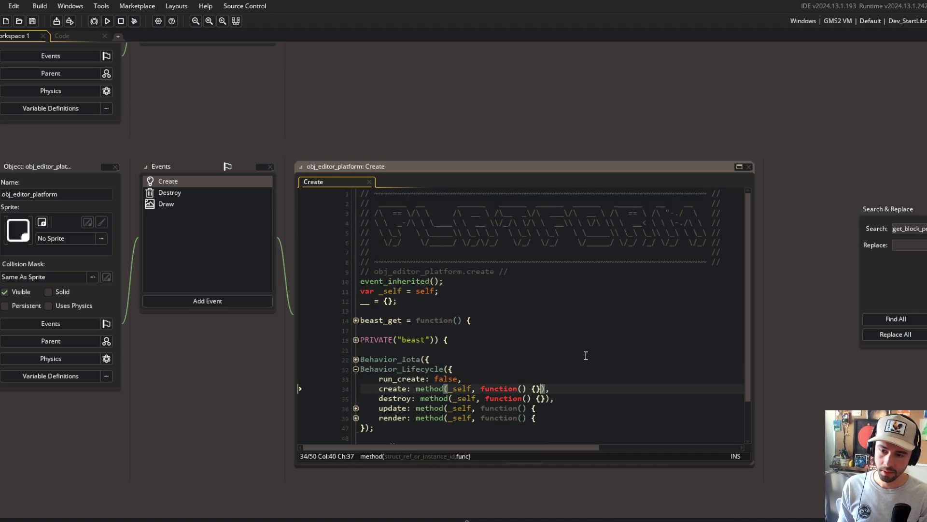
key(End)
key(Left)
key(Left)
key(Left)
key(Return)
key(ctrl+s)
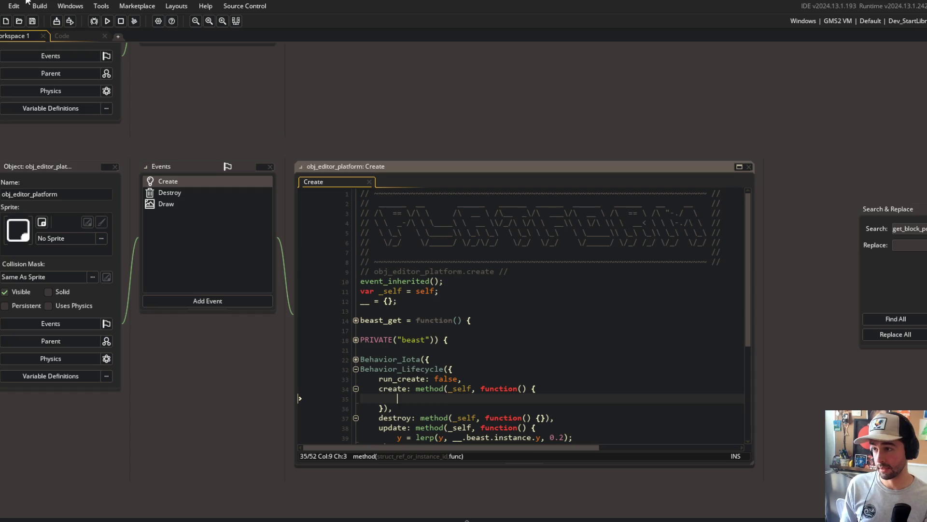
- In the code workspace, inspect the beast's lifecycle create method and its mask_index line
click(71, 39)
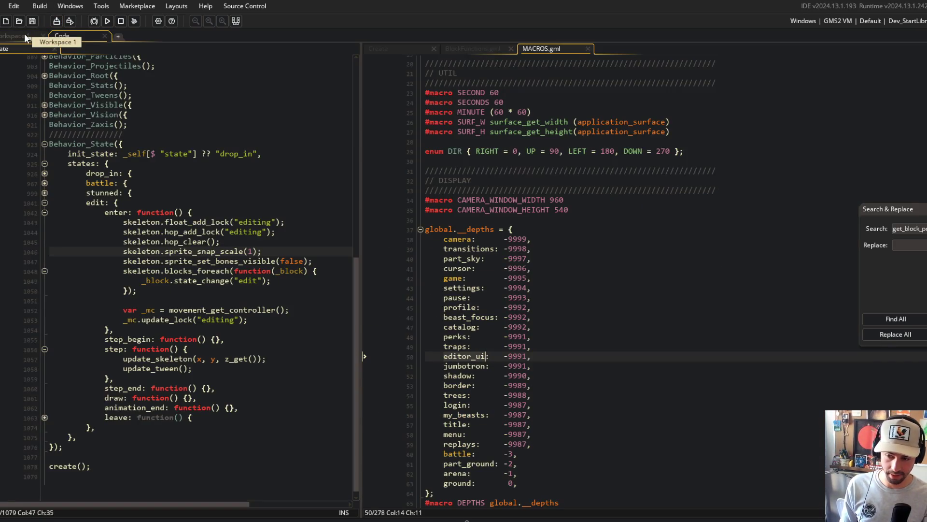
scroll(228, 140, up, 13)
click(212, 235)
scroll(213, 232, down, 4)
scroll(213, 232, down, 4)
scroll(54, 298, up, 4)
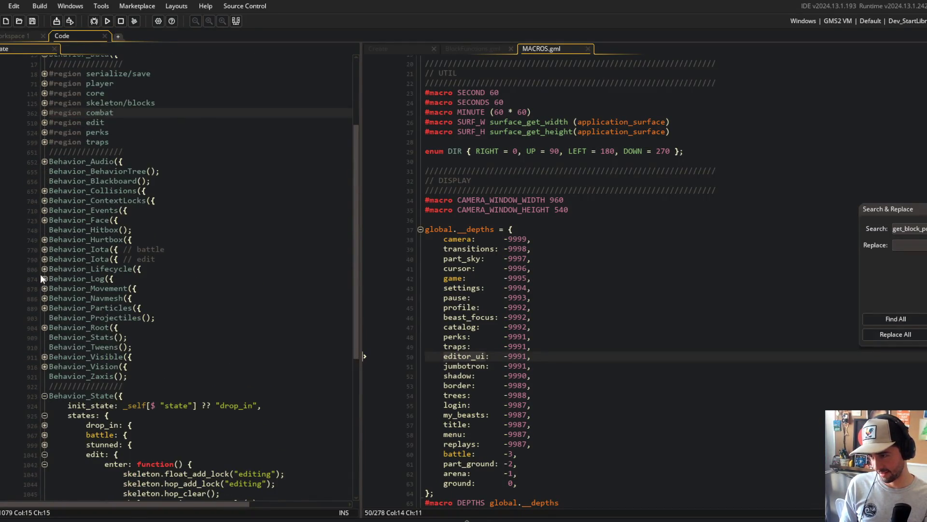
click(44, 269)
click(44, 288)
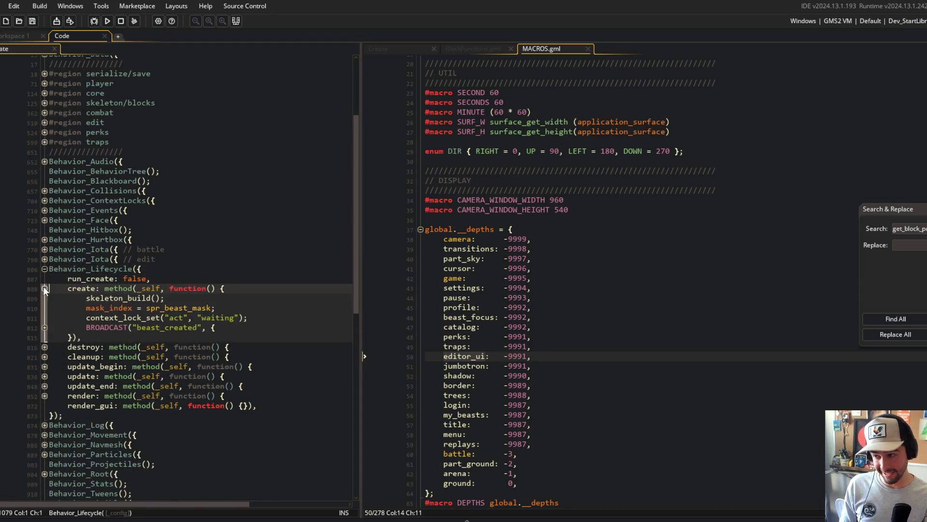
click(234, 306)
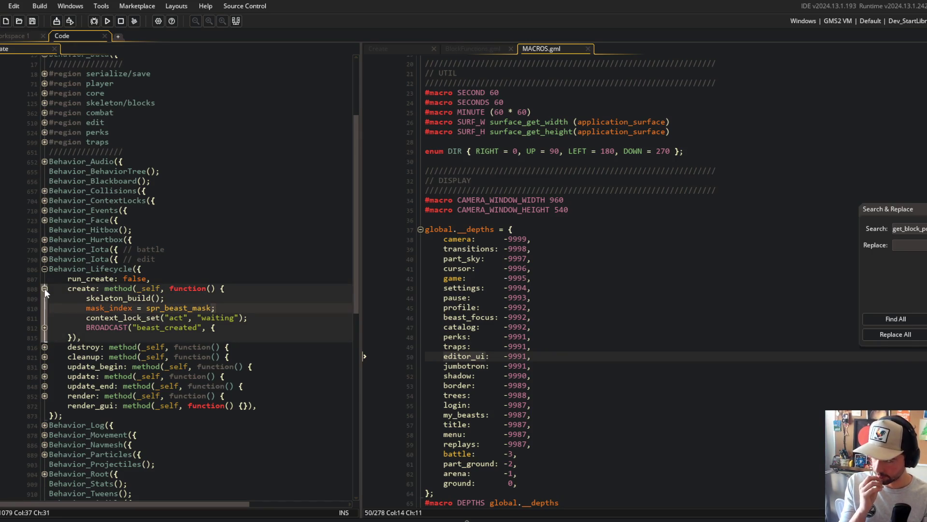
click(45, 288)
- Write depth = DEPTHS.ground in the platform's create method, then bring up MACROS.gml
key(ctrl+Tab)
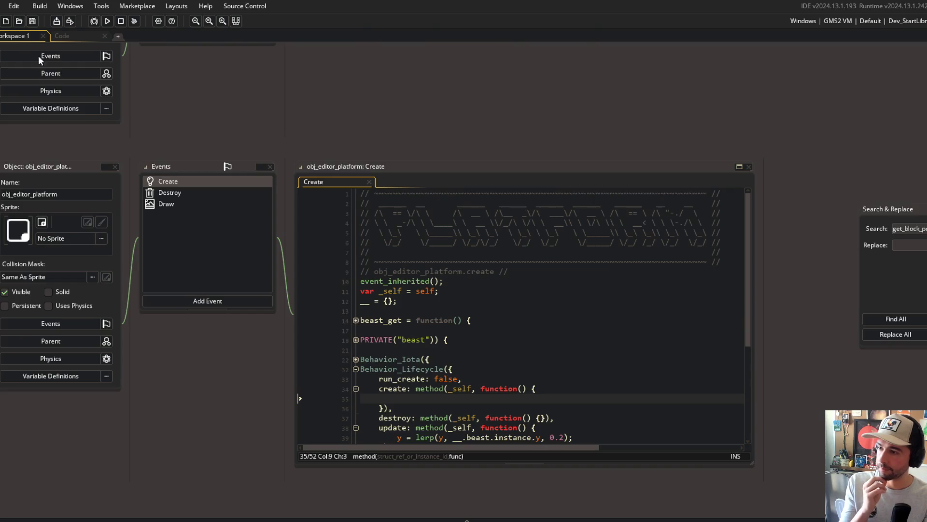
scroll(344, 158, down, 3)
text(d)
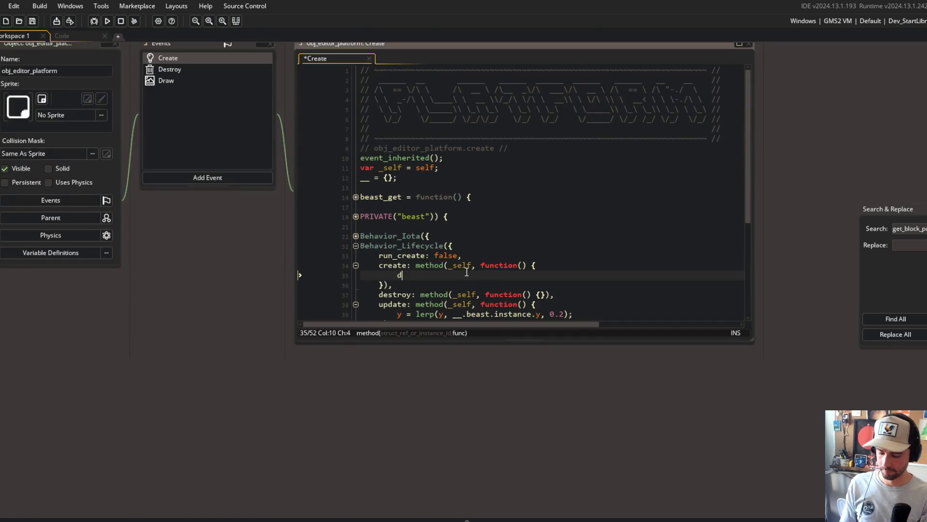
text(epth = DEPTHS.grou)
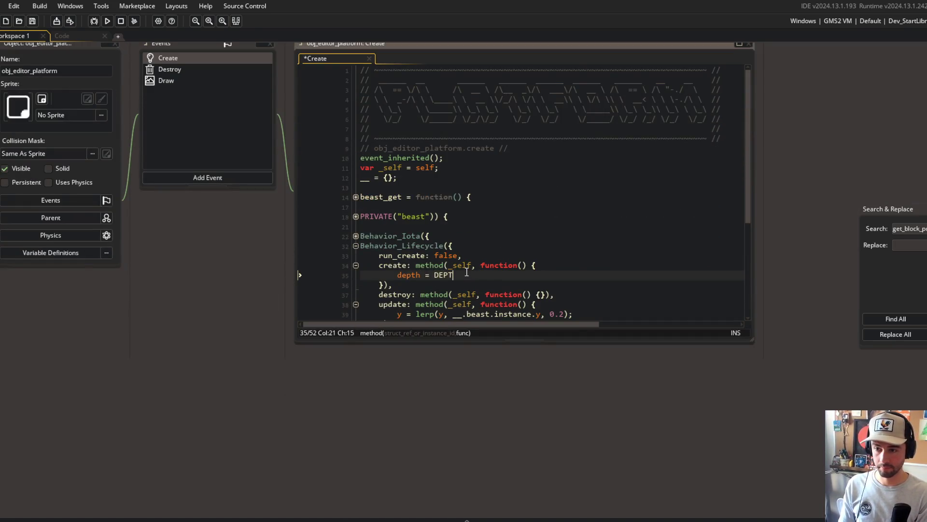
key(Return)
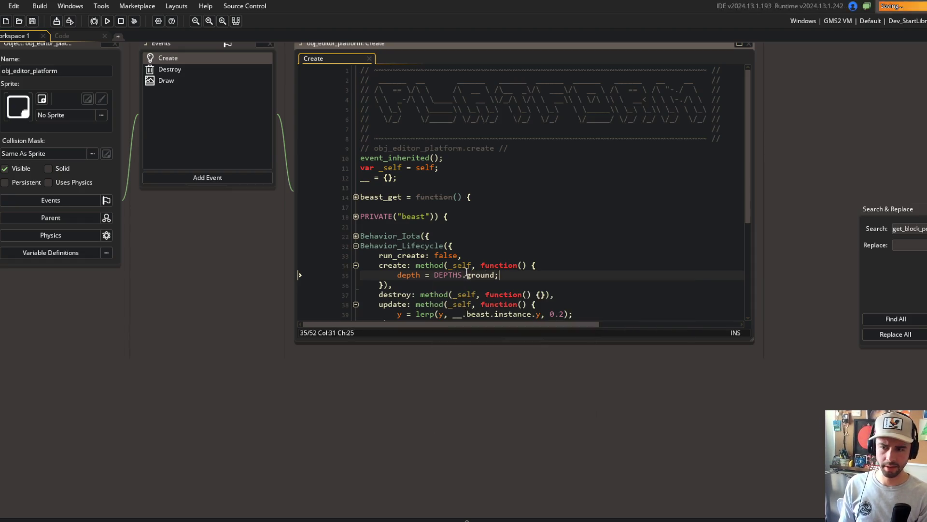
click(78, 36)
scroll(593, 314, down, 4)
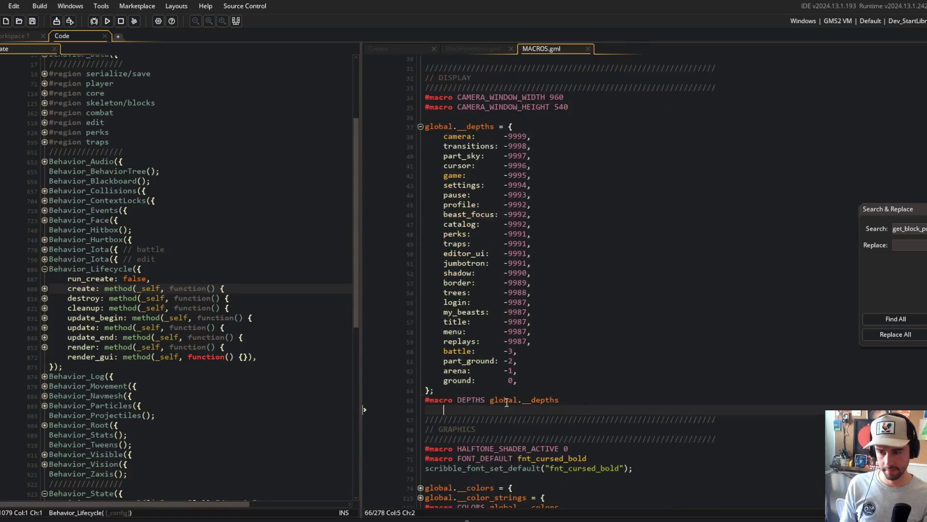
- Compare the part_ground and my_beasts depth entries with the platform's depth line
click(465, 380)
key(Up)
key(Up)
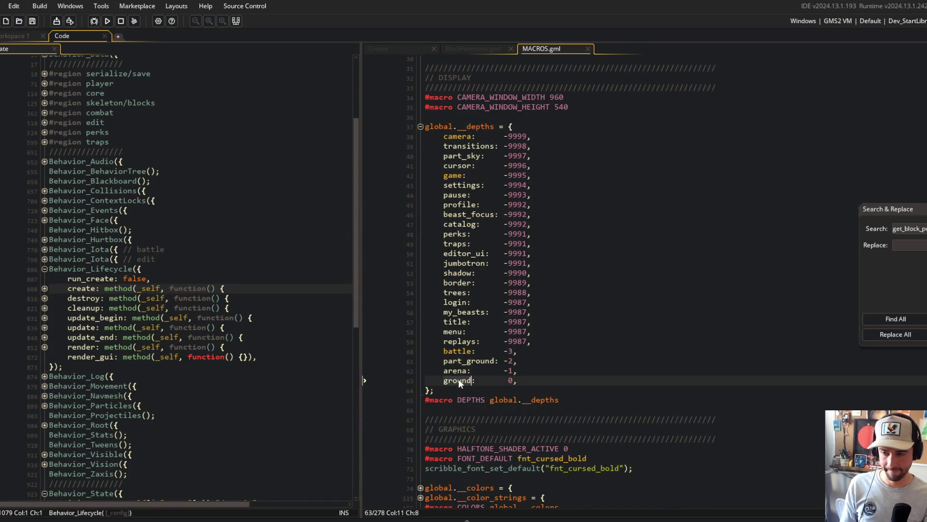
click(541, 312)
click(196, 191)
click(23, 38)
click(542, 274)
key(Home)
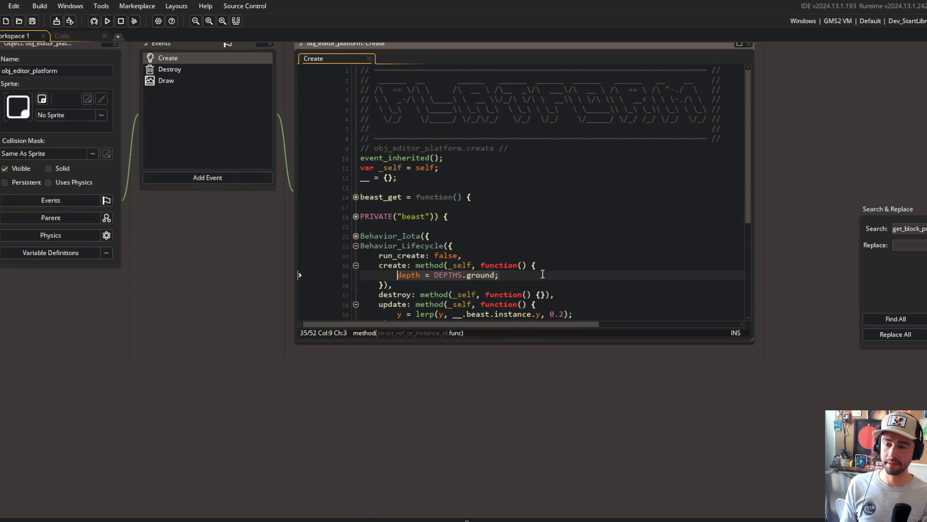
- Check the replays, arena and part_ground entries and place the caret before part_ground
click(88, 38)
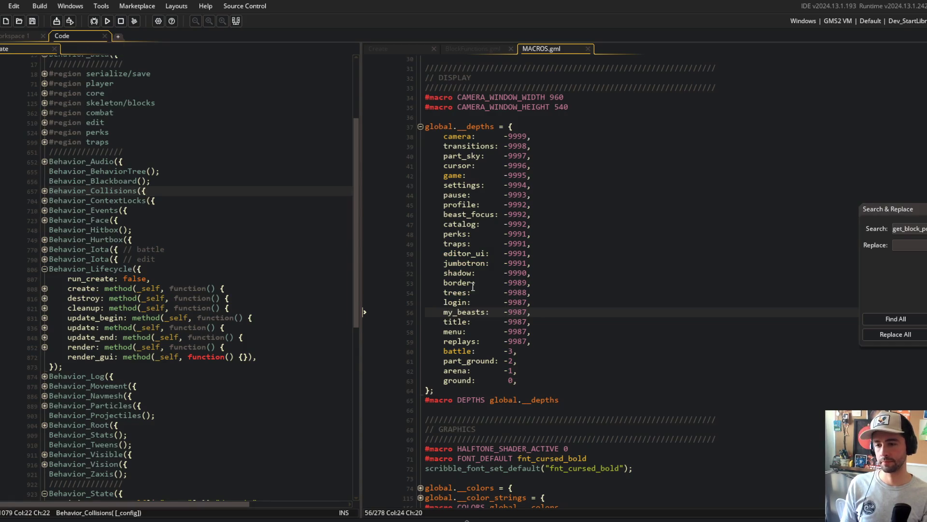
click(536, 361)
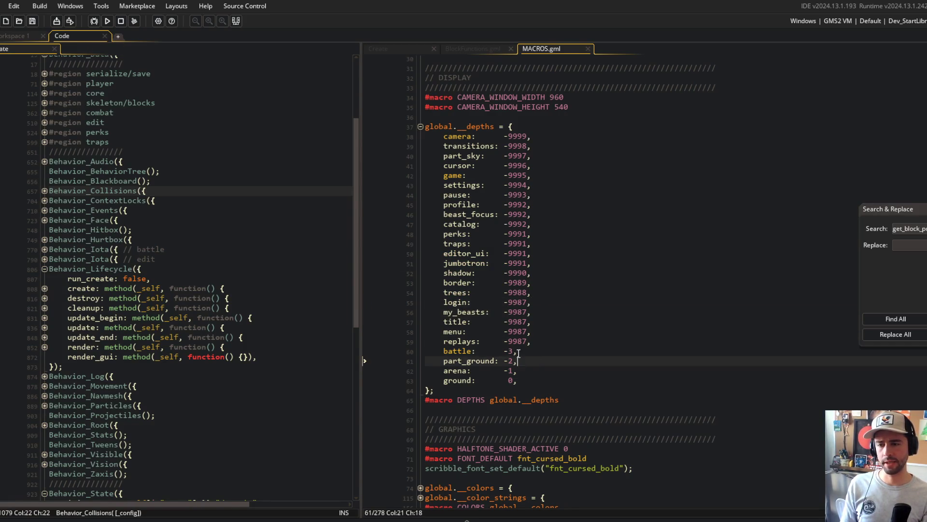
click(497, 351)
click(545, 343)
click(555, 361)
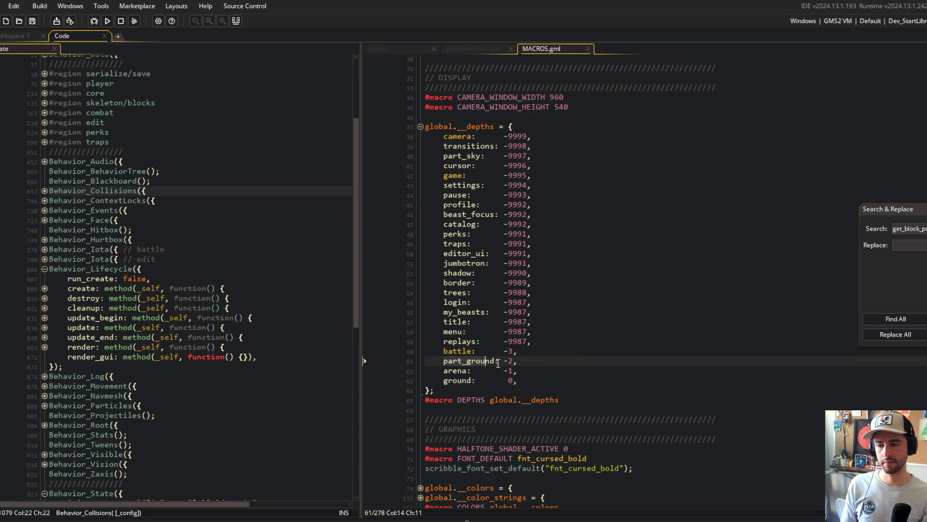
click(550, 371)
click(545, 364)
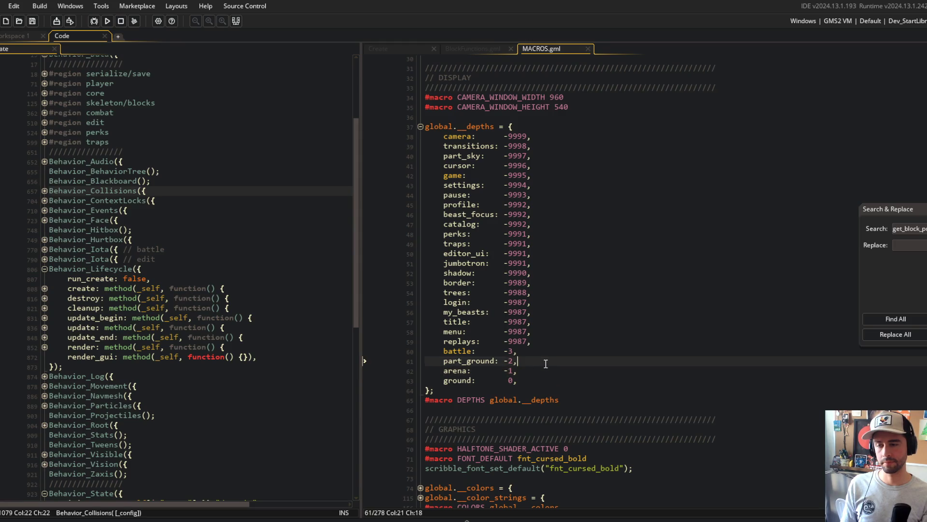
click(535, 350)
- Add an edit_platform: -3 entry above part_ground, shortened from editor_platform, and save
key(Return)
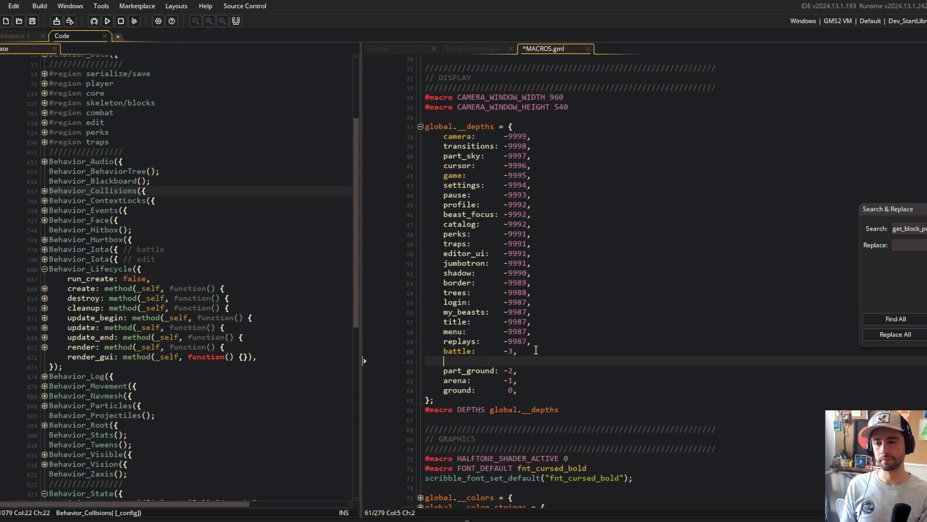
text(editor_platfor)
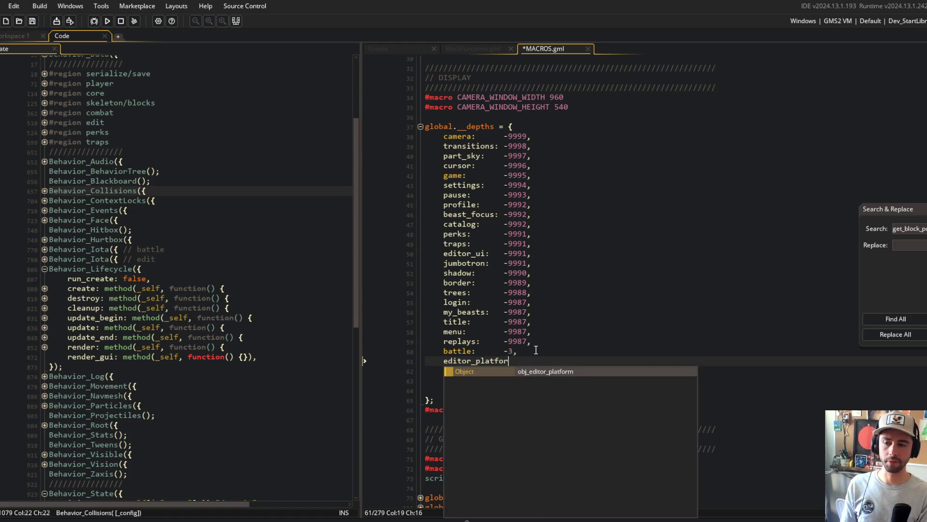
text(m: -3,)
key(Return)
key(BackSpace)
key(ctrl+s)
key(Up)
key(Home)
click(536, 349)
key(Return)
key(Down)
key(Right)
key(Right)
key(Right)
key(Delete)
key(Delete)
key(Up)
key(ctrl+s)
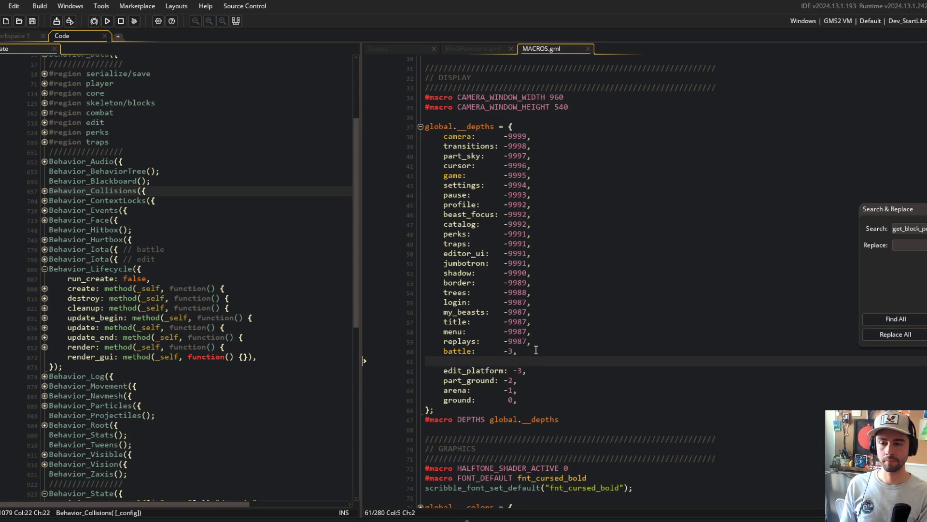
- Add edit_lamp: -5 and edit_beast: -4 entries below battle and save
text(edit_lamp: -4,)
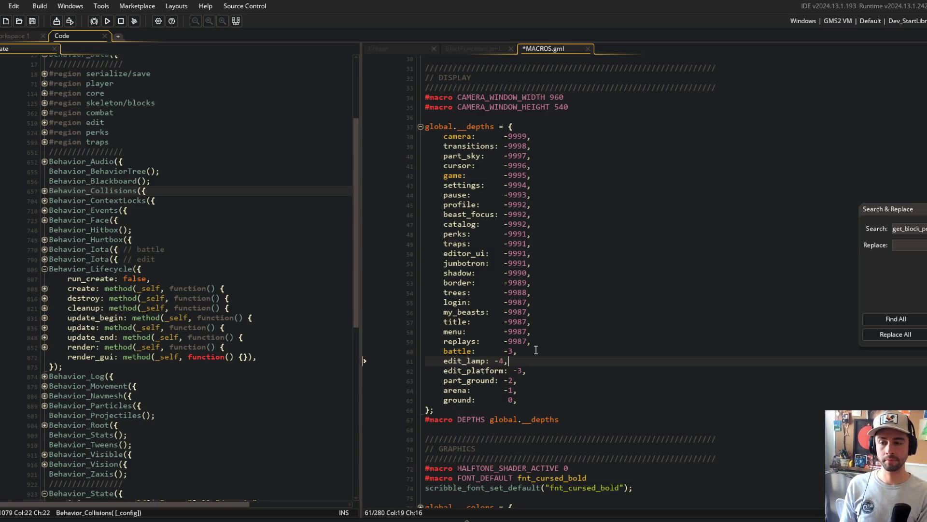
key(ctrl+s)
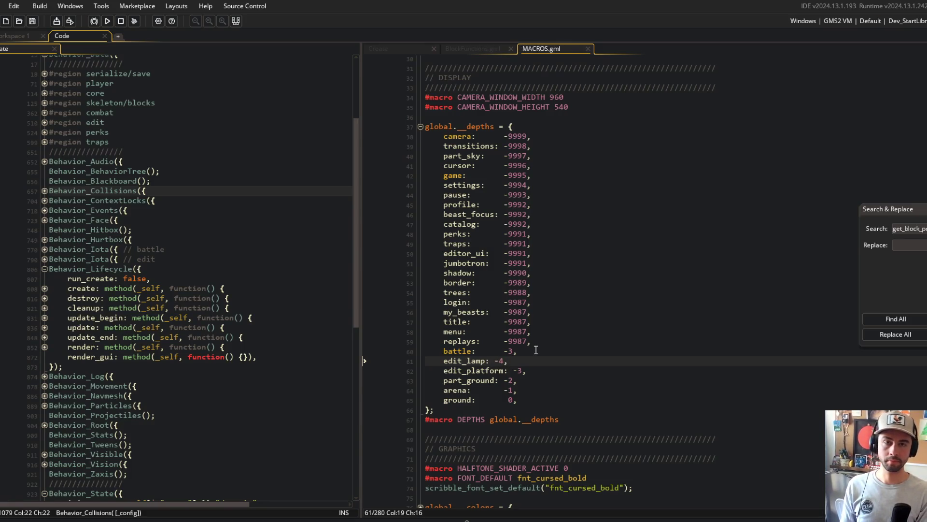
key(BackSpace)
key(BackSpace)
text(5,)
key(Return)
text(edit_beast: -4,)
key(ctrl+s)
- Tab-align the edit_beast, edit_platform, part_ground, arena and ground values, then save
key(Left)
key(Left)
key(Tab)
key(Down)
key(Left)
key(Tab)
key(Down)
key(Down)
key(Left)
key(Tab)
key(Up)
key(Tab)
key(Down)
key(Down)
key(Tab)
key(ctrl+s)
- Align edit_lamp, change battle's depth to -6, align the entries above, and save
key(Up)
key(Up)
key(Up)
key(Up)
key(Left)
key(Left)
key(Tab)
key(ctrl+z)
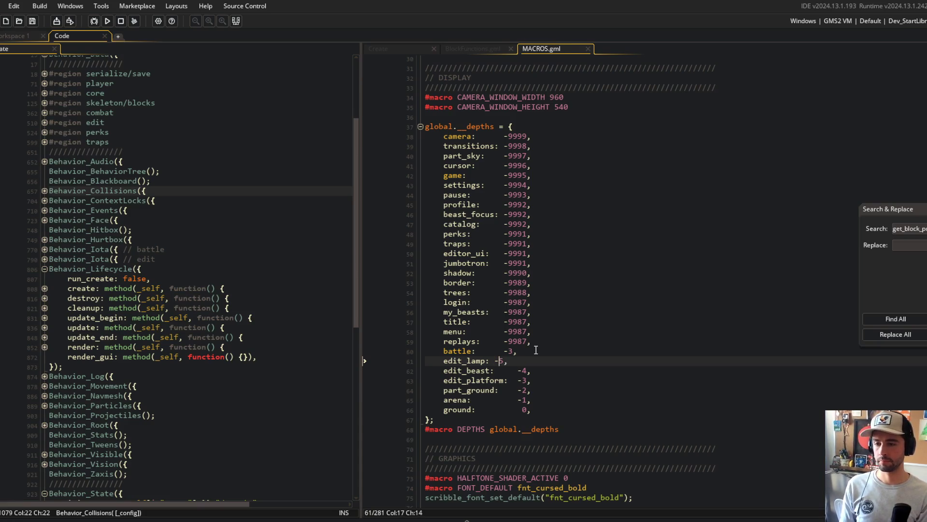
key(Tab)
key(Up)
key(Tab)
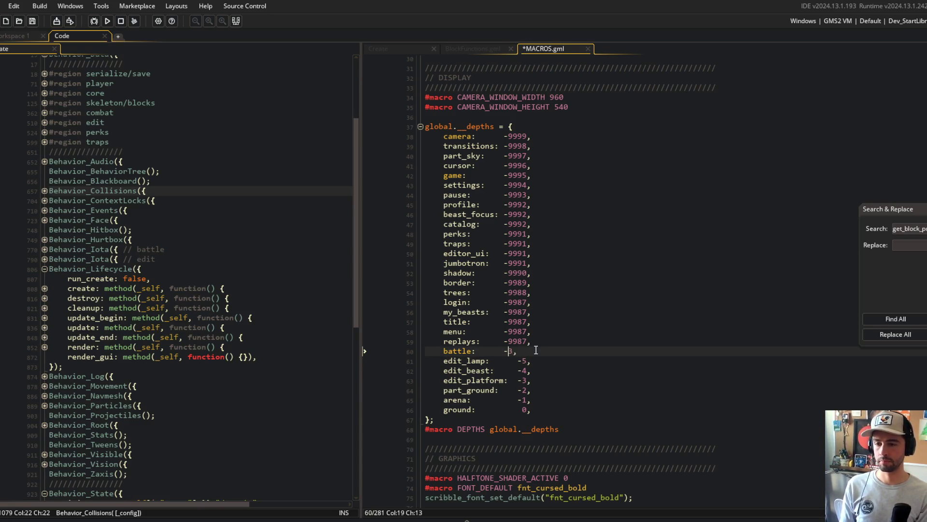
key(Right)
key(Right)
text(6)
key(Up)
key(Up)
key(Up)
key(alt+shift+Up)
key(alt+shift+Up)
key(alt+shift+Up)
key(Tab)
key(ctrl+s)
- Review the menu and battle entries at the top of the depths table
click(608, 331)
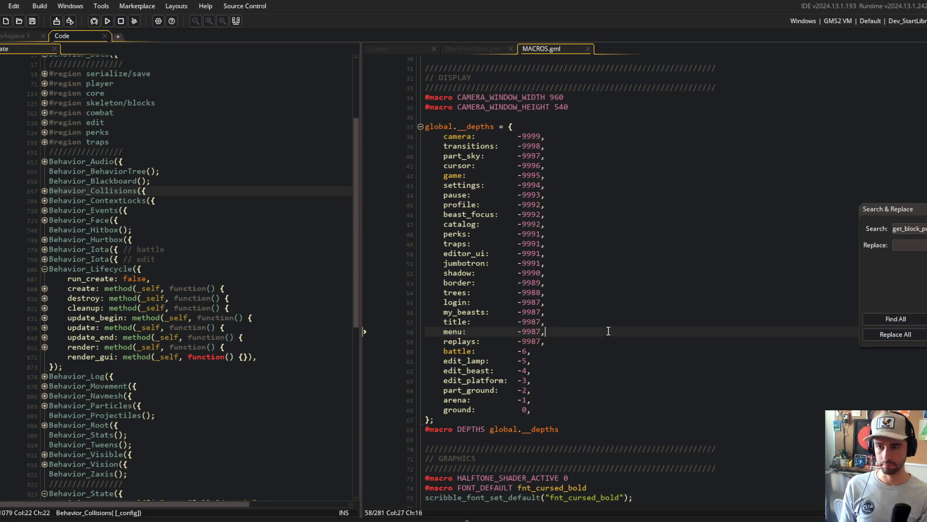
scroll(608, 331, down, 2)
key(Down)
key(Down)
key(Left)
key(Left)
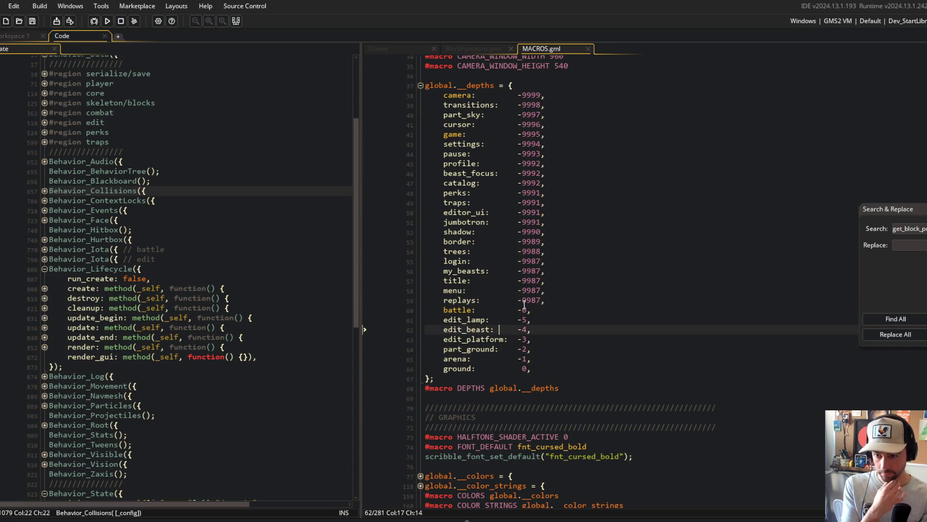
scroll(550, 228, down, 2)
click(551, 228)
key(ctrl+Tab)
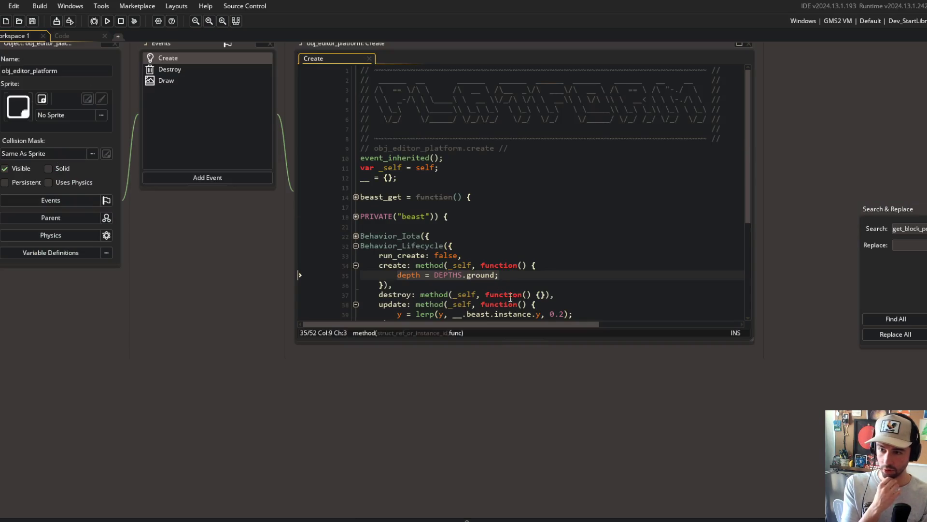
- Change the platform's depth to DEPTHS.edit_platform and save its create code
key(ctrl+BackSpace)
text(edit_pla)
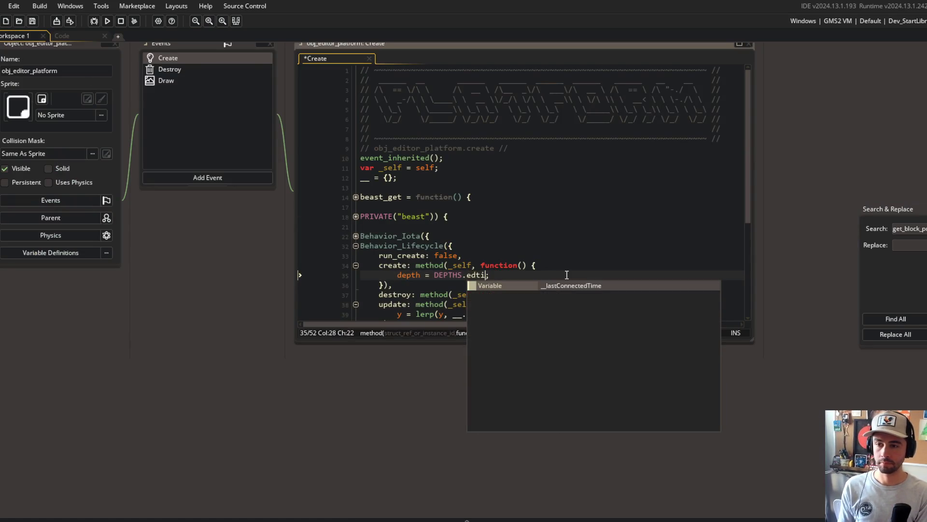
key(Return)
key(ctrl+s)
- Add depth = DEPTHS.edit_lamp; to the editor lamp's lifecycle create method and save
key(ctrl+t)
text(e)
text(mp)
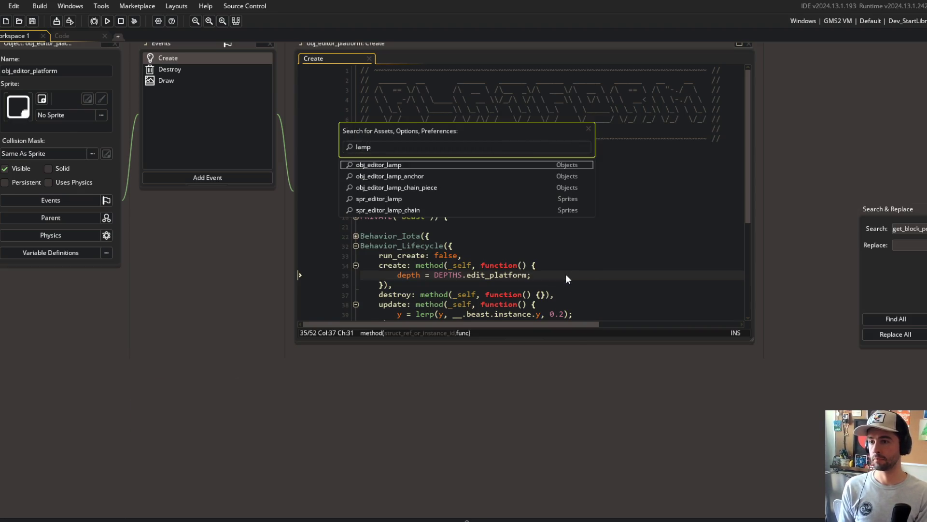
key(Return)
double_click(202, 179)
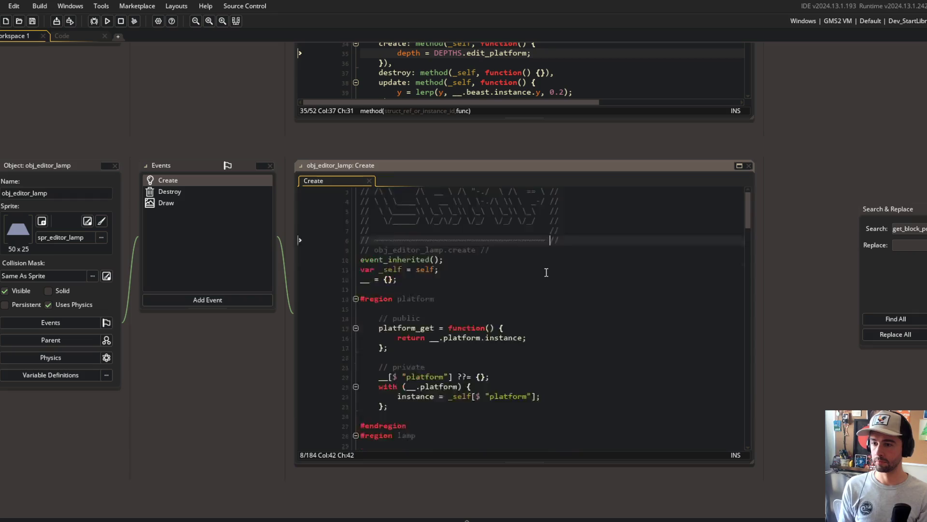
key(Down)
key(Down)
key(Down)
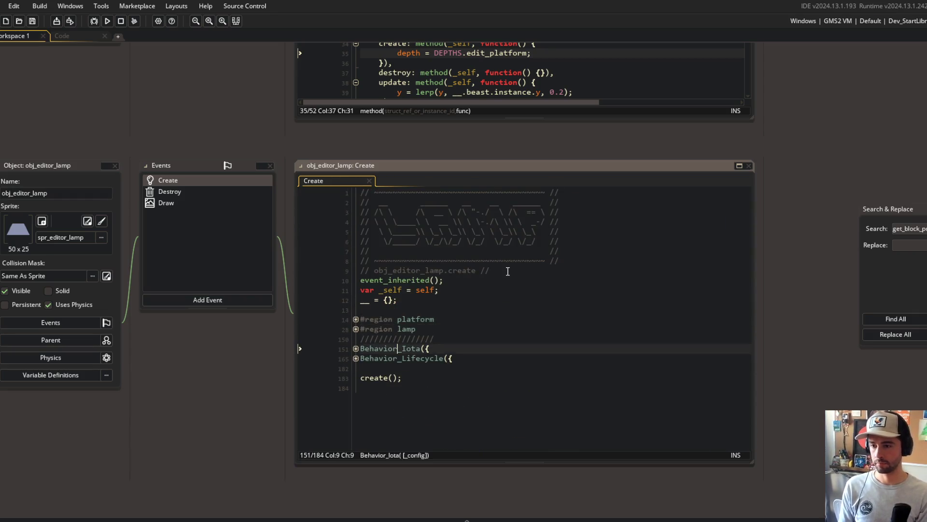
key(End)
key(Return)
text(depth)
text( = DEPTH)
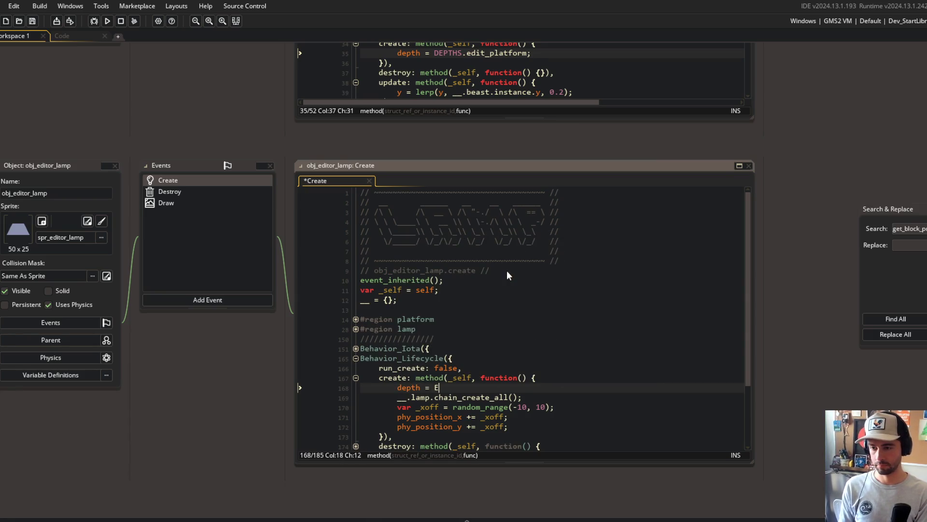
text(S.edit_lamp)
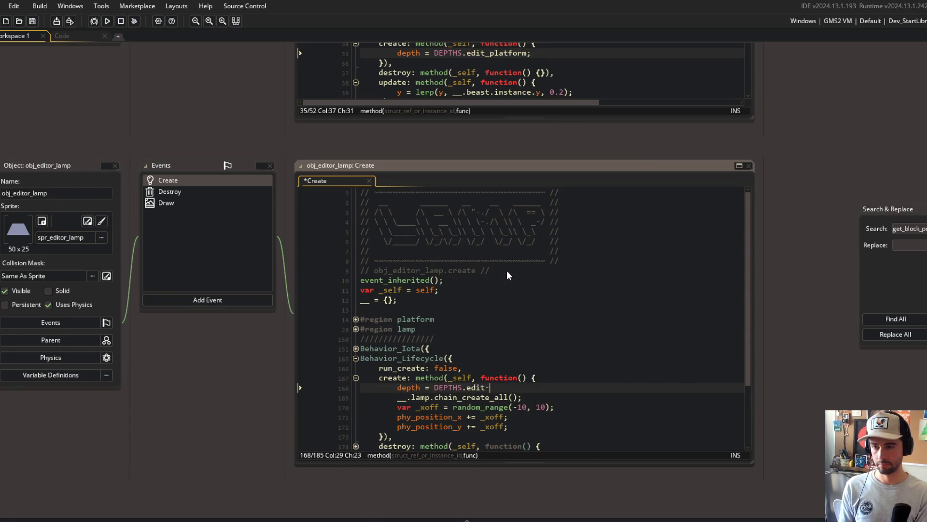
text(;)
key(ctrl+s)
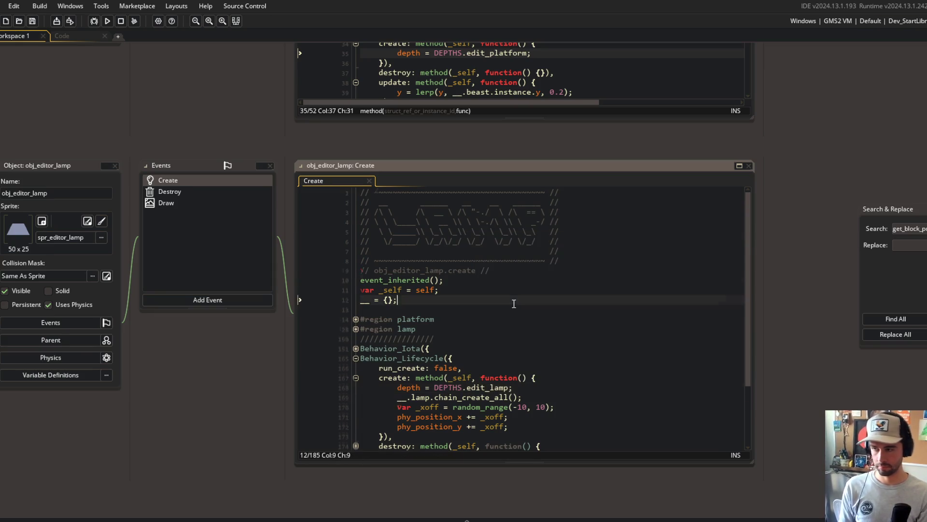
- Expand the lamp's region, with block and chain creation loop to inspect the code
scroll(556, 306, down, 3)
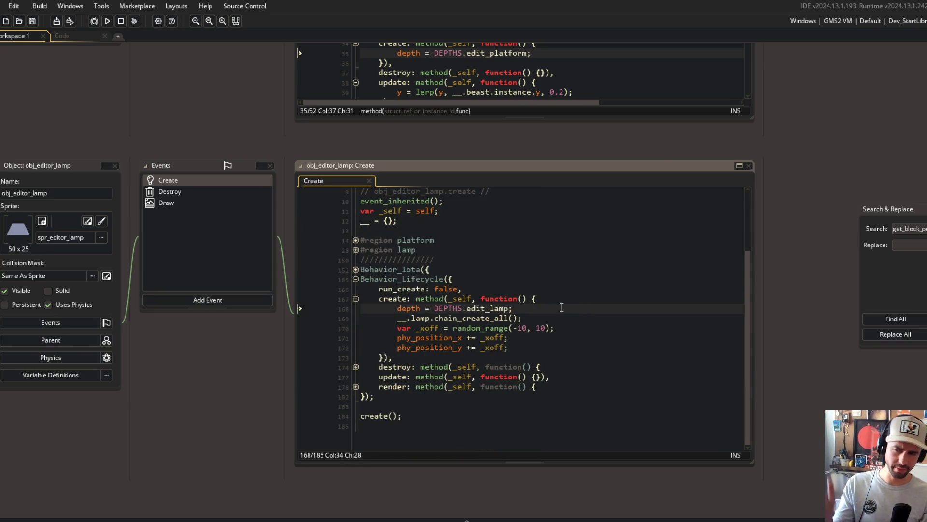
click(494, 406)
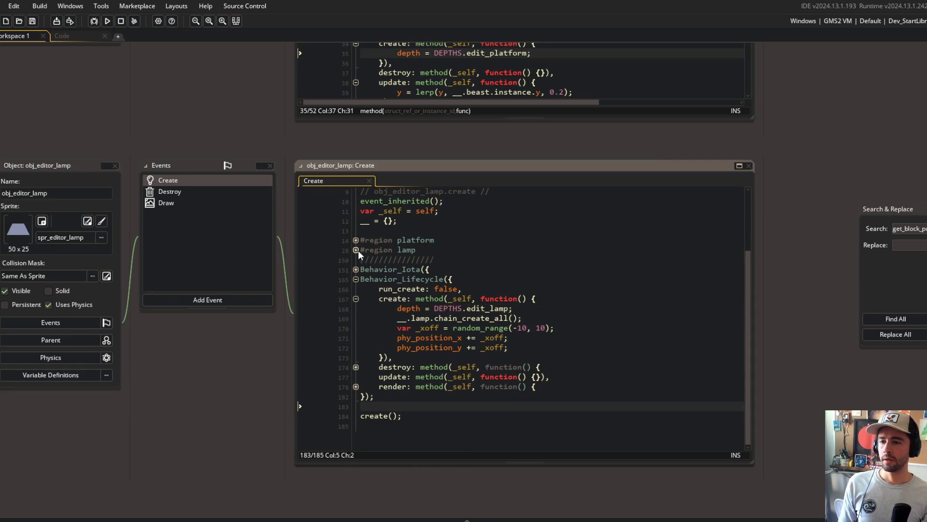
click(357, 251)
click(355, 328)
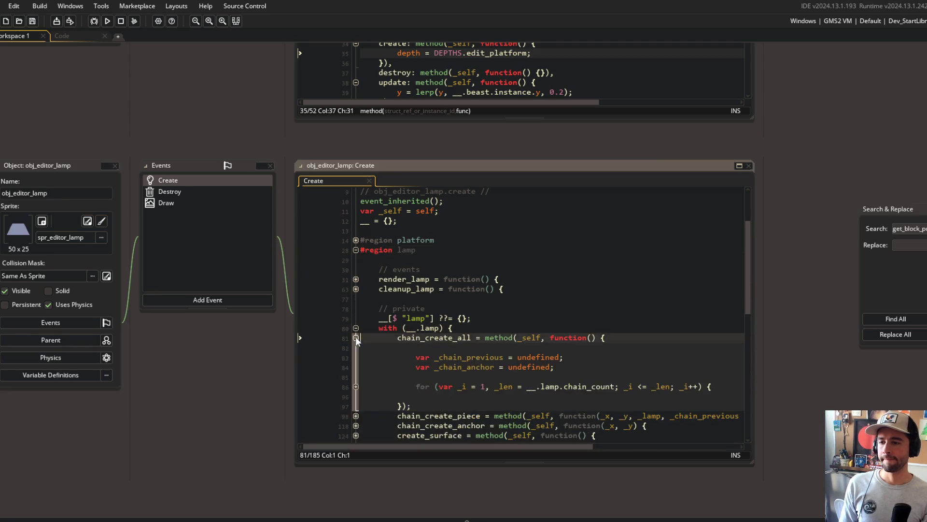
click(356, 386)
scroll(407, 314, down, 3)
click(473, 352)
scroll(582, 337, right, 3)
scroll(583, 337, left, 3)
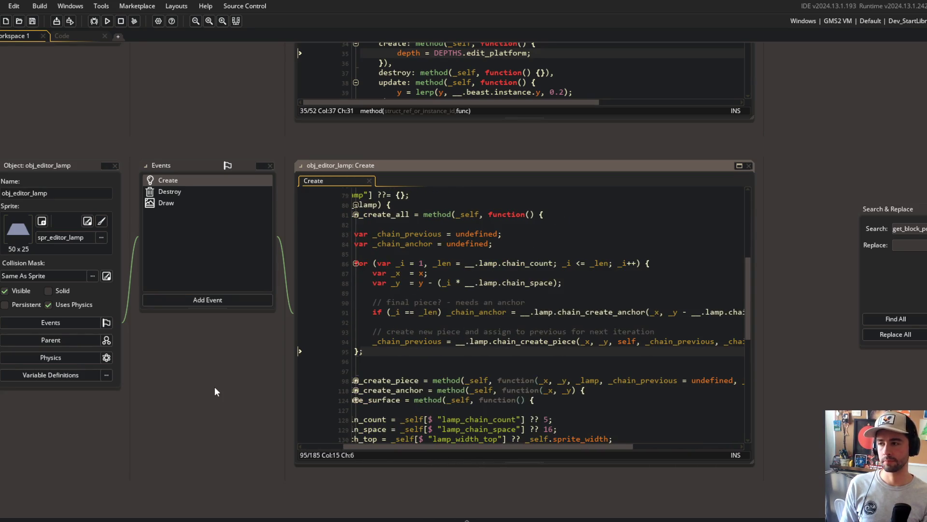
scroll(214, 387, up, 5)
- Search for 'lamp' and open obj_editor_lamp_chain_piece's Create code
key(ctrl+t)
text(lamp)
key(Down)
key(Down)
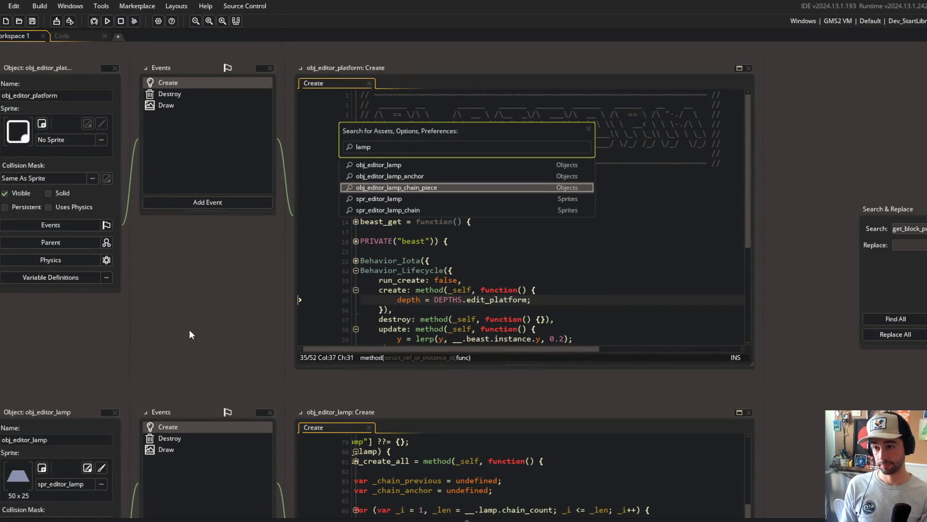
key(Return)
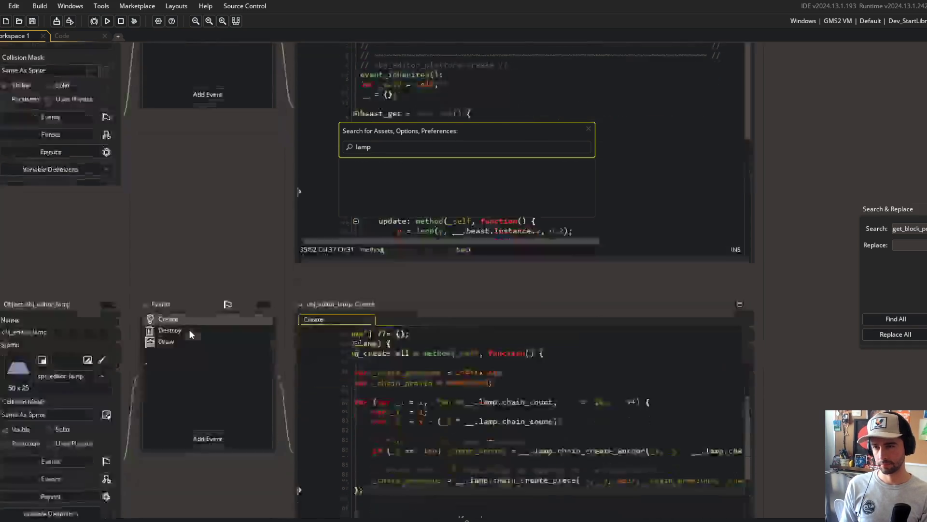
click(170, 179)
- Add depth = lamp.depth + 1; inside the chain piece's lifecycle create method and save
click(543, 318)
scroll(543, 318, down, 5)
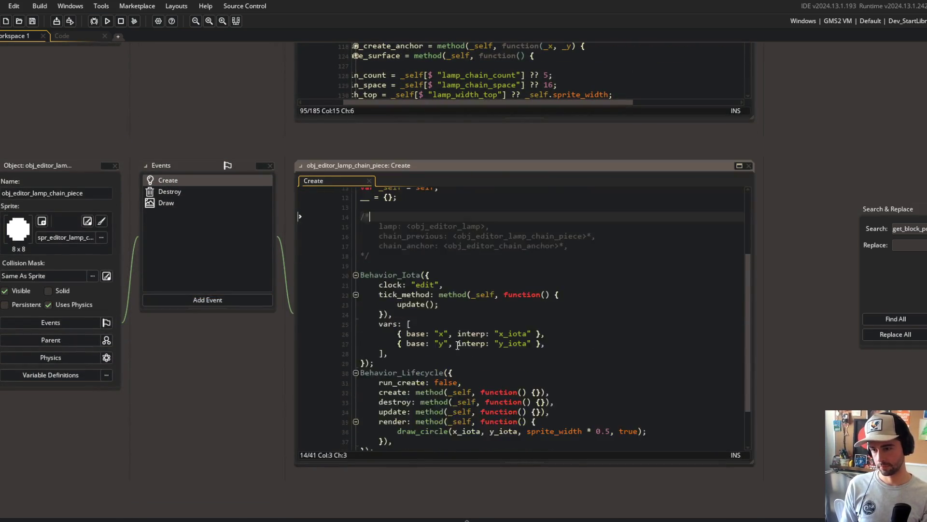
click(591, 337)
scroll(597, 339, up, 3)
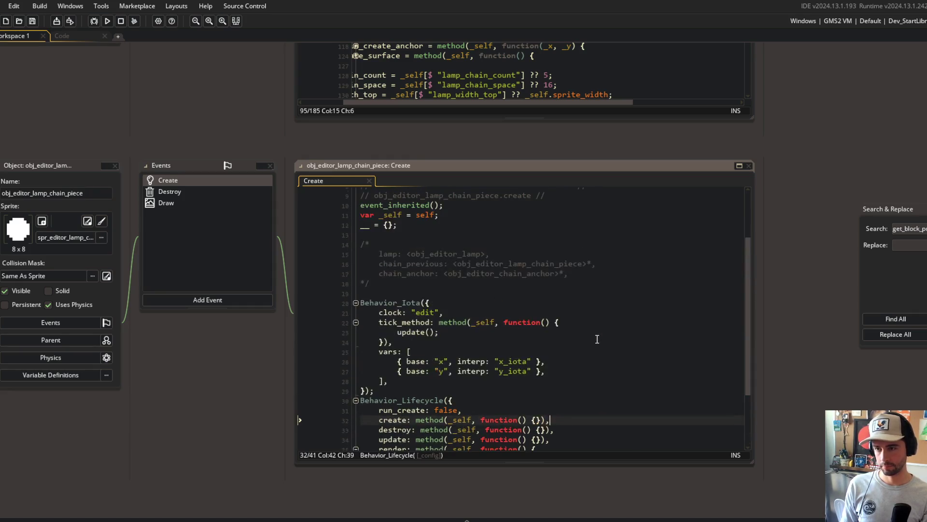
key(Left)
key(Left)
key(Return)
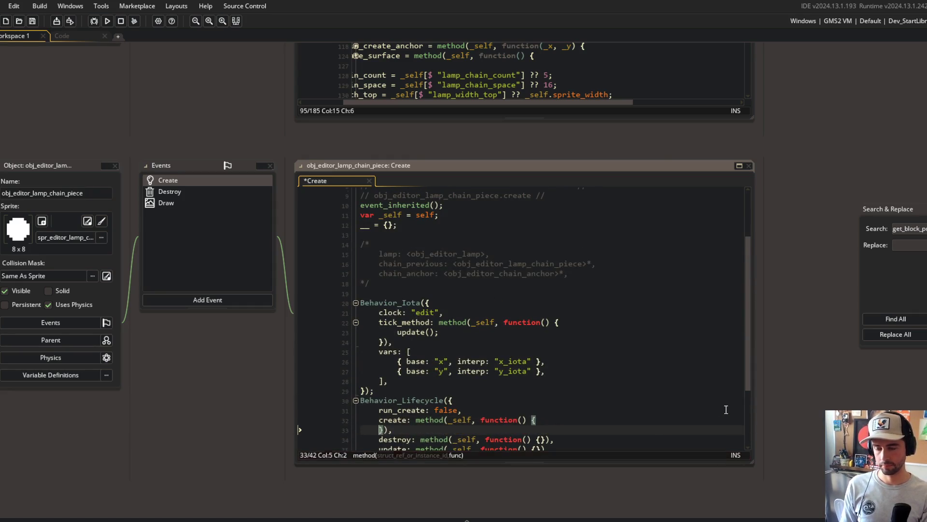
text(depth = lamp.)
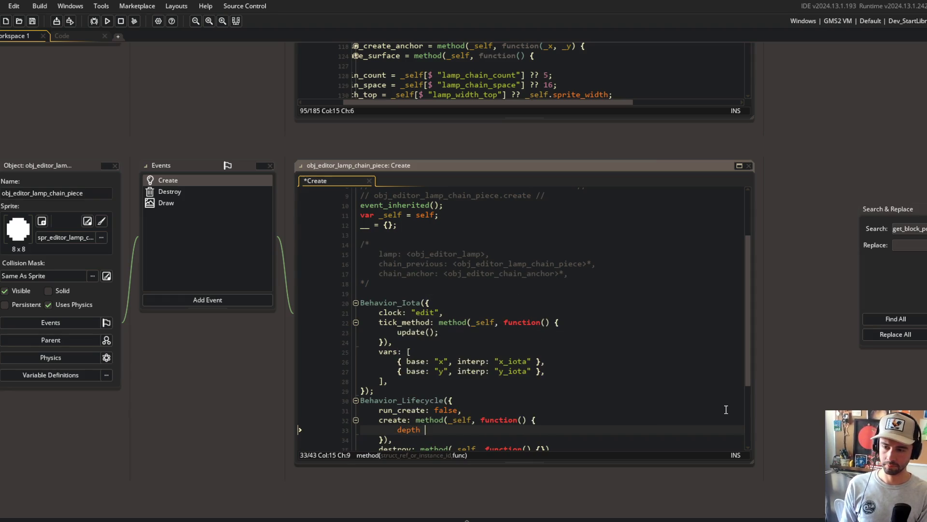
text(depth + 1;)
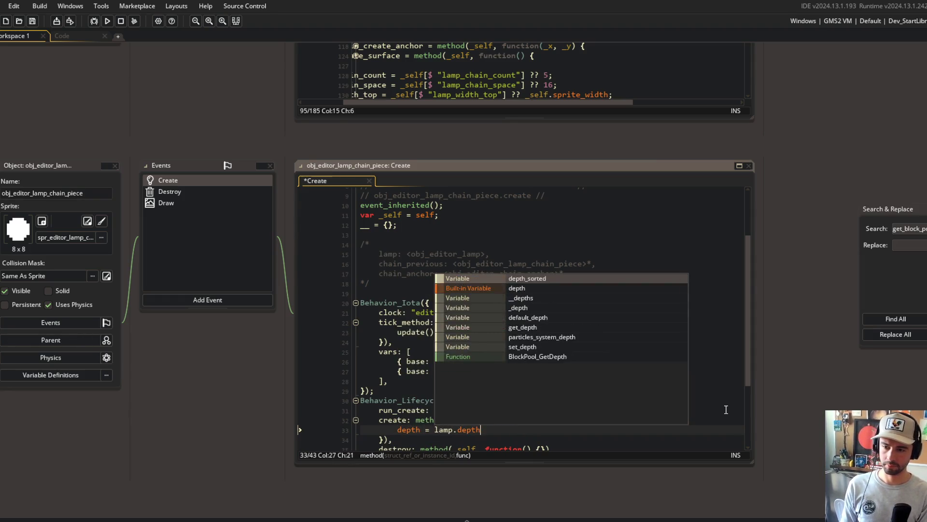
key(ctrl+s)
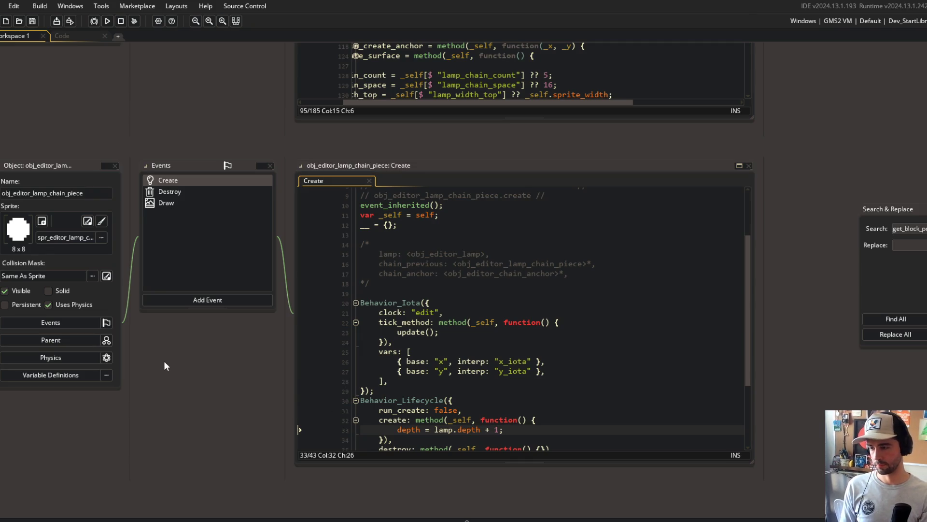
scroll(116, 294, up, 10)
scroll(126, 338, up, 5)
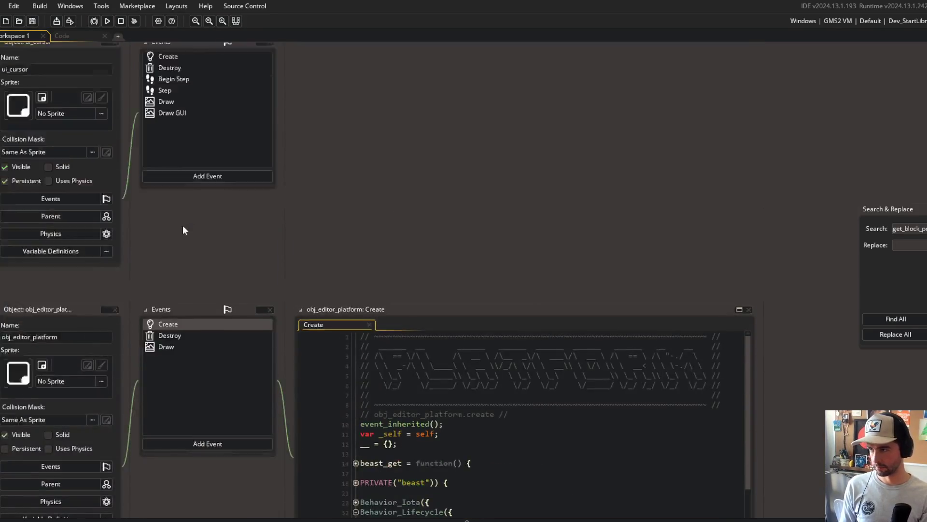
- Add a DEPTHS-based depth assignment line to the beast edit state's enter function
click(62, 36)
scroll(195, 175, down, 15)
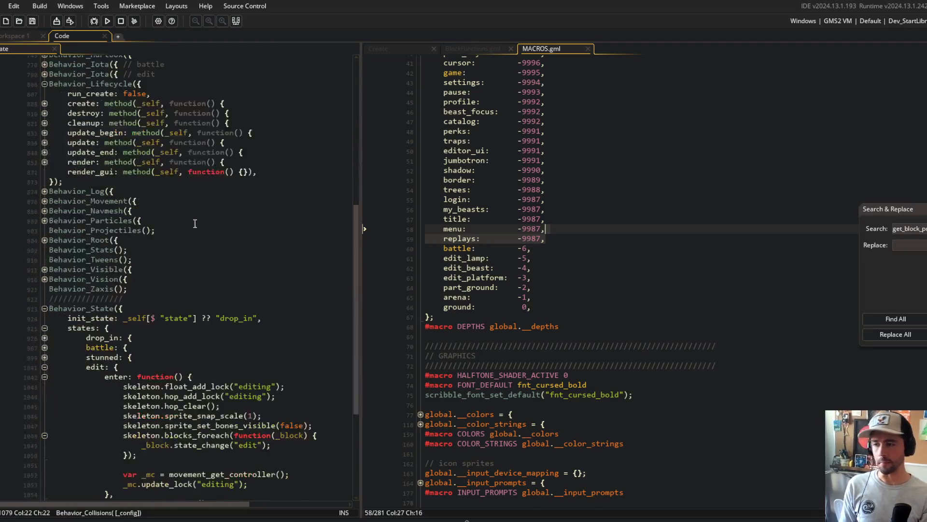
click(267, 236)
click(167, 322)
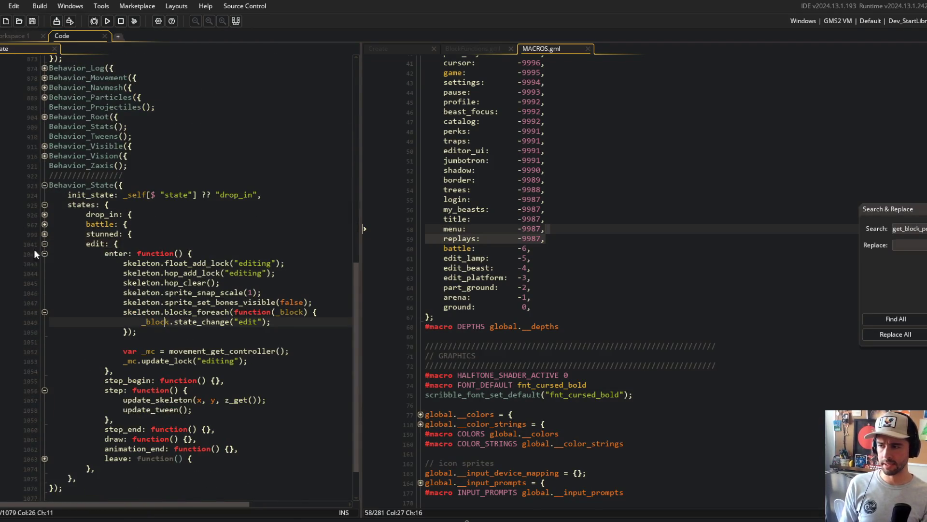
click(160, 337)
click(233, 251)
key(Return)
text(depthj =)
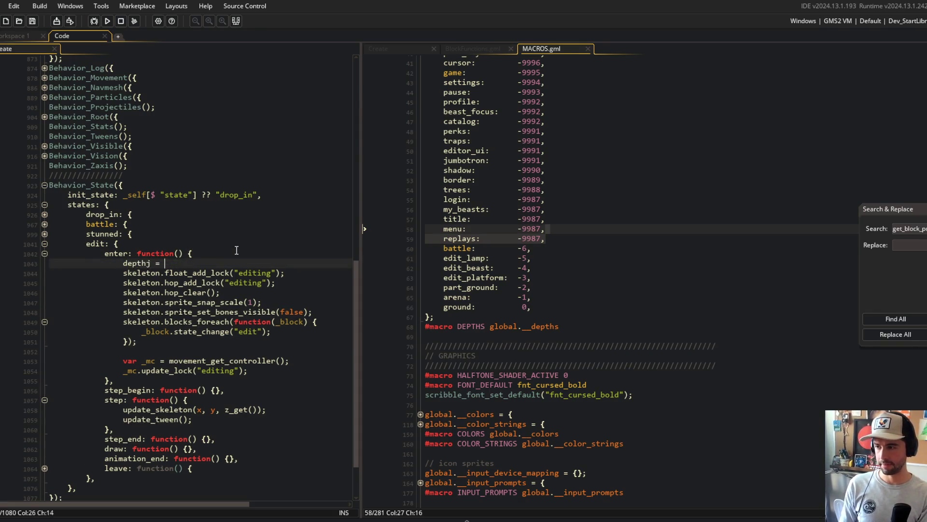
key(BackSpace)
text(= E)
text(EPTHS)
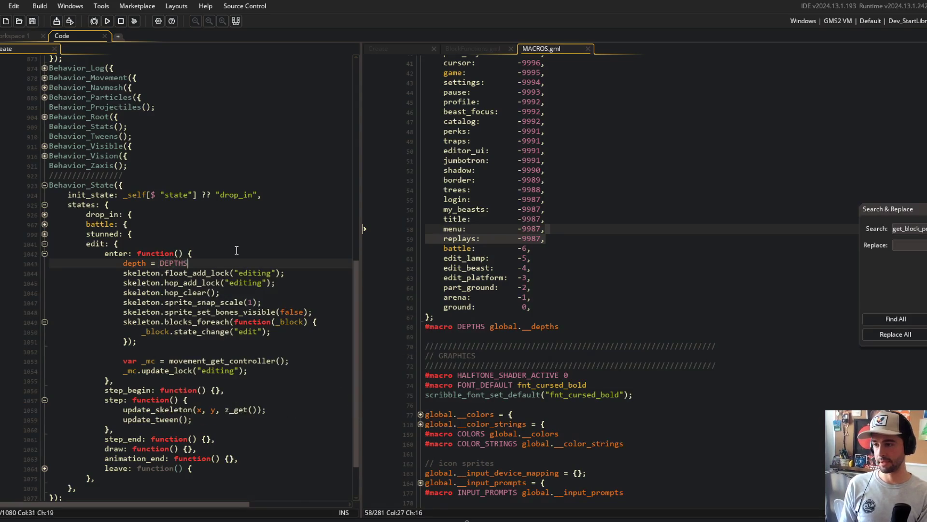
text(.beas)
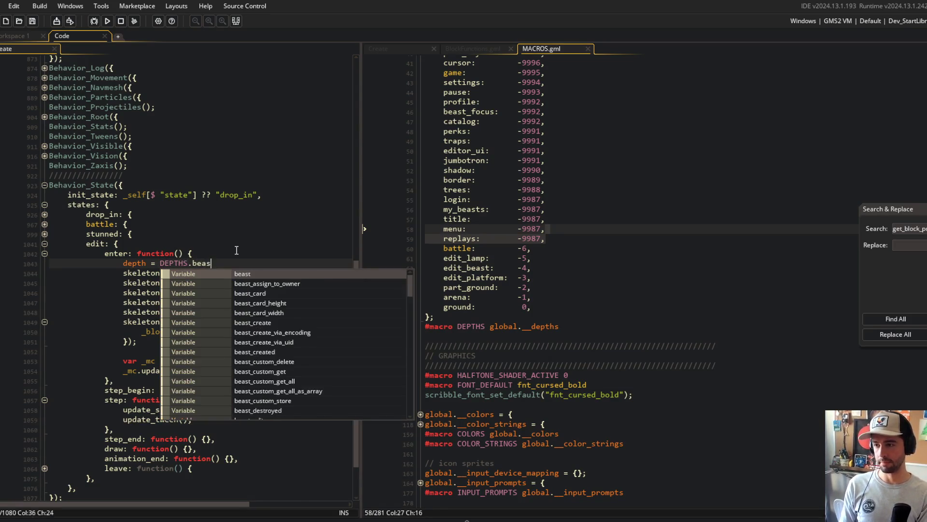
text(t_edit;)
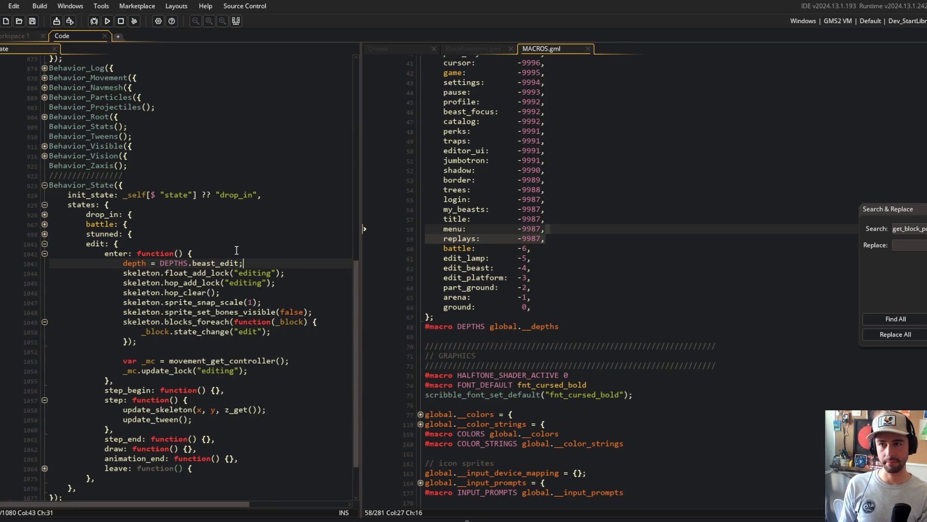
- Check the DEPTHS table in MACROS and correct the reference to DEPTHS.edit_beast
click(541, 287)
scroll(541, 286, down, 1)
click(489, 248)
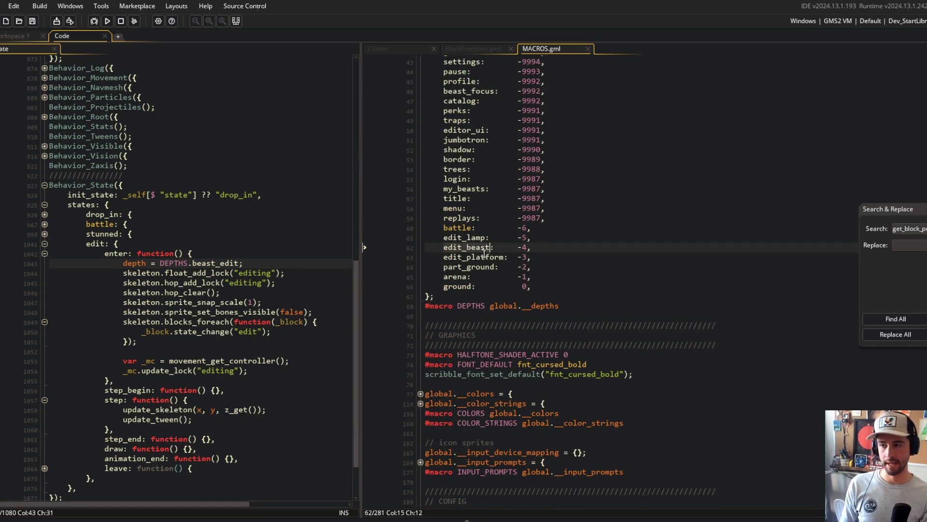
double_click(227, 264)
text(edit_beast)
key(Home)
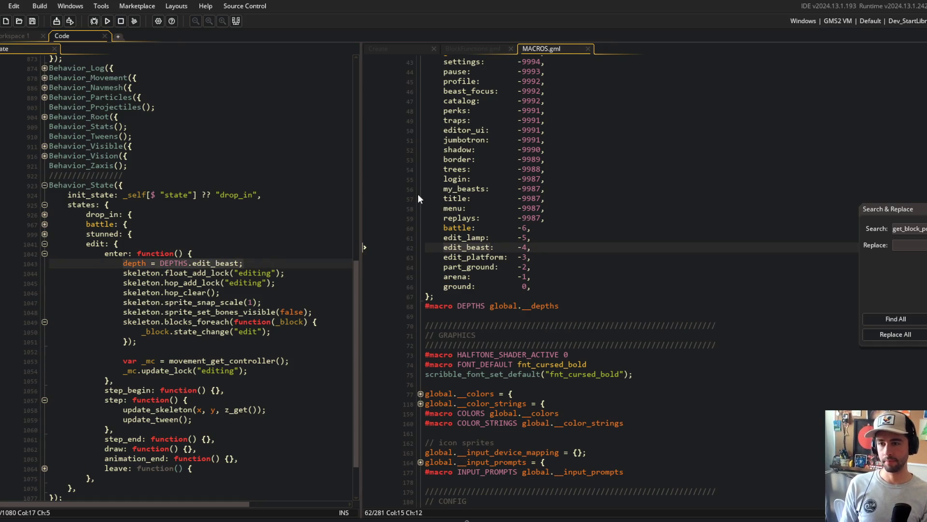
- Set the block edit state's step_end depth to DEPTHS.edit_beast - 1 and save
click(401, 48)
scroll(628, 289, up, 3)
scroll(628, 290, down, 5)
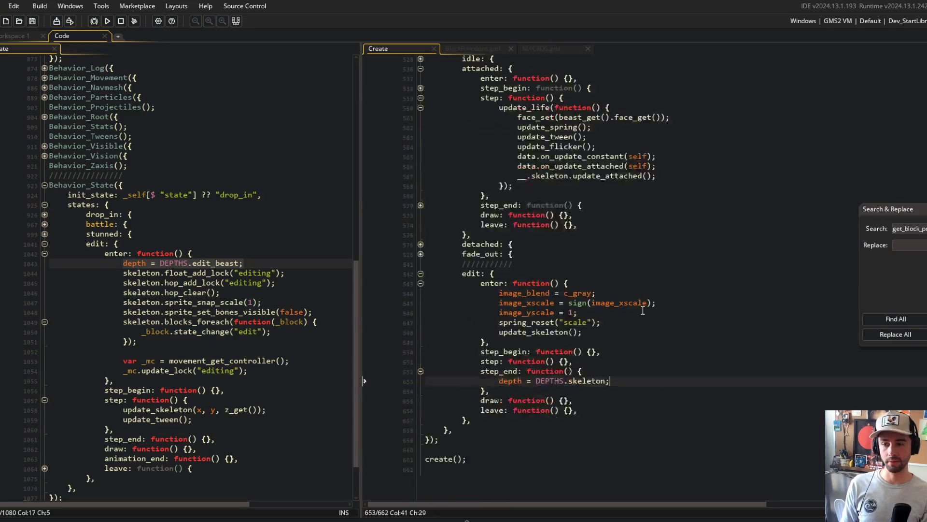
click(643, 339)
key(Down)
key(Down)
key(Down)
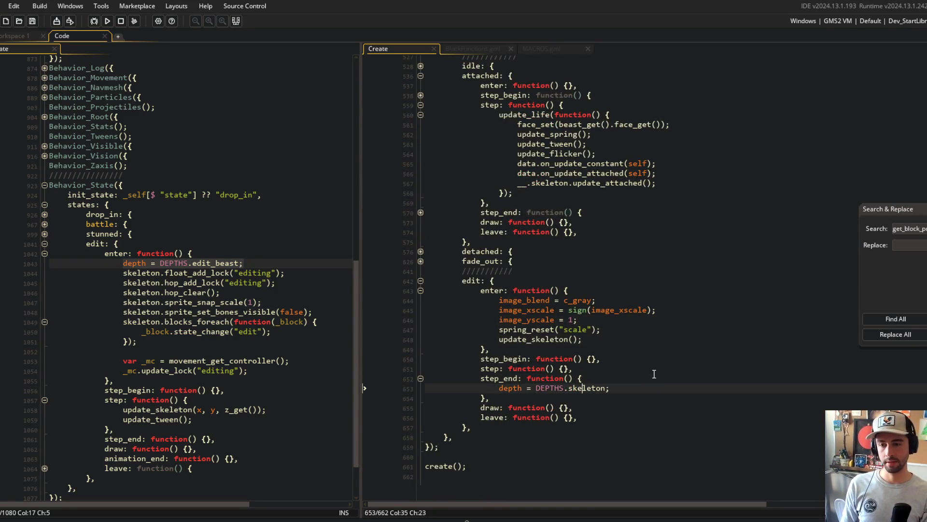
key(shift+Home)
text(depth = depth = DEPTHS.edit_beast;)
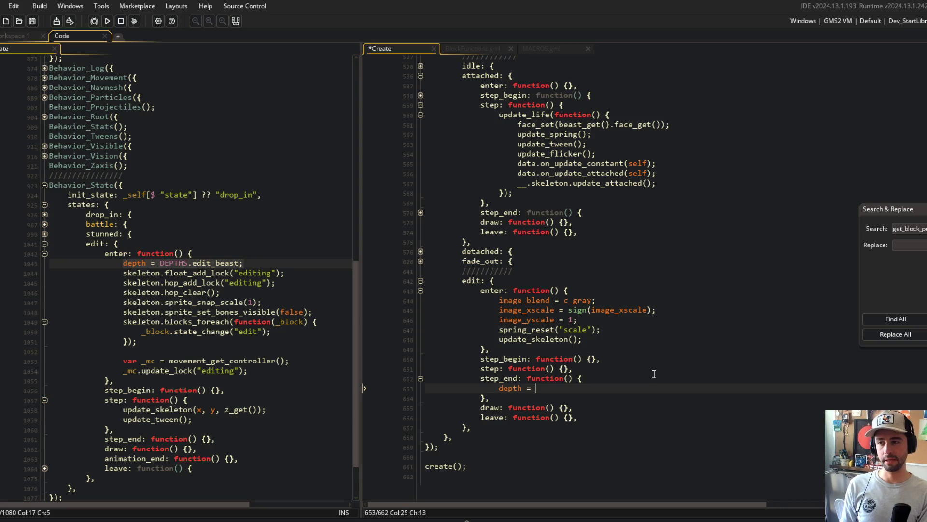
key(shift+Home)
text(depth = DEPTHS.edit_beast;)
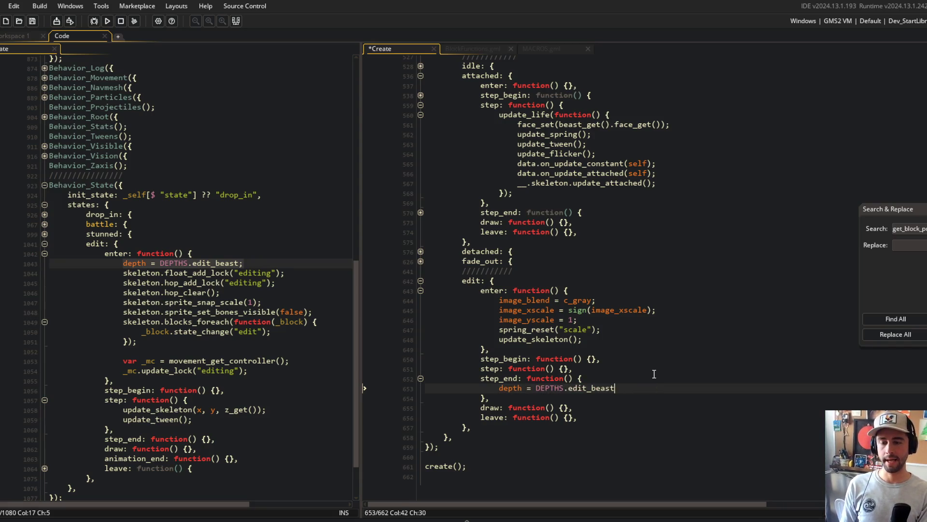
text(1;)
key(ctrl+s)
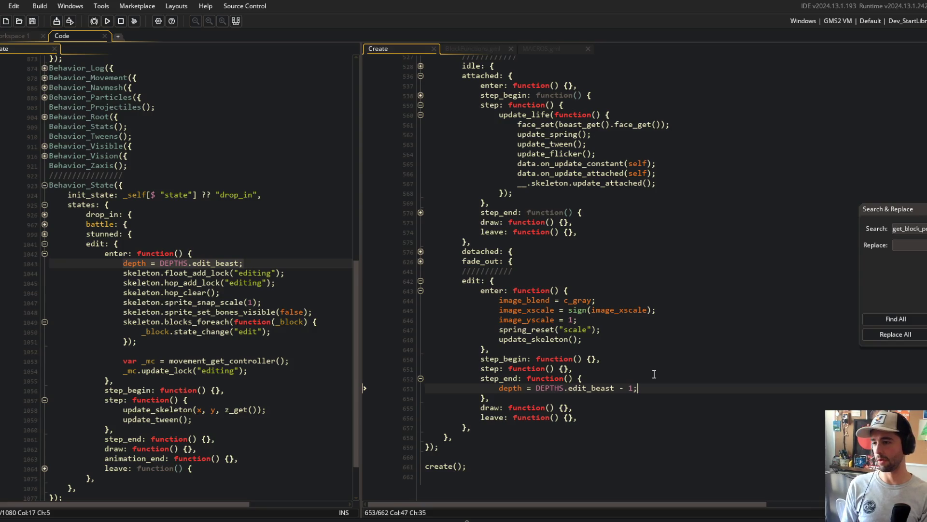
- Move 'depth = DEPTHS.edit_beast;' from the beast's enter function into step_end and save
click(294, 248)
key(shift+Down)
key(Delete)
click(272, 390)
key(Down)
key(Down)
key(Down)
key(Right)
key(Right)
key(Right)
key(Return)
text(depth = DEPTHS.edit_beast;)
key(ctrl+s)
- Run the game to test the new editor depths
click(281, 344)
scroll(281, 344, down, 2)
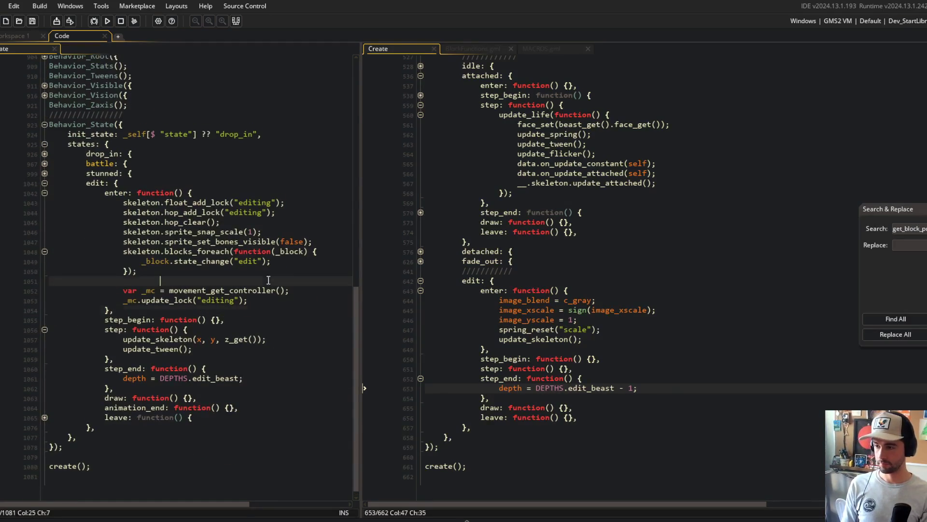
click(673, 278)
click(108, 21)
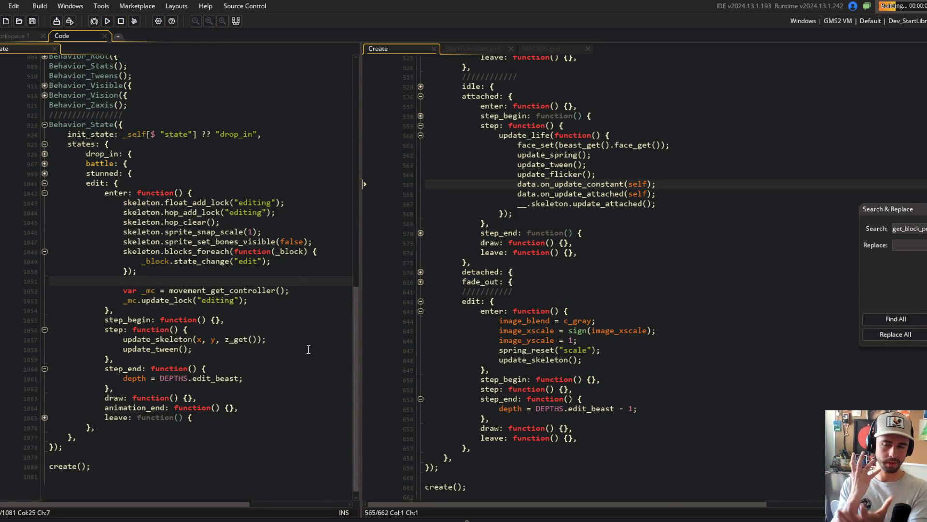
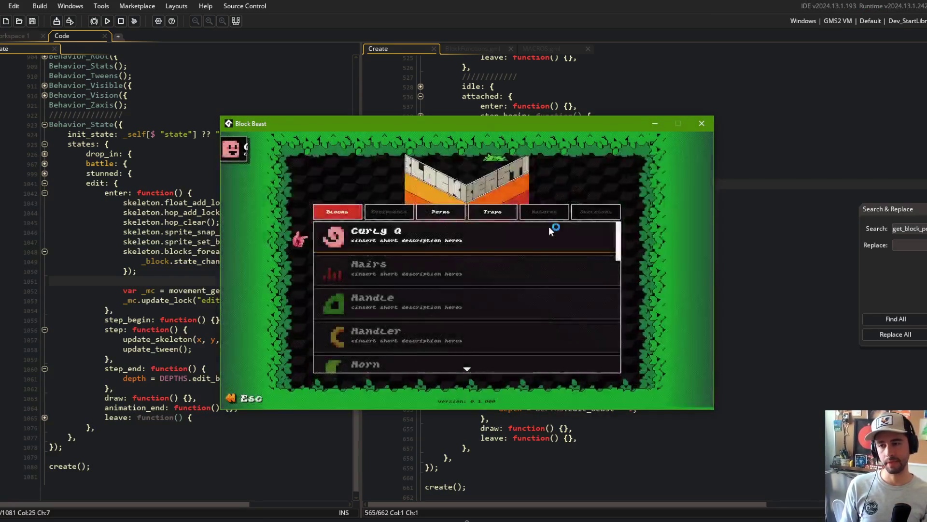
- Edit My Beast 1 in the game's beast editor, cycling blocks to Roo Legs, then close the game
click(549, 227)
key(Return)
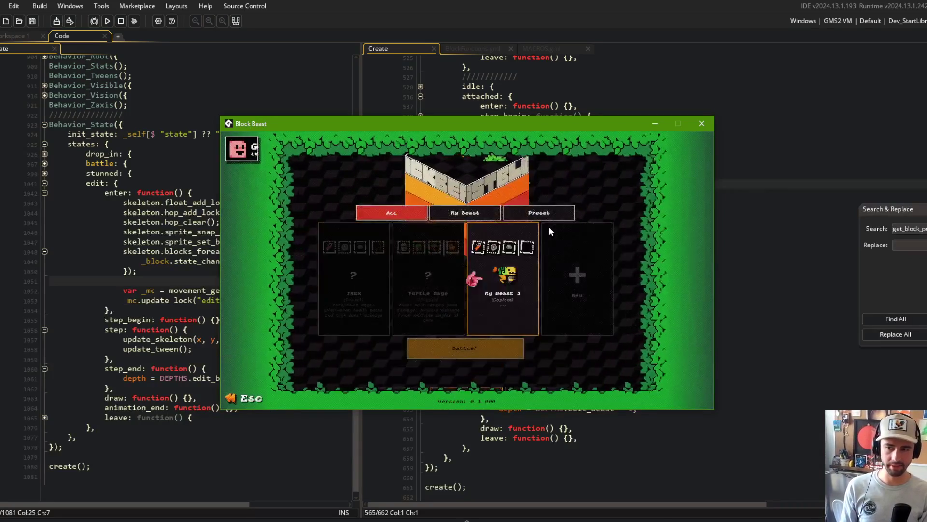
key(Return)
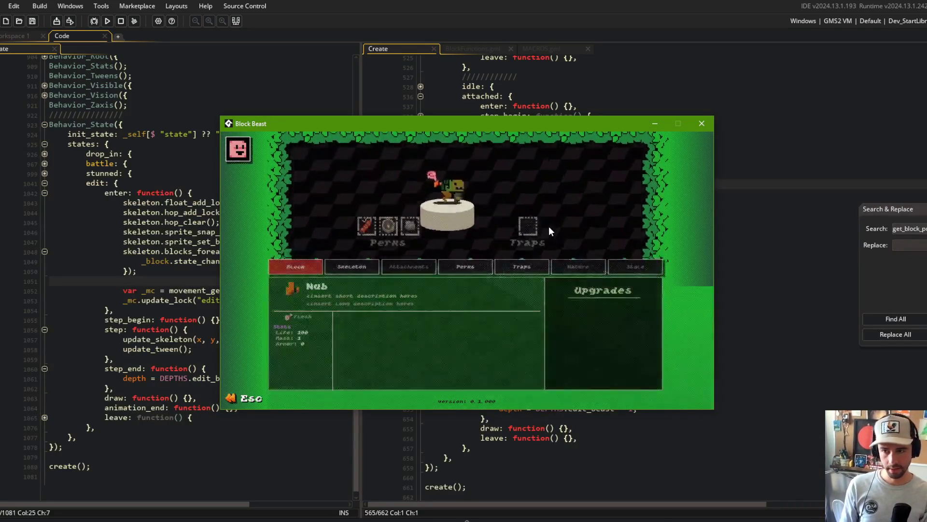
key(Right)
key(Right)
key(Right)
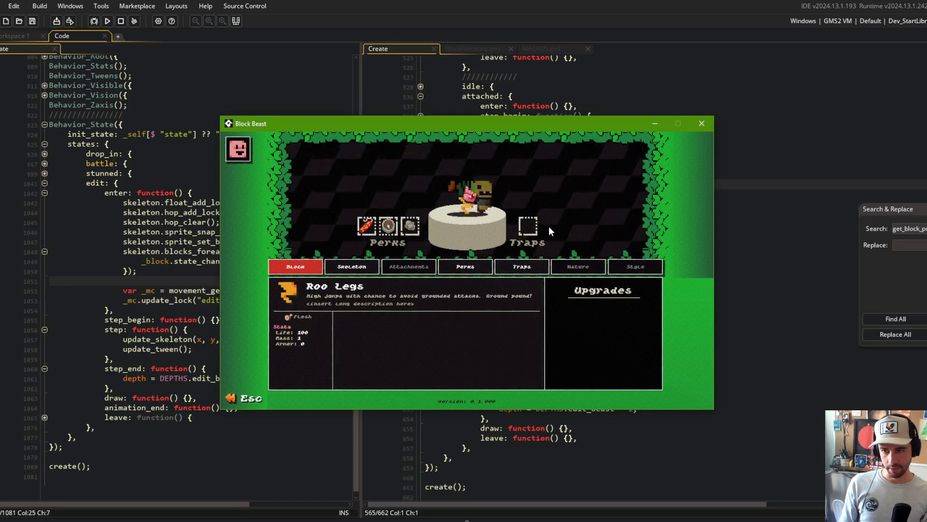
key(Left)
key(Left)
key(Left)
key(Left)
key(Left)
key(Left)
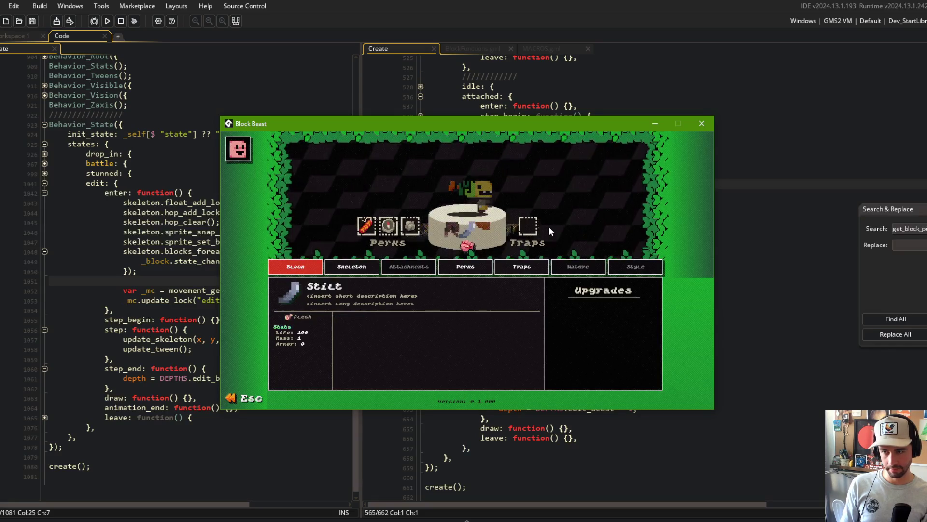
key(Right)
key(Right)
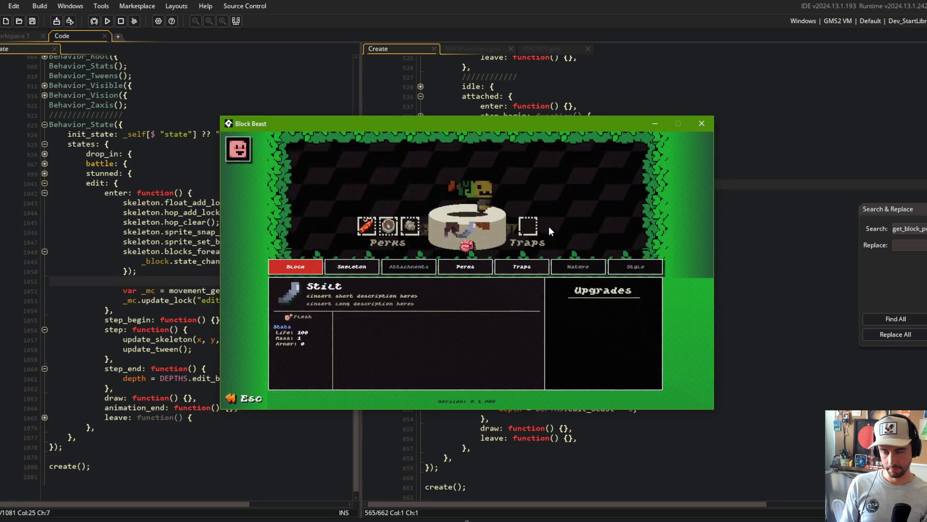
key(Right)
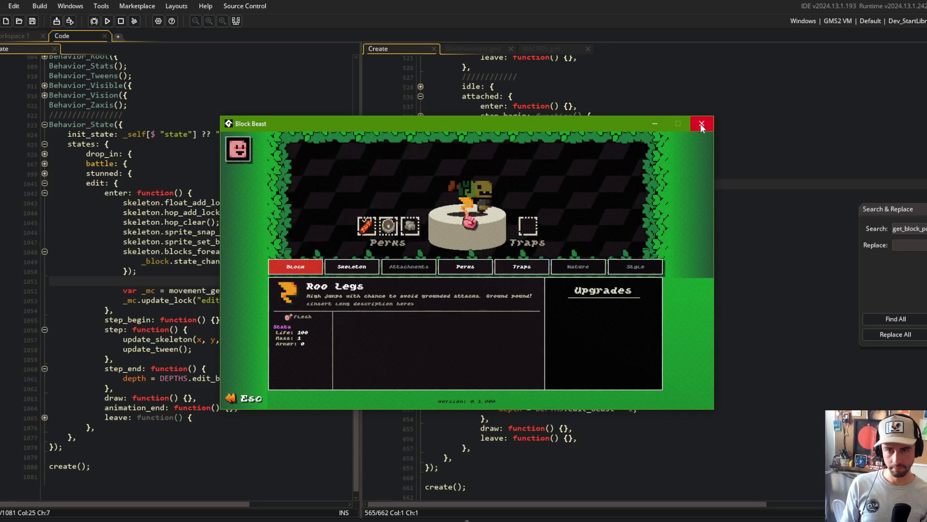
click(655, 124)
scroll(618, 241, up, 8)
- Search the Create code for "depth =" and inspect the attached and edit states' depth assignments
scroll(623, 251, up, 15)
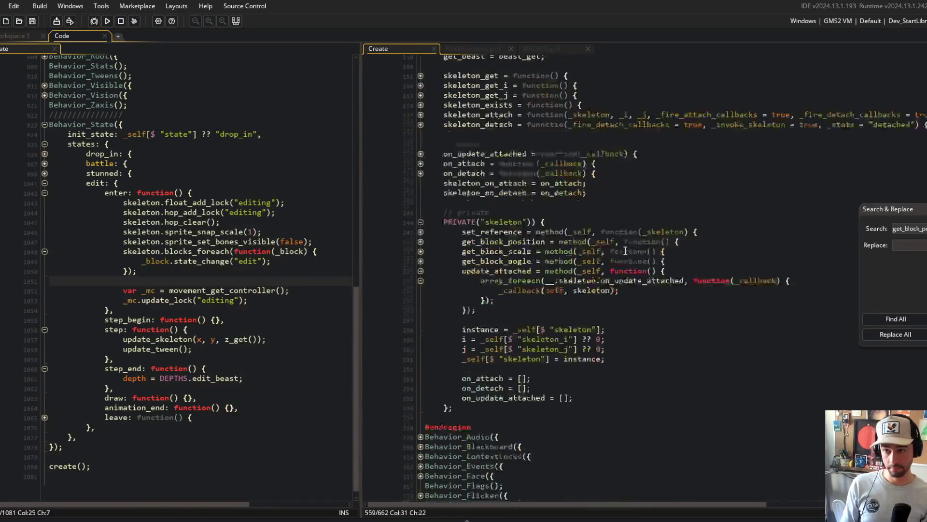
click(676, 273)
key(ctrl+f)
text(depth =)
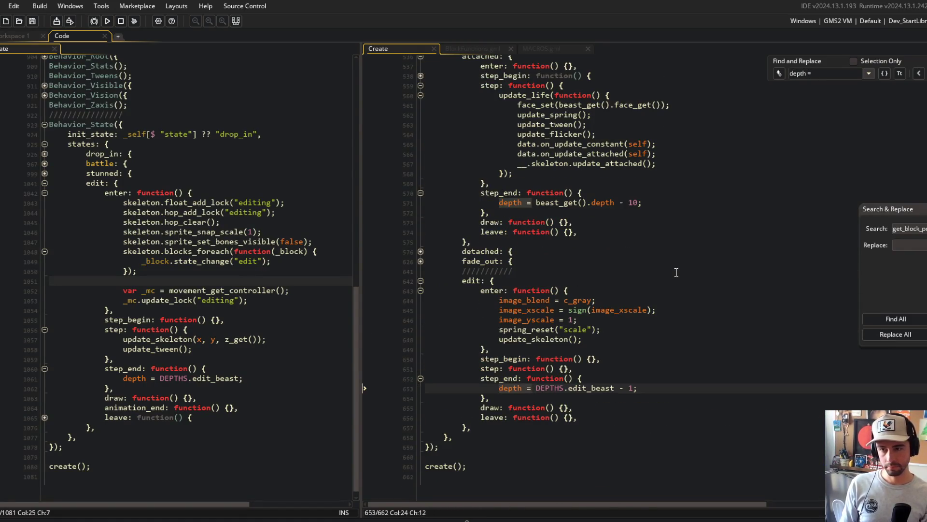
scroll(507, 185, up, 4)
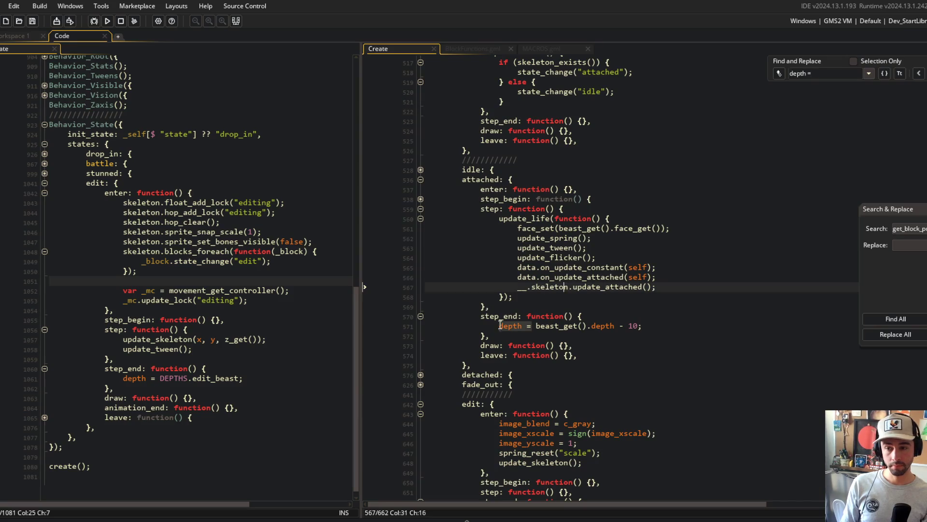
click(690, 327)
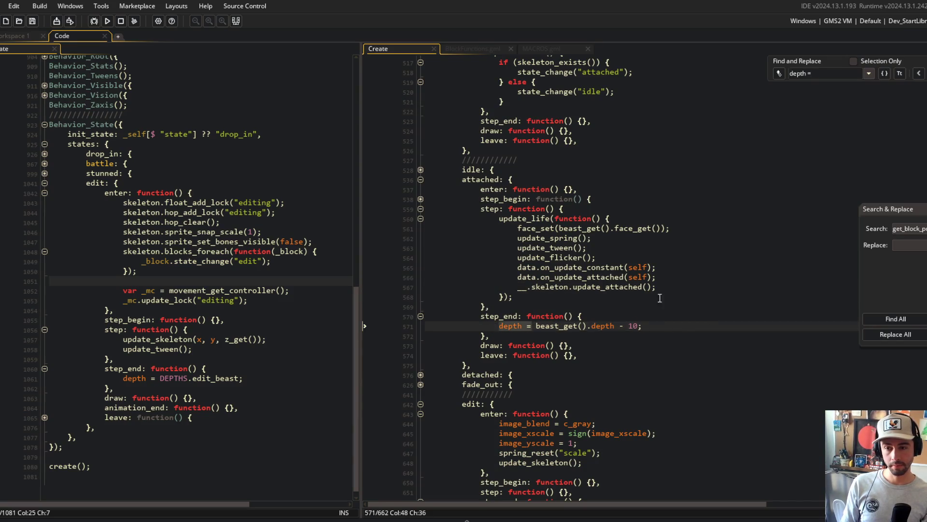
scroll(659, 323, down, 5)
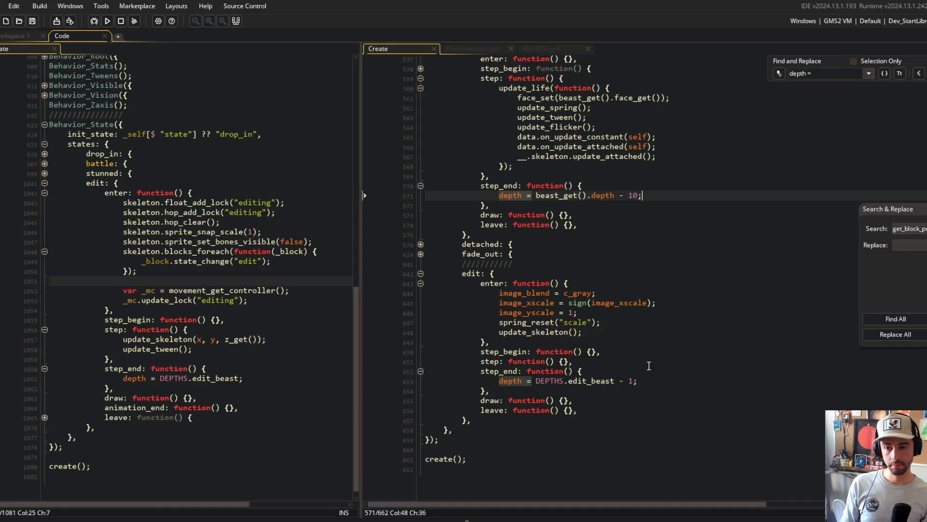
click(649, 381)
scroll(593, 358, up, 3)
scroll(587, 320, down, 2)
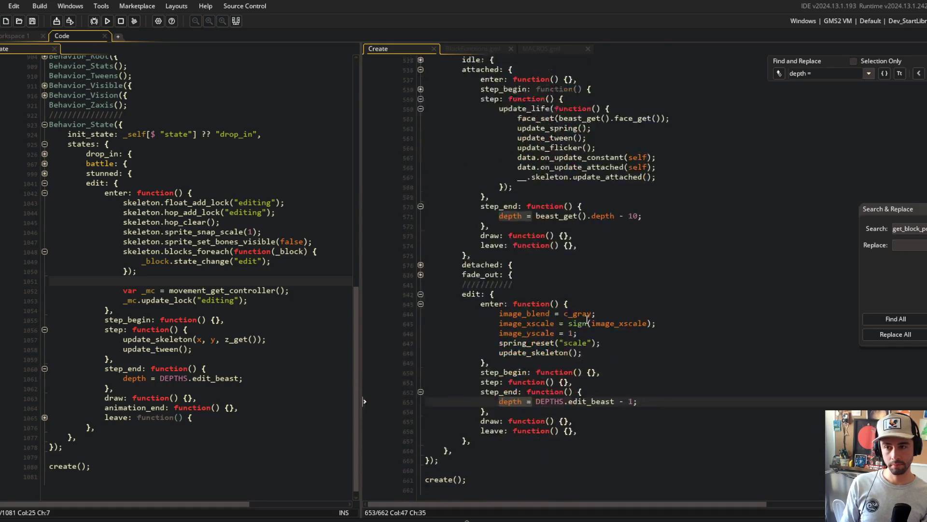
scroll(587, 319, down, 1)
- Step through the further "depth =" matches to line 653, then switch to BlockFunctions.gml
click(919, 73)
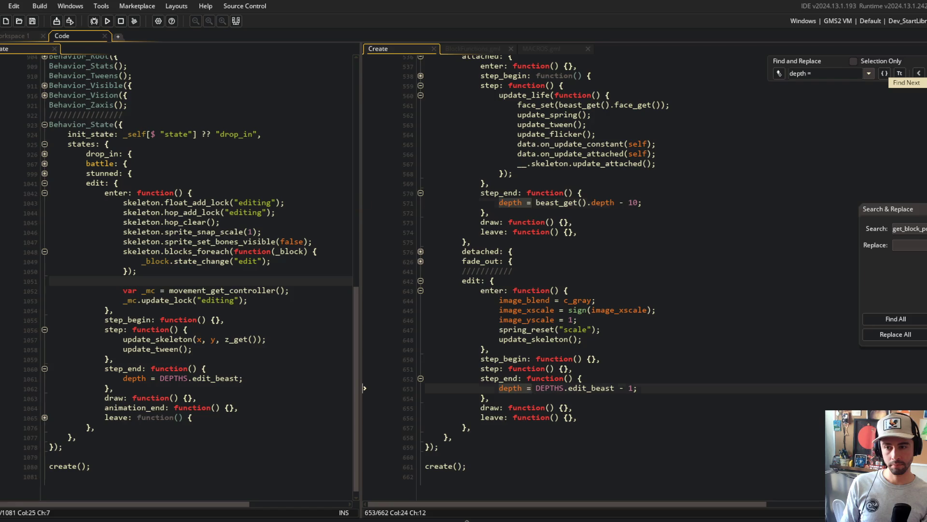
click(919, 73)
scroll(739, 248, up, 3)
scroll(739, 248, down, 3)
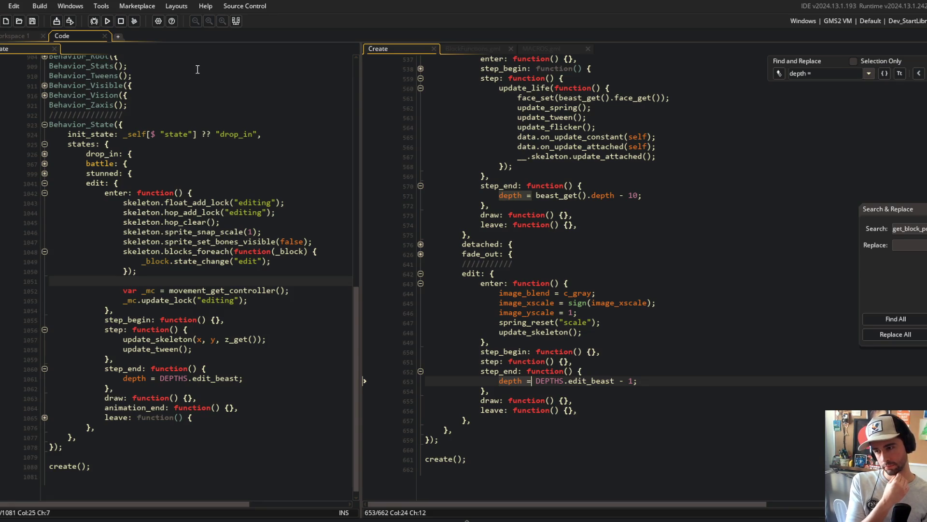
scroll(413, 197, up, 20)
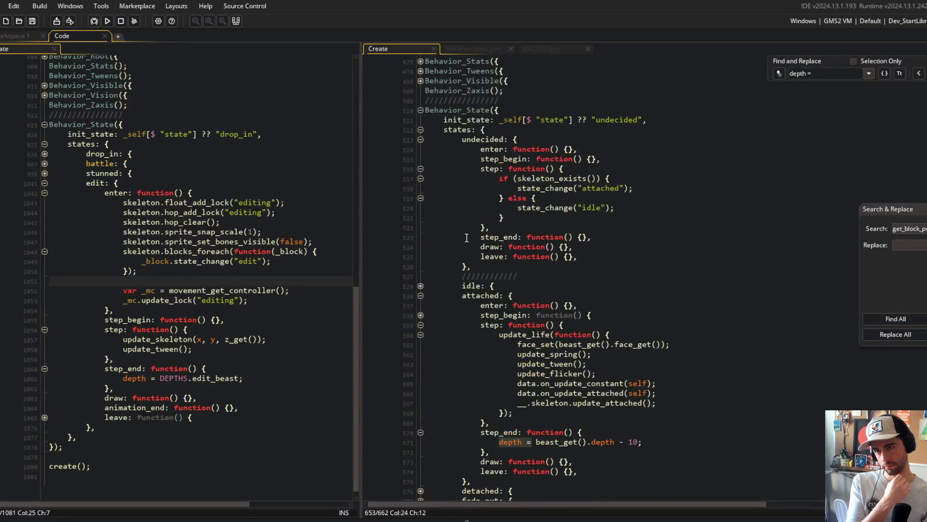
click(468, 51)
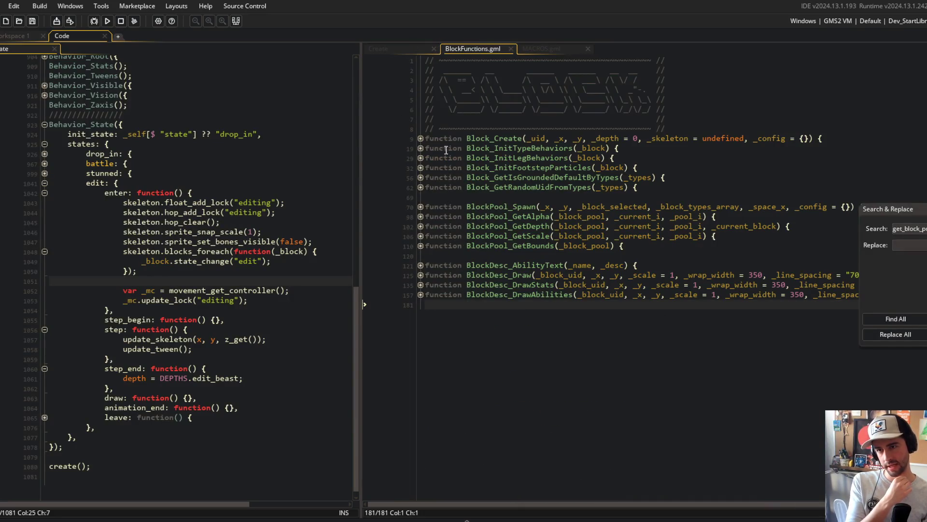
- Unfold BlockPool_Spawn's loops and if-blocks down to the Block_Create call
click(421, 207)
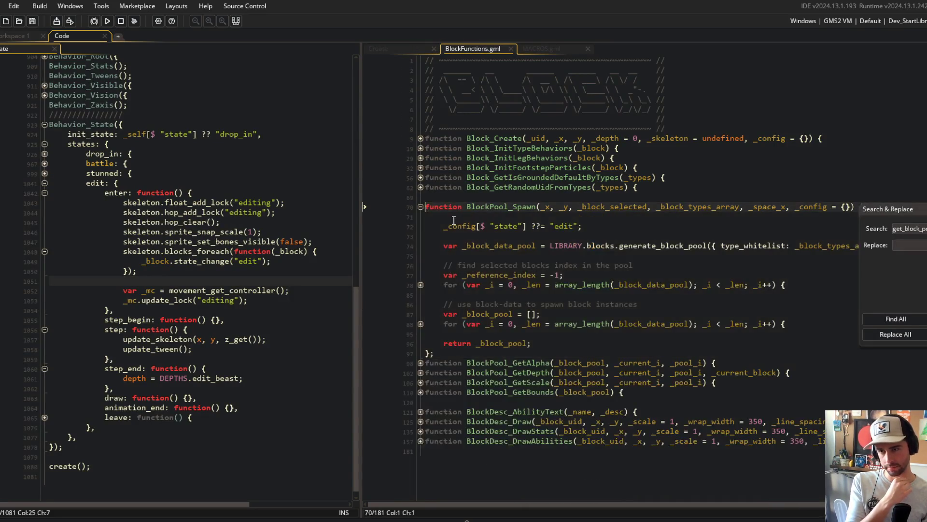
click(420, 285)
click(420, 300)
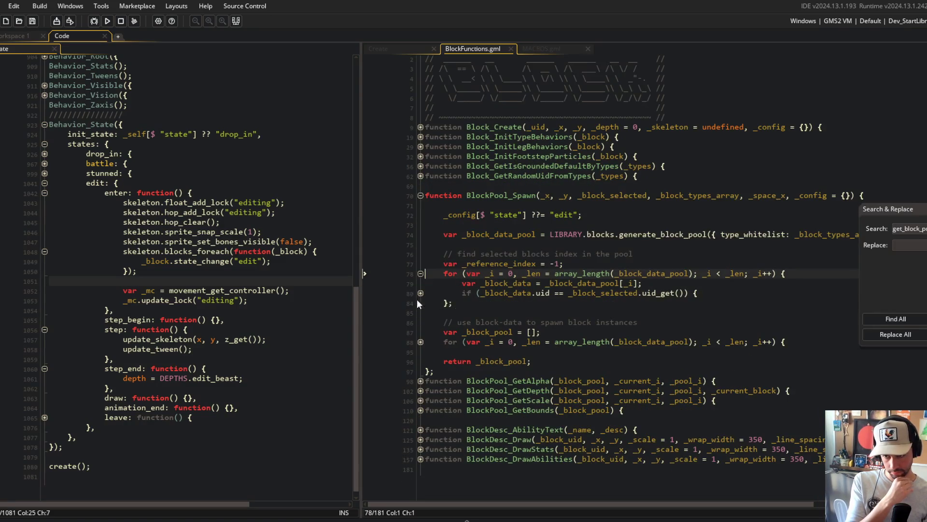
click(421, 300)
click(420, 300)
scroll(420, 329, down, 1)
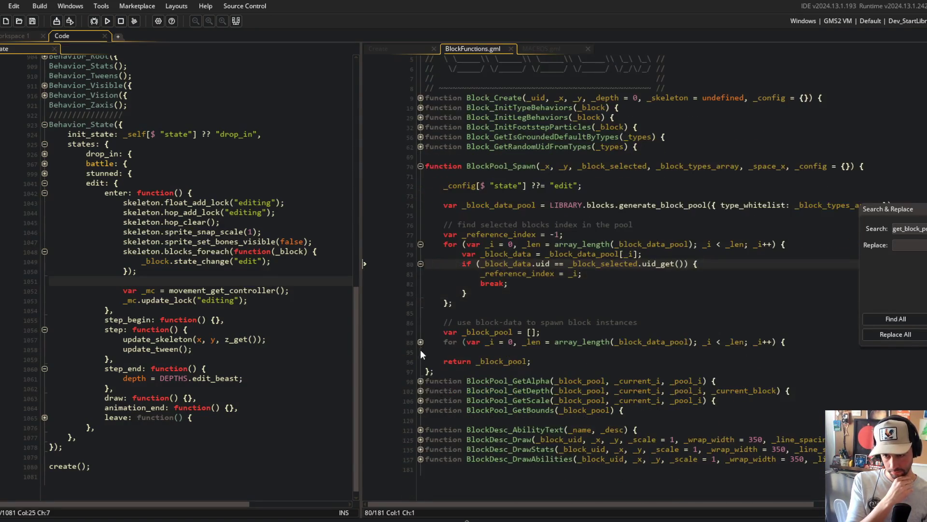
click(420, 342)
click(607, 381)
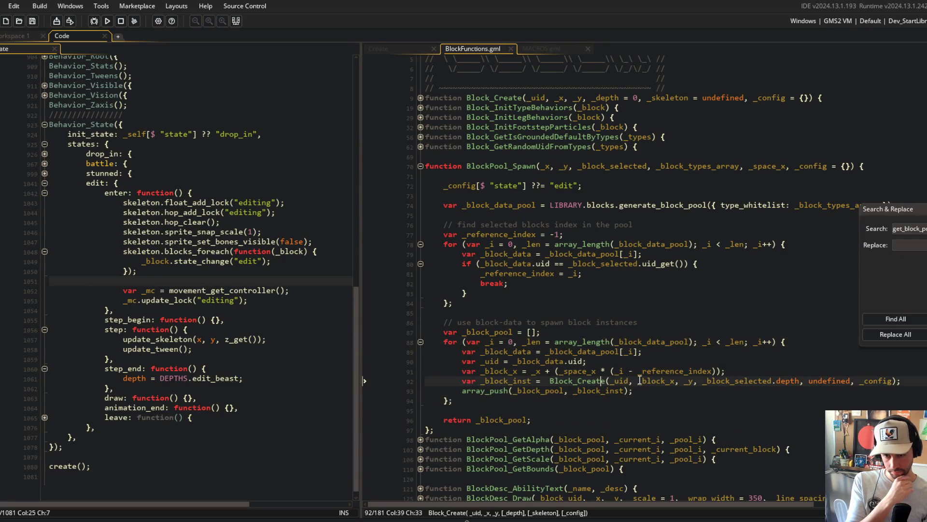
- Add line 73 _config[$ "depth"] ??= _block_selected.depth; and save
double_click(757, 385)
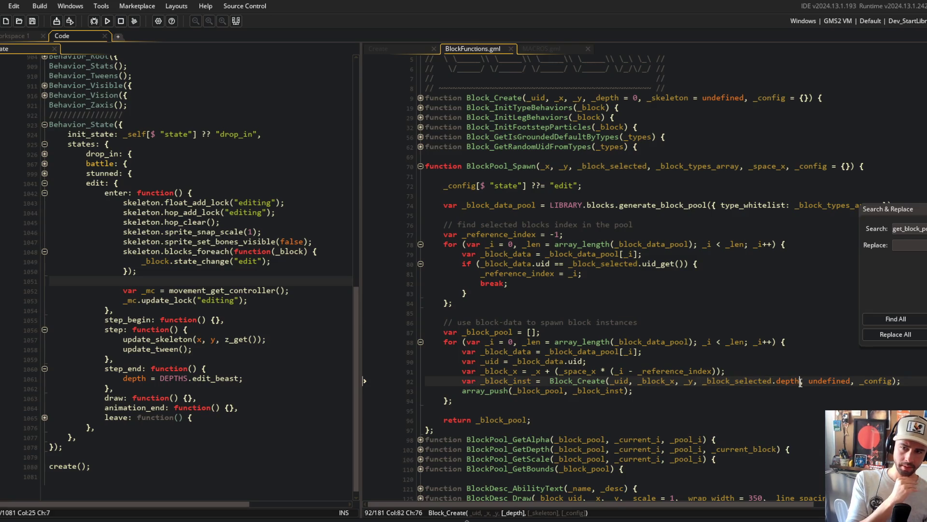
click(648, 167)
click(695, 170)
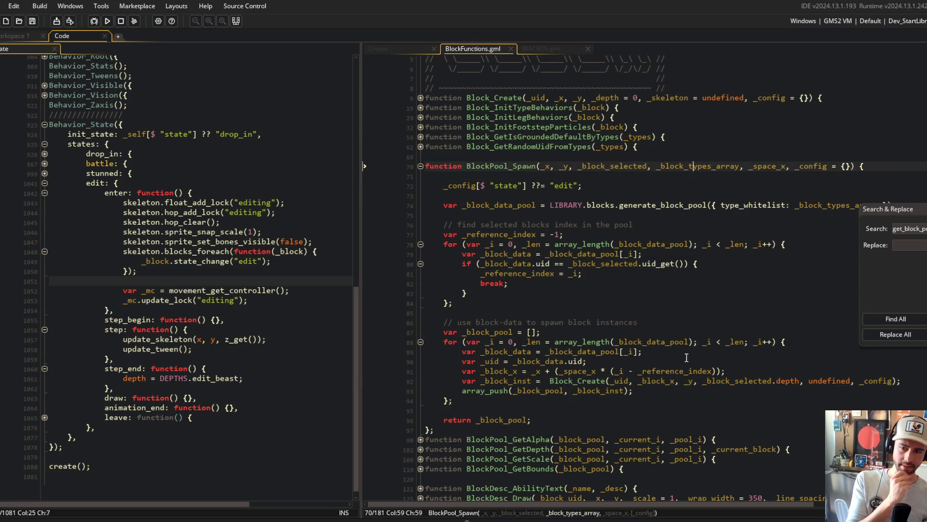
click(666, 196)
click(640, 187)
key(Return)
text(_co)
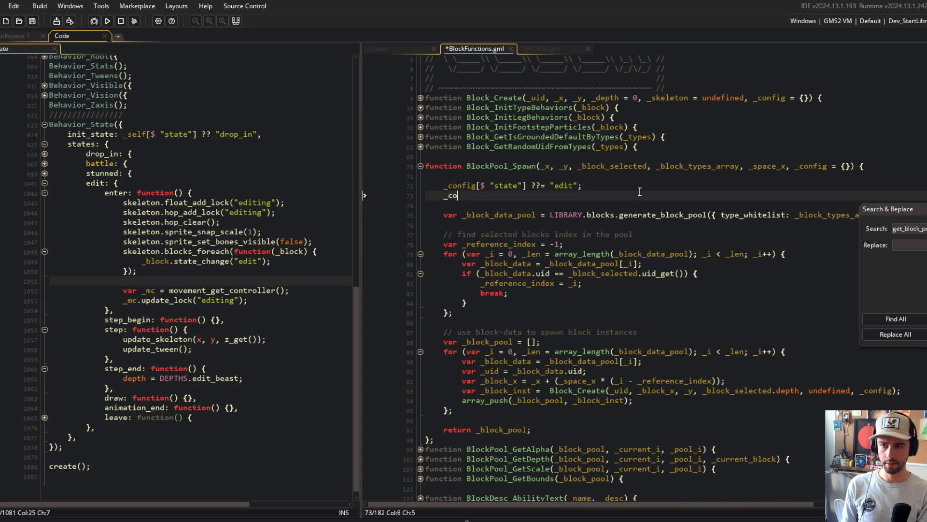
text(nfig[$ "depth"] ?)
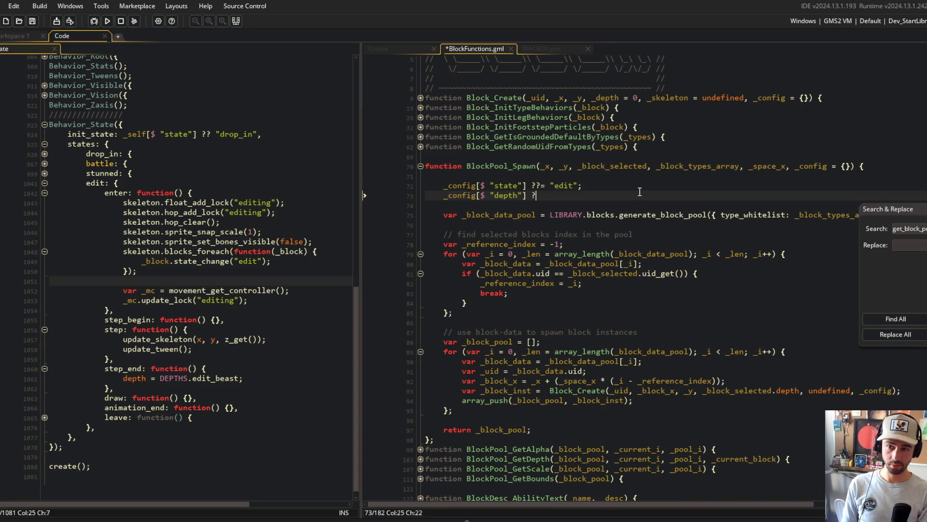
text(?= _)
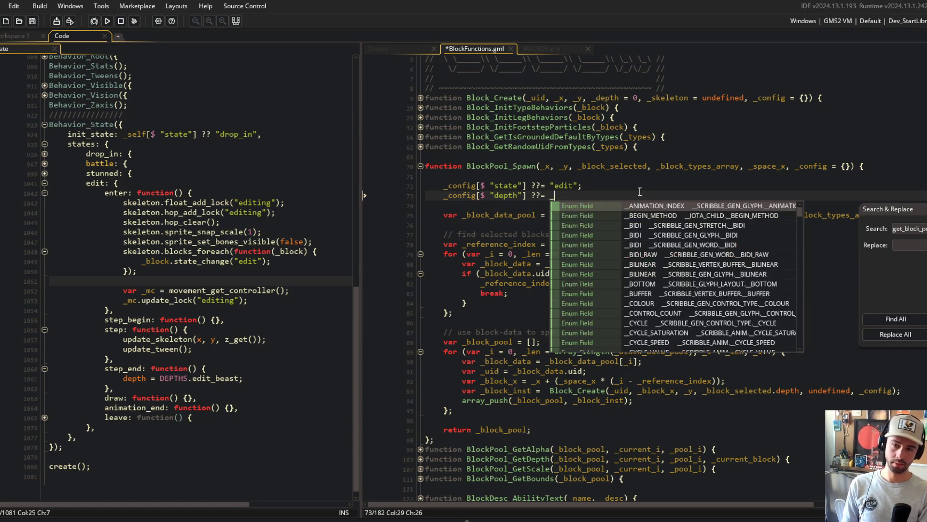
key(BackSpace)
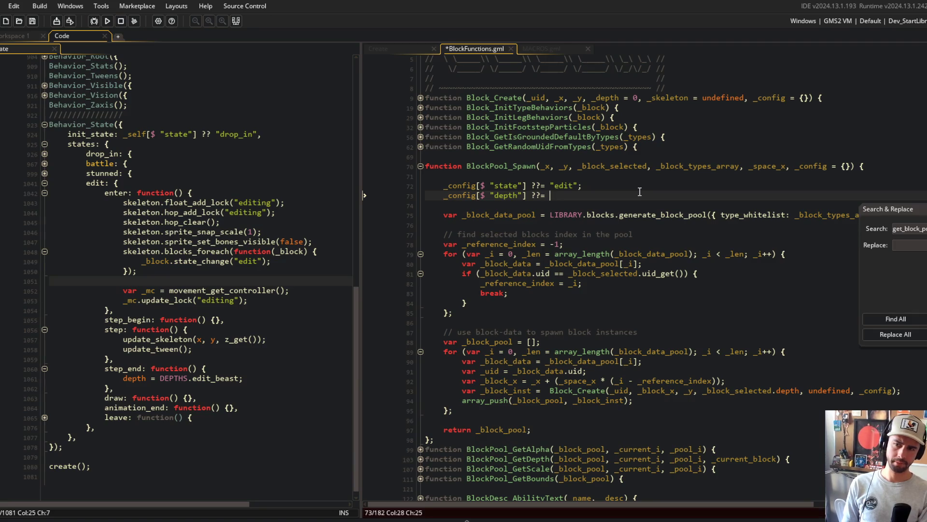
text(_block_selected.)
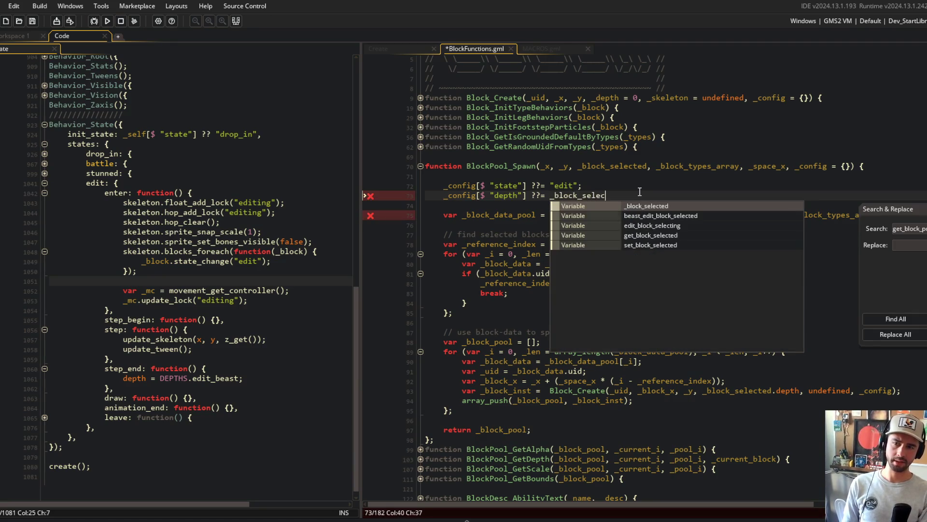
text(depth)
key(ctrl+s)
- Change Block_Create's depth argument from _block_selected.depth to _config.depth and save
click(804, 391)
key(ctrl+BackSpace)
key(ctrl+BackSpace)
key(ctrl+BackSpace)
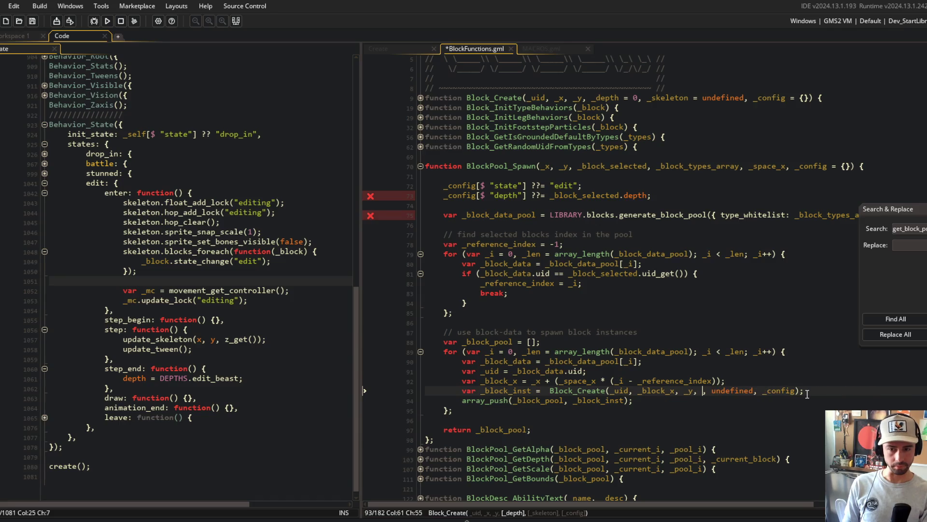
text(_config.depth)
key(ctrl+s)
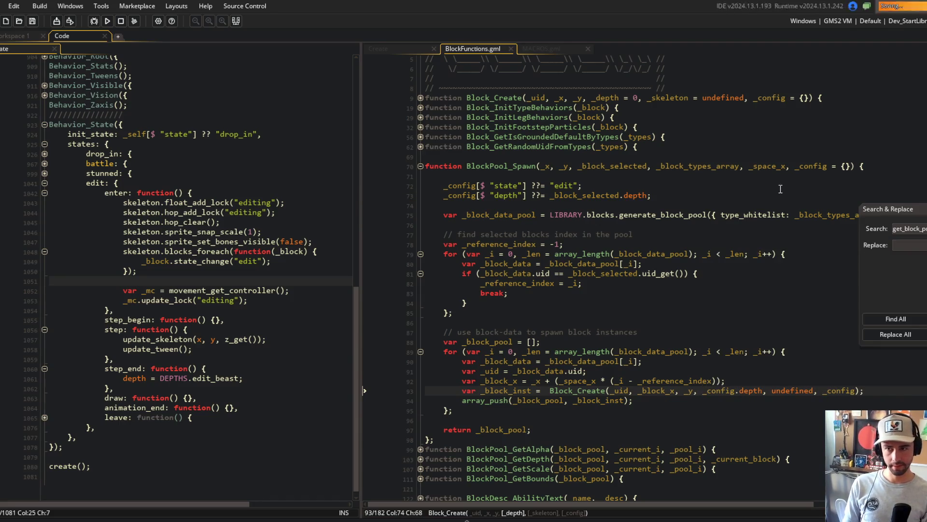
double_click(483, 166)
key(ctrl+f)
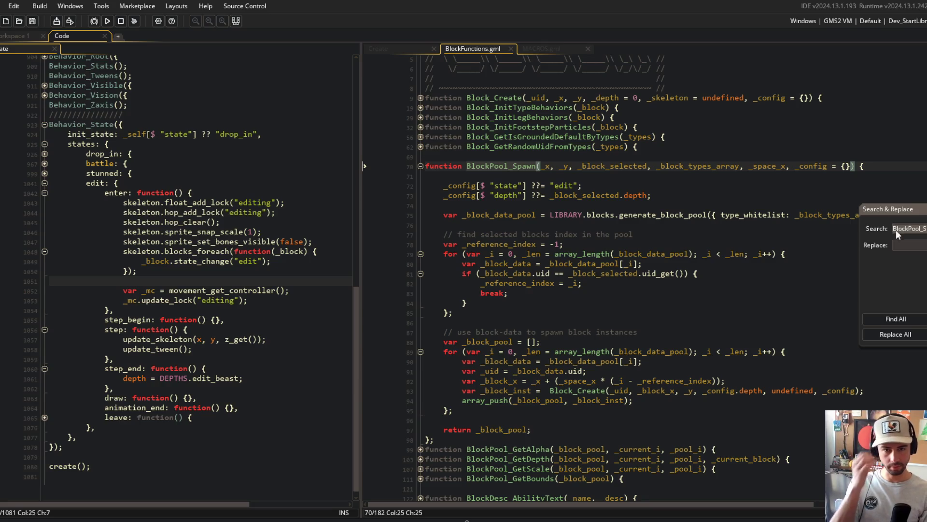
- Find all BlockPool_Spawn uses and open the call in ui_cursor's Create code, enlarged
click(896, 318)
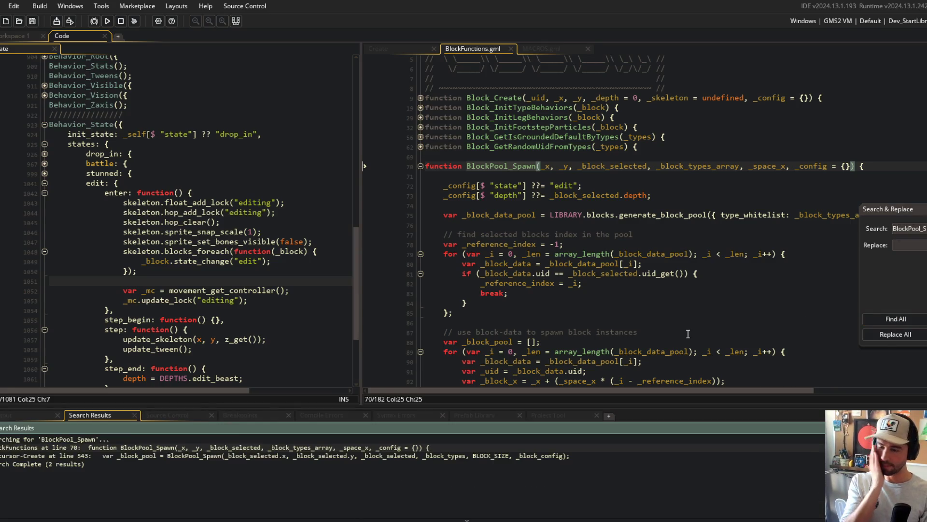
double_click(187, 457)
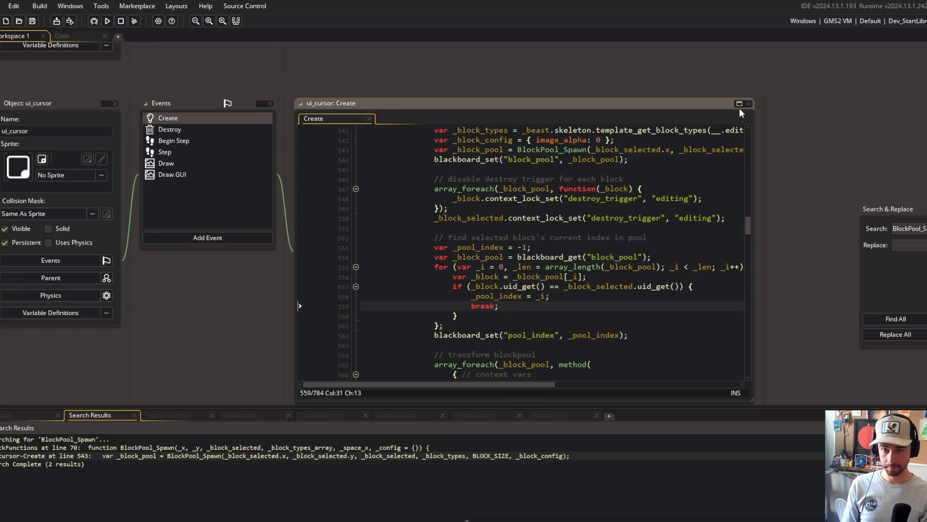
click(739, 103)
scroll(298, 263, up, 3)
scroll(298, 263, down, 2)
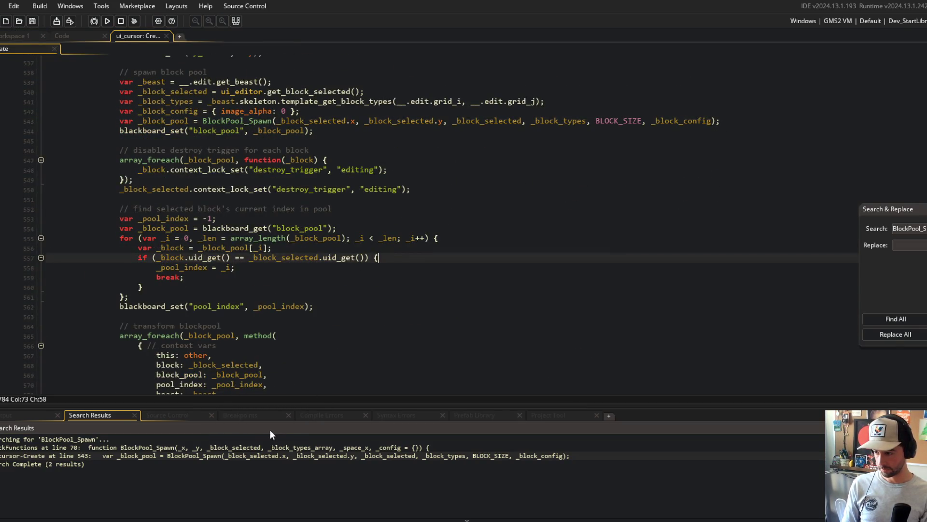
scroll(289, 323, up, 4)
click(272, 273)
- Add depth: DEPTHS.edit_beast - 1 after image_alpha: 0 in _block_config, then build and run
click(189, 214)
click(284, 214)
text(, depth: )
text(DEPTHS.b)
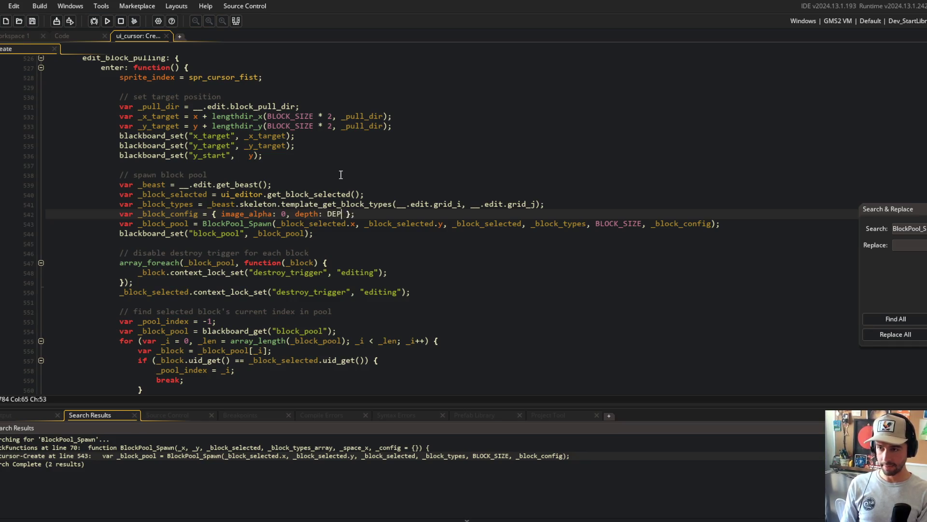
key(BackSpace)
text(edit_be)
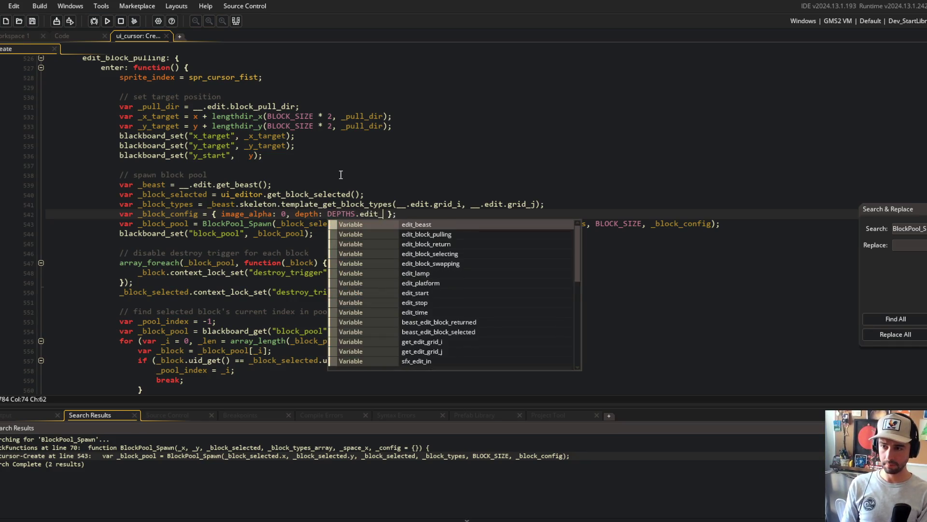
key(Return)
text(- 1)
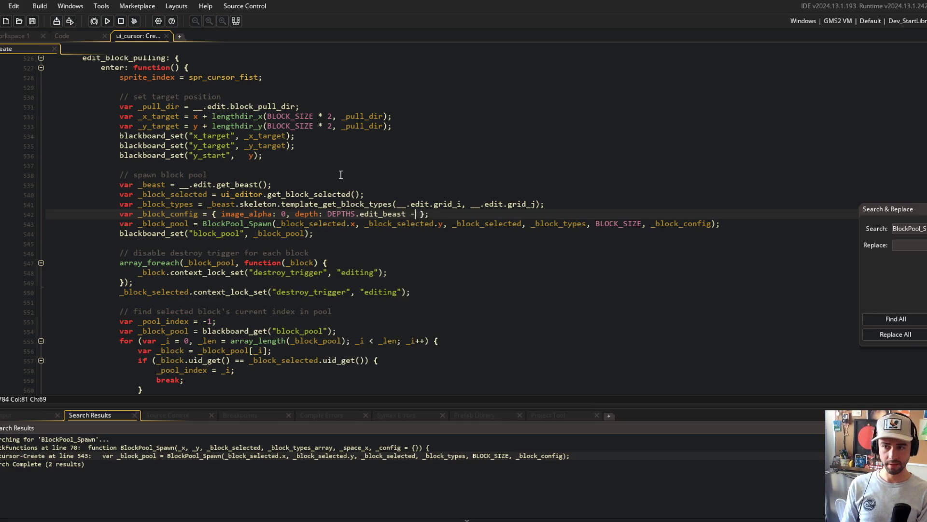
key(F5)
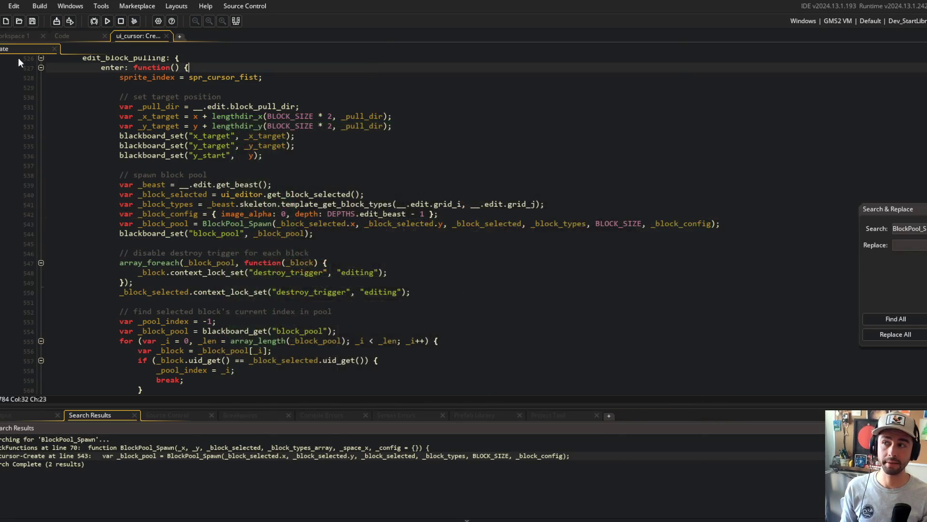
- Close the game and return to the Code workspace showing BlockFunctions.gml
click(66, 39)
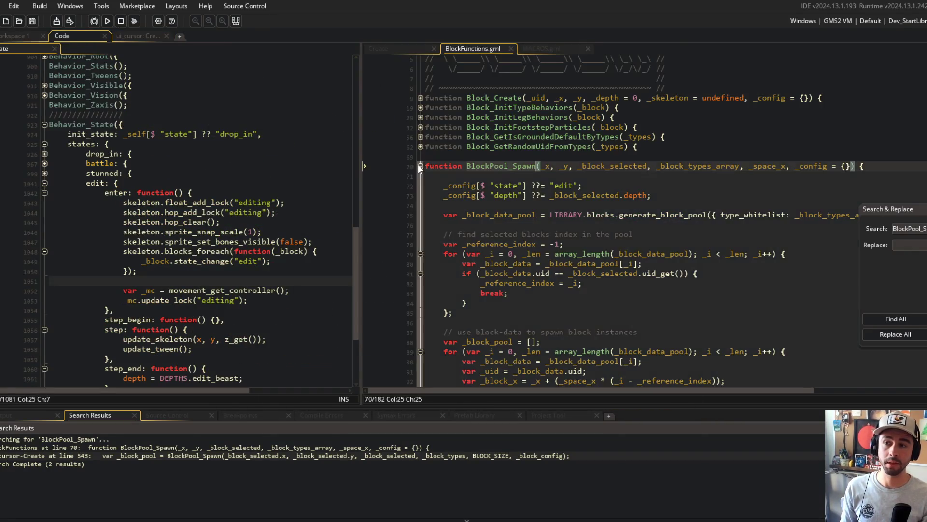
- Collapse BlockPool_Spawn, expand BlockPool_GetDepth, and widen the BlockFunctions code pane
click(419, 165)
click(421, 226)
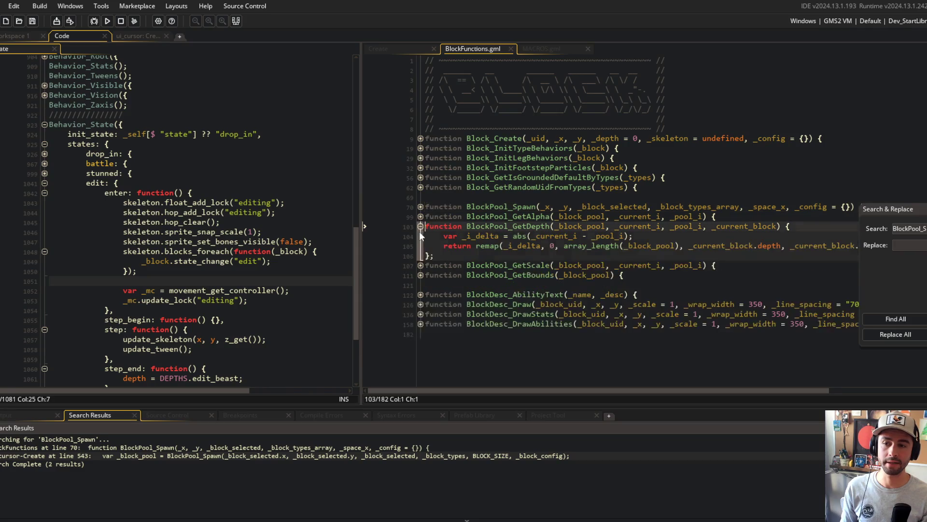
click(590, 245)
scroll(606, 245, right, 3)
scroll(605, 246, left, 3)
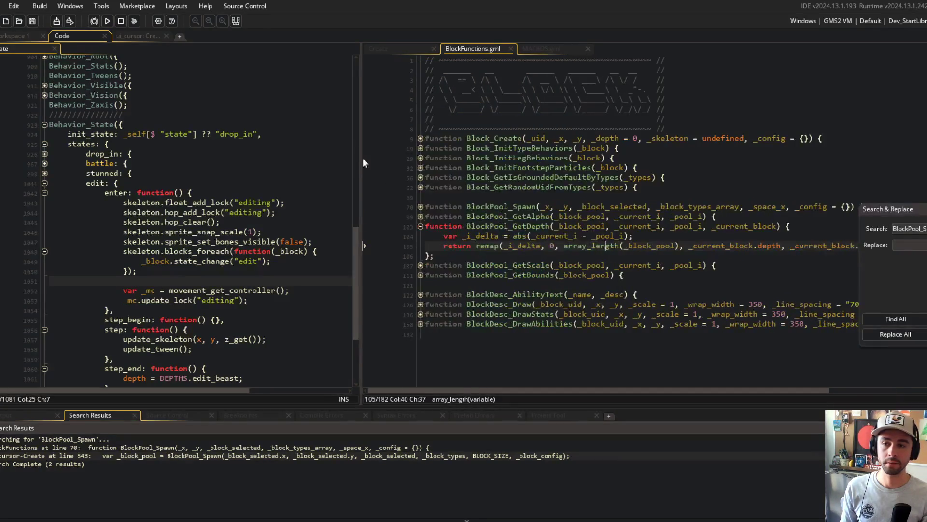
drag(364, 145, 235, 140)
click(391, 226)
key(ctrl+Right)
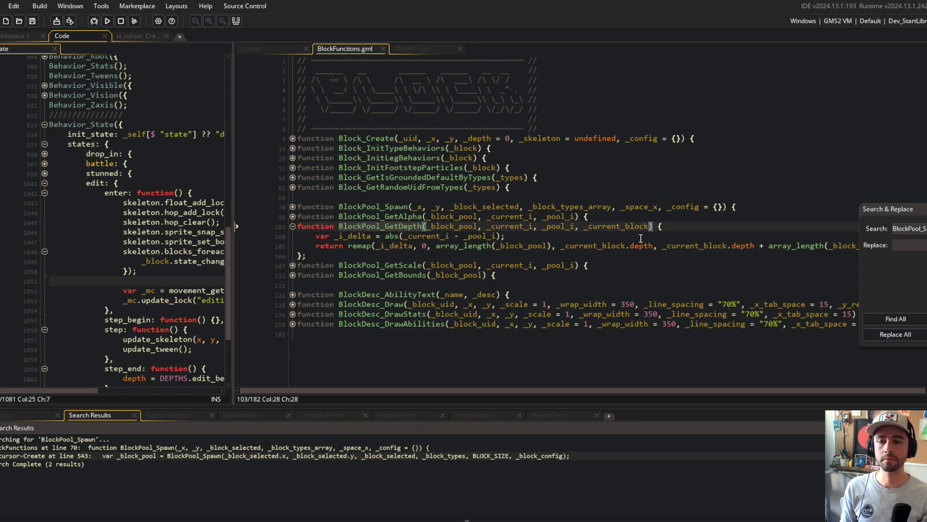
click(657, 246)
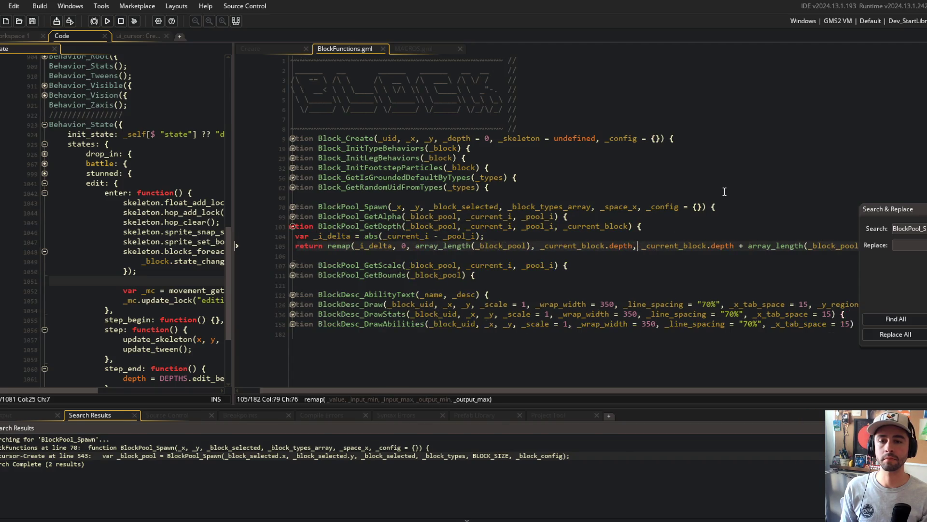
- Add var _depth_base = _current_block.depth; below the _i_delta line and save
click(648, 233)
key(Return)
text(var _depth_base = _cur)
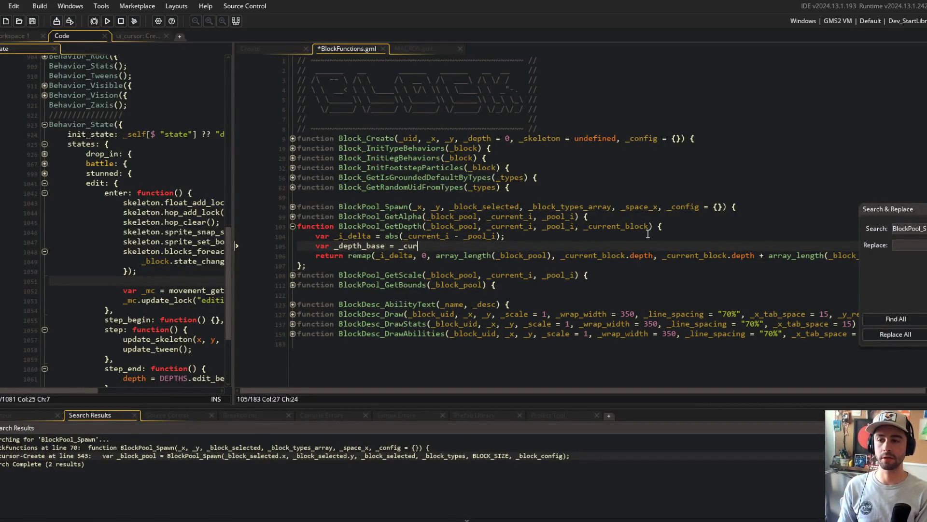
text(rent_block.depth;)
key(ctrl+s)
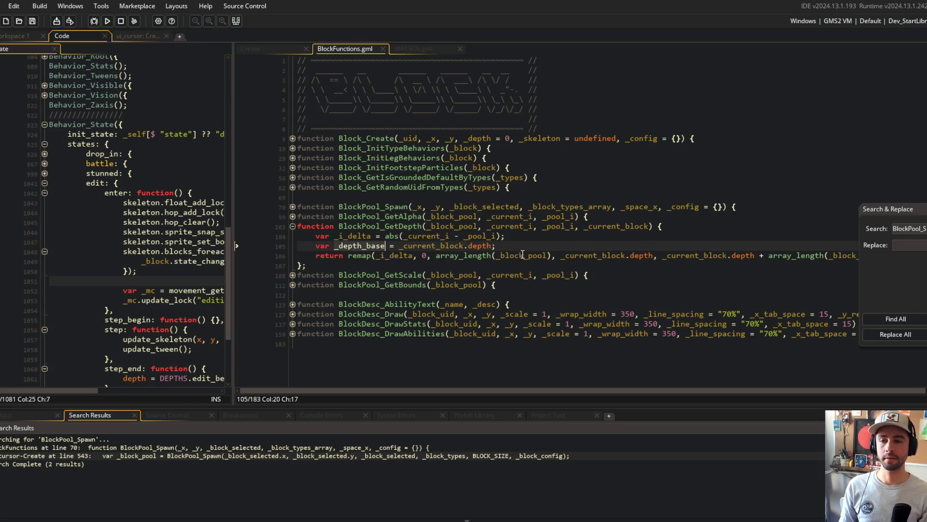
- Replace both _current_block.depth arguments in the remap call with _depth_base and save
click(627, 255)
double_click(582, 251)
key(ctrl+shift+Right)
text(_depth_base)
key(ctrl+Right)
key(ctrl+Right)
key(ctrl+BackSpace)
key(ctrl+BackSpace)
key(ctrl+Delete)
text(_depth_base)
key(ctrl+s)
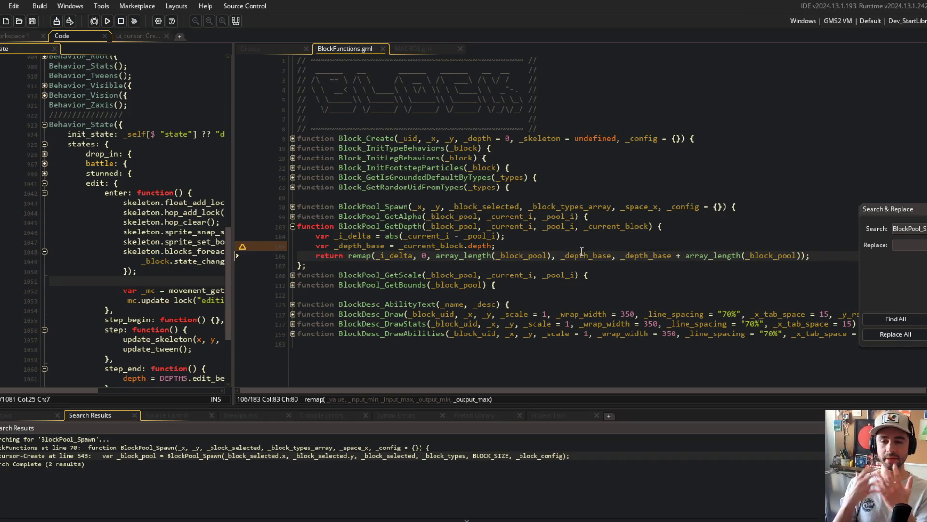
- Append - 100 to the _depth_base value, save, and rebuild the game with F5
click(513, 244)
text(- )
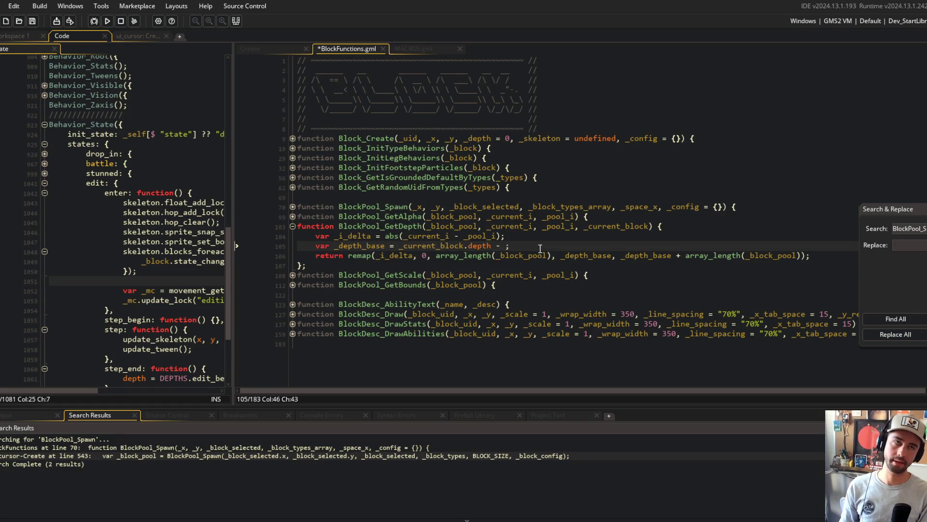
text(100)
key(ctrl+s)
key(F5)
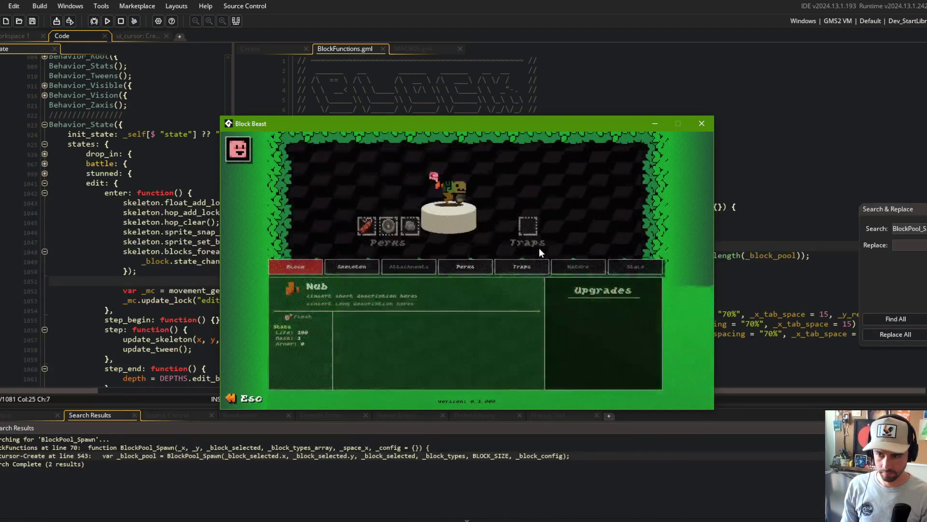
- Cycle blocks in the beast editor back to Roo Legs, then close the game and refocus BlockFunctions.gml
key(Right)
key(Right)
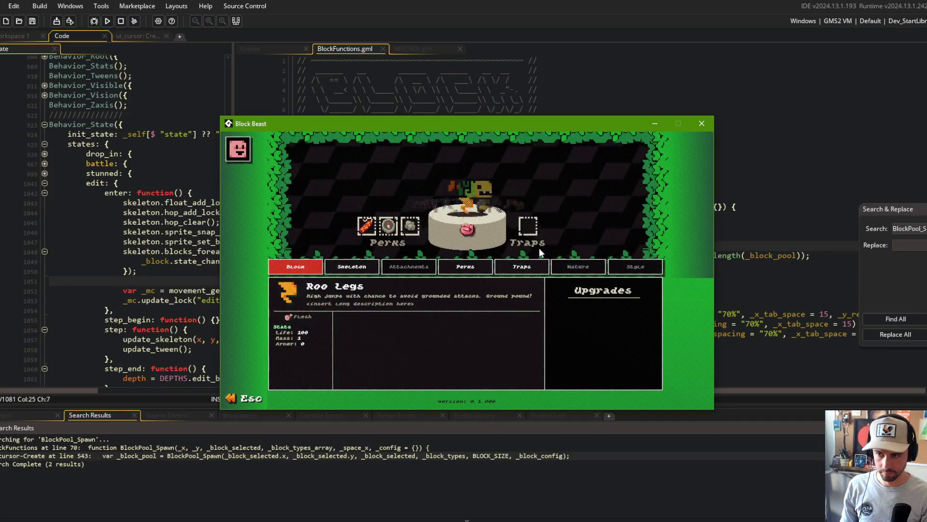
key(Right)
key(Left)
key(Down)
key(Right)
key(Right)
key(Right)
key(Left)
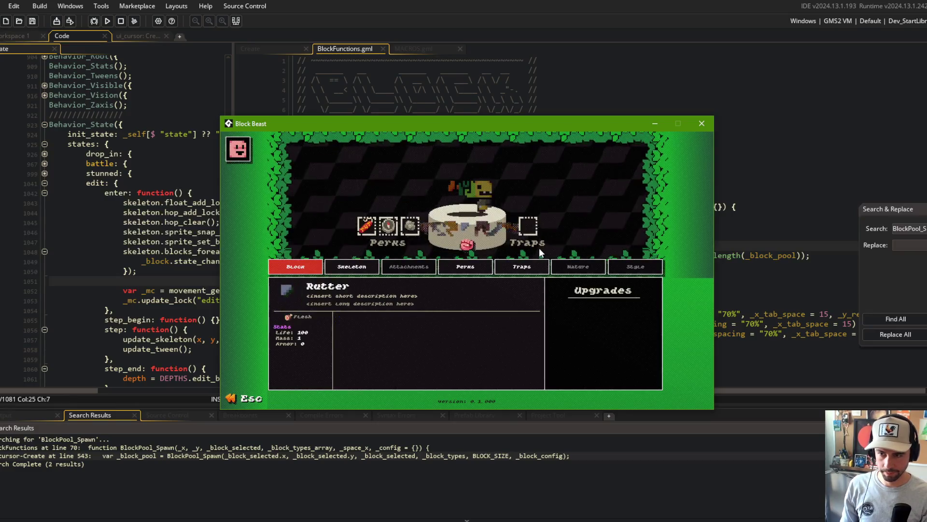
key(Up)
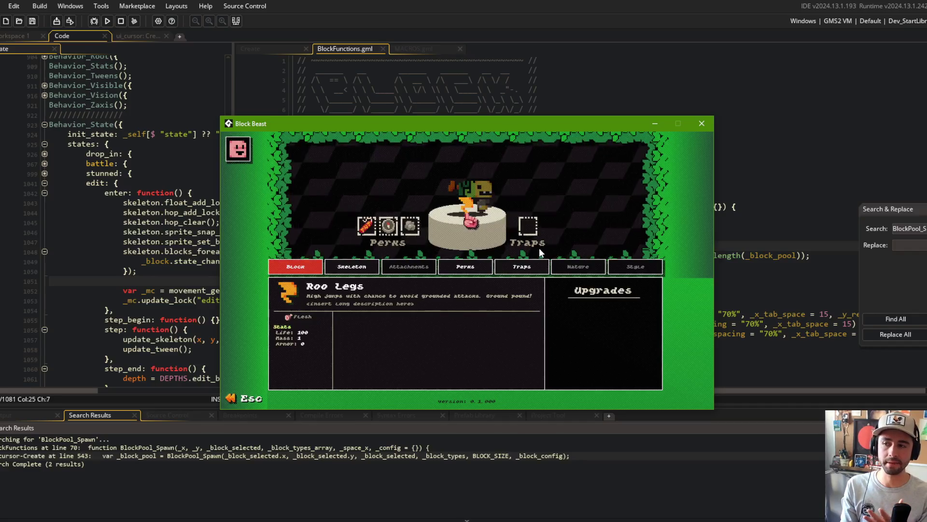
click(702, 123)
click(711, 124)
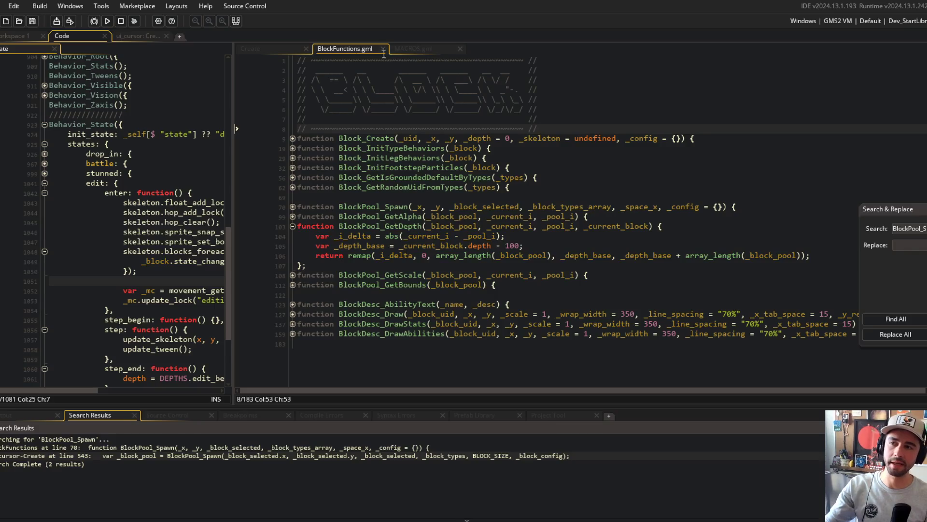
- Delete ", depth: DEPTHS.edit_beast - 1" from the block config on ui_cursor Create line 542
click(287, 51)
scroll(314, 96, up, 5)
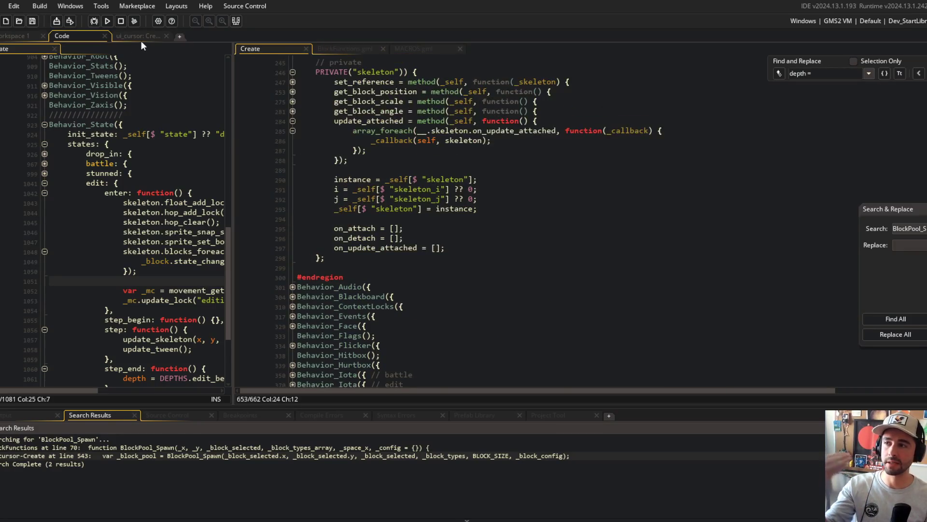
click(138, 36)
click(305, 186)
click(296, 213)
drag(298, 213, 433, 214)
key(BackSpace)
key(BackSpace)
key(BackSpace)
- Rebuild and run the game, returning to the Code workspace
click(453, 186)
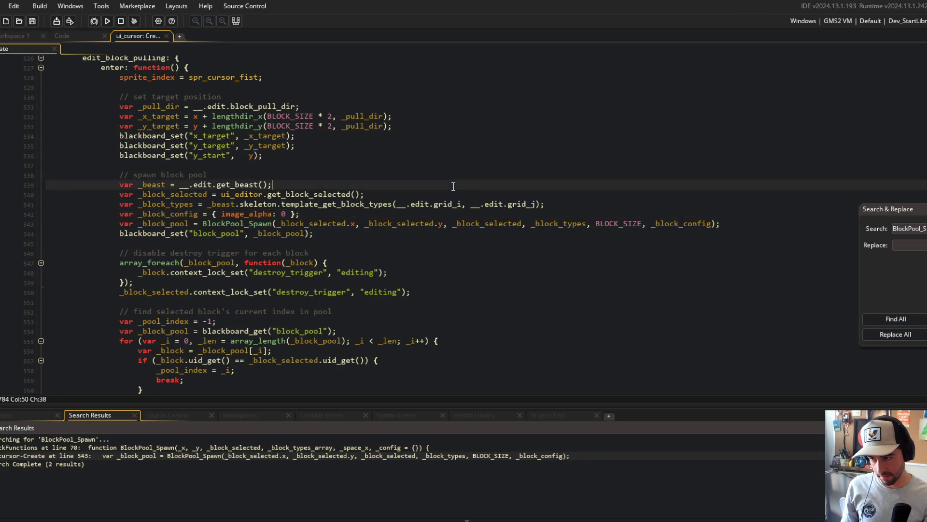
key(Down)
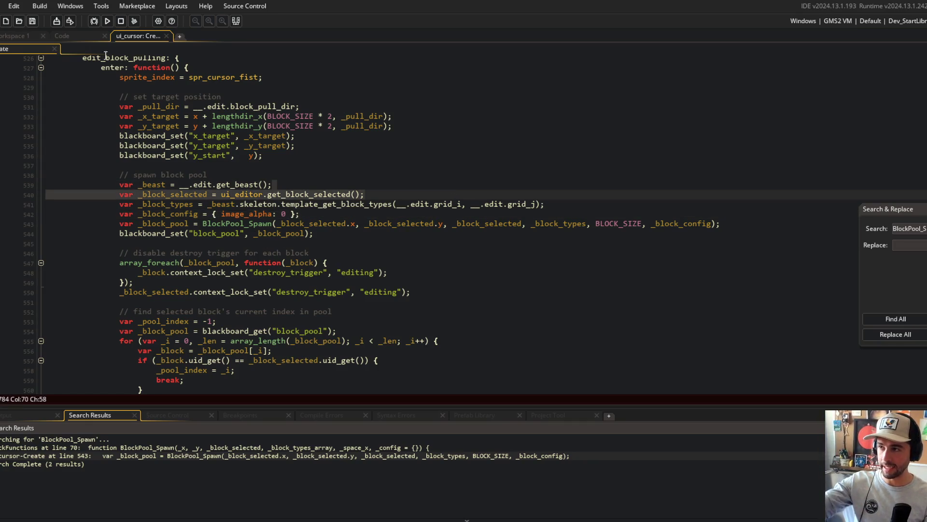
click(107, 21)
click(79, 38)
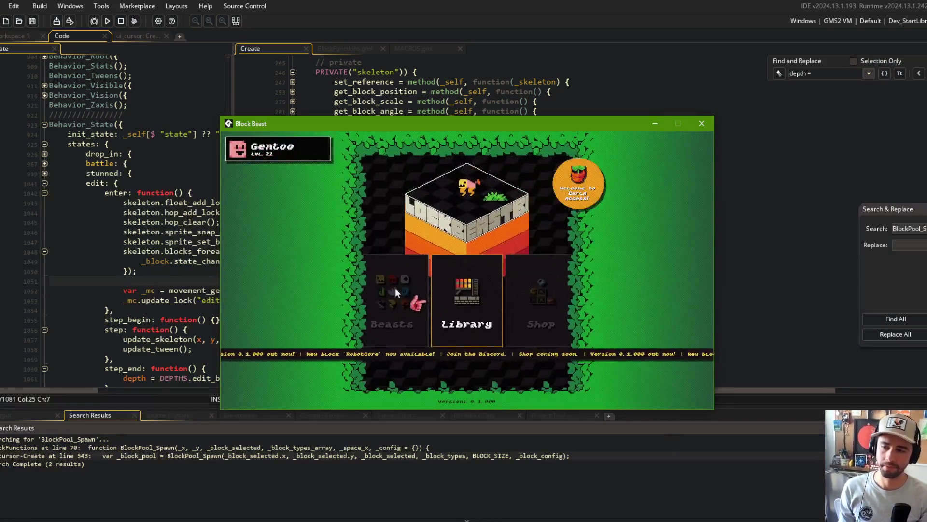
- Edit a beast and check how Nub, Shotgun and Dino Head display, then close the game
click(444, 295)
click(497, 290)
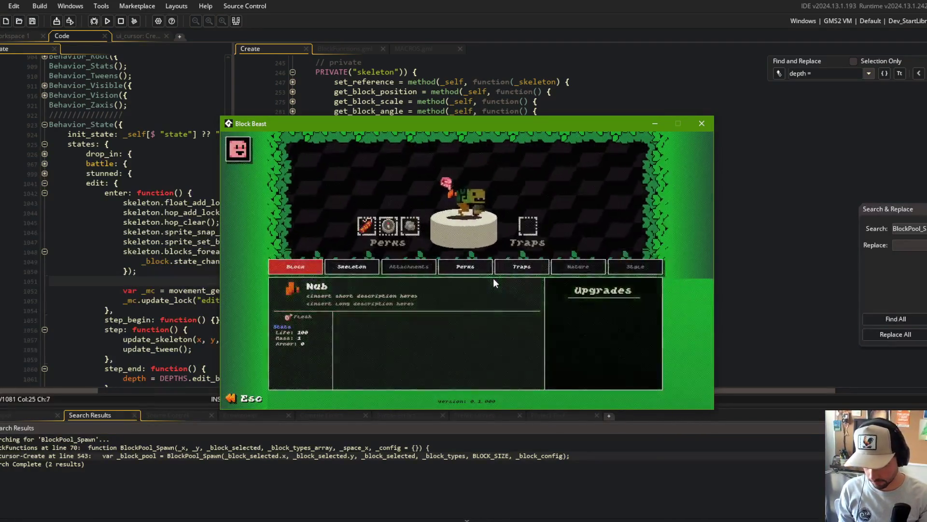
key(Right)
key(Right)
key(Right)
key(Right)
key(Right)
key(Right)
key(Left)
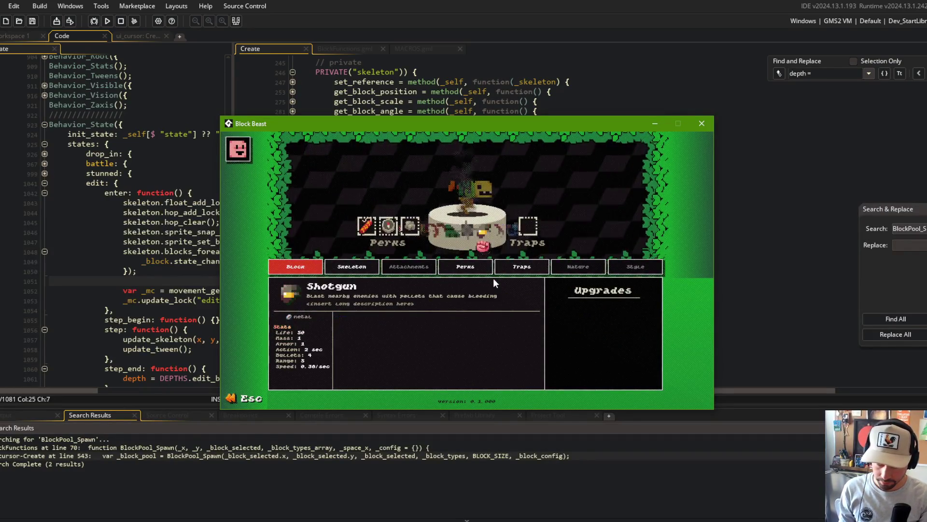
key(Right)
key(Right)
key(Right)
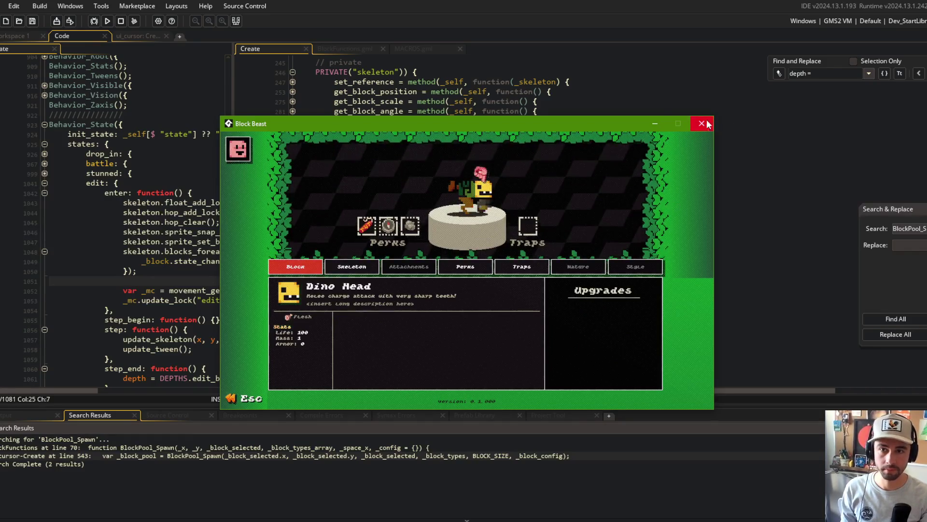
click(707, 122)
key(alt+Tab)
- Stage all changes, commit as "fixed block depth in editor", and git push
text(git ad)
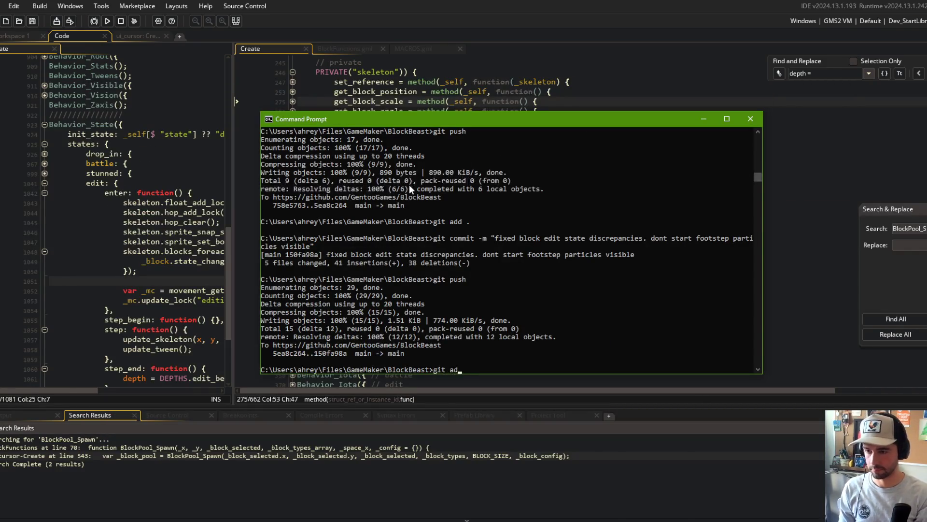
text(d .)
key(Return)
text(git commit -m "fixed block depth in edit)
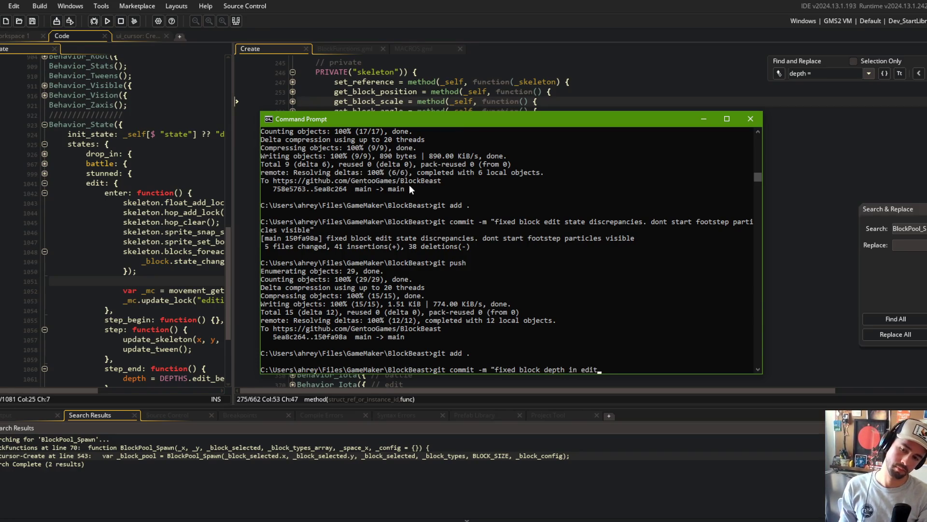
text(or")
key(Return)
text(git push)
key(Return)
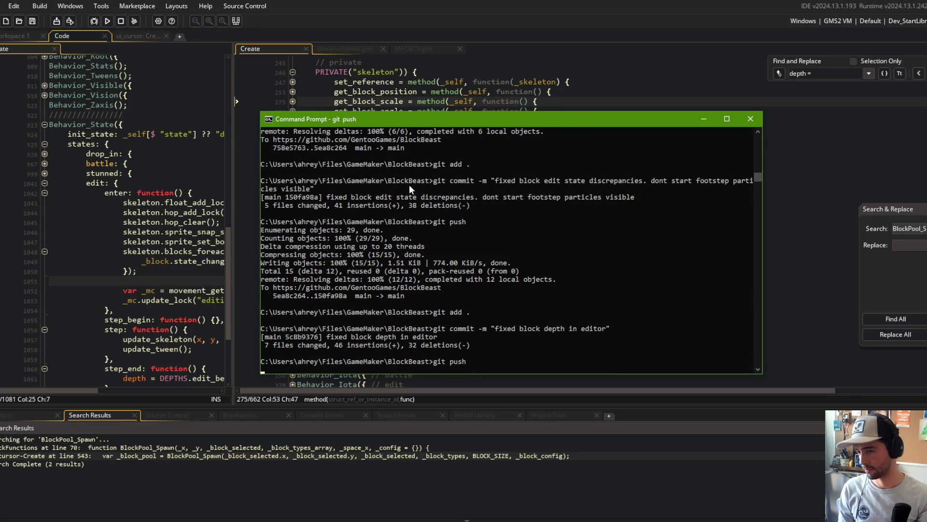
- Back in GameMaker's Workspace 1, open todo.txt via the Ctrl+T asset search
key(alt+Tab)
click(25, 38)
key(ctrl+t)
text(todo)
key(Return)
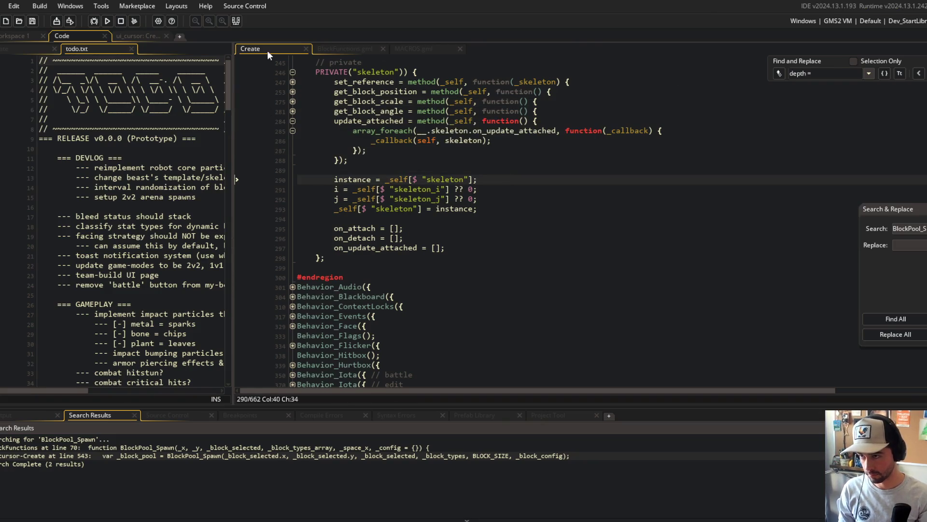
- Close the Create code and show todo.txt alone in a single editor pane
middle_click(269, 50)
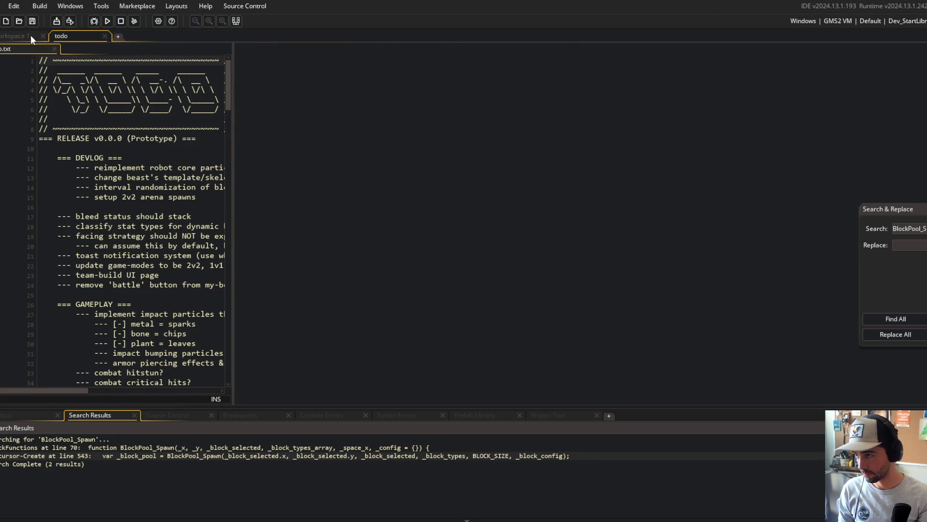
click(31, 35)
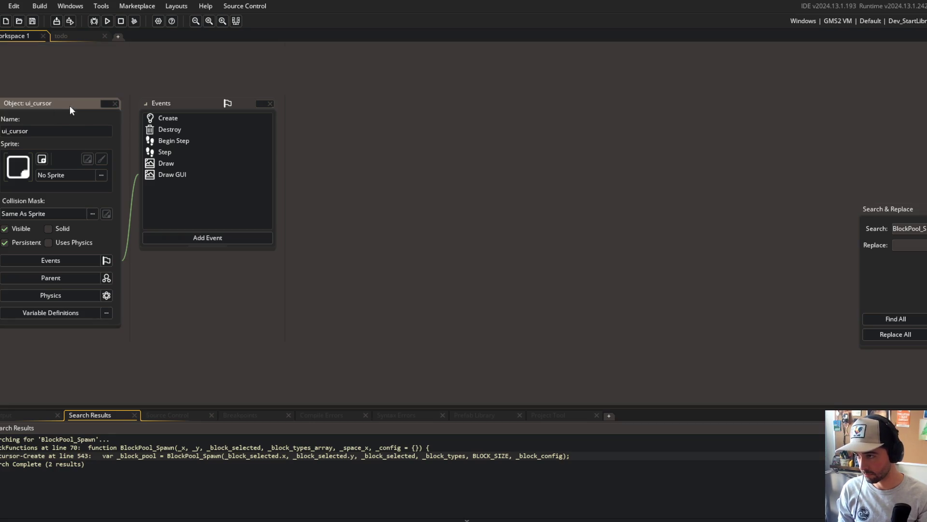
click(80, 35)
right_click(146, 122)
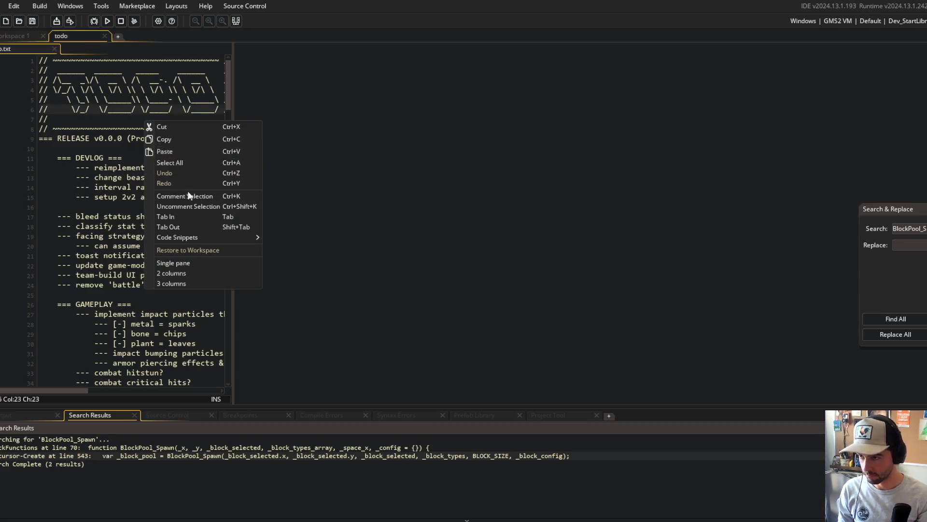
click(193, 262)
- Make the brb text visible on stream in Streamlabs Desktop, then return to GameMaker
key(alt+Tab)
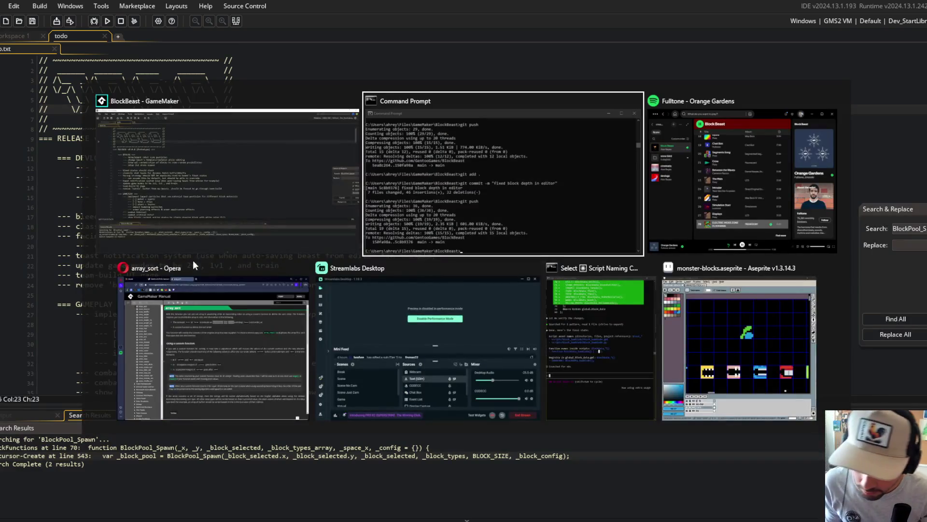
click(445, 346)
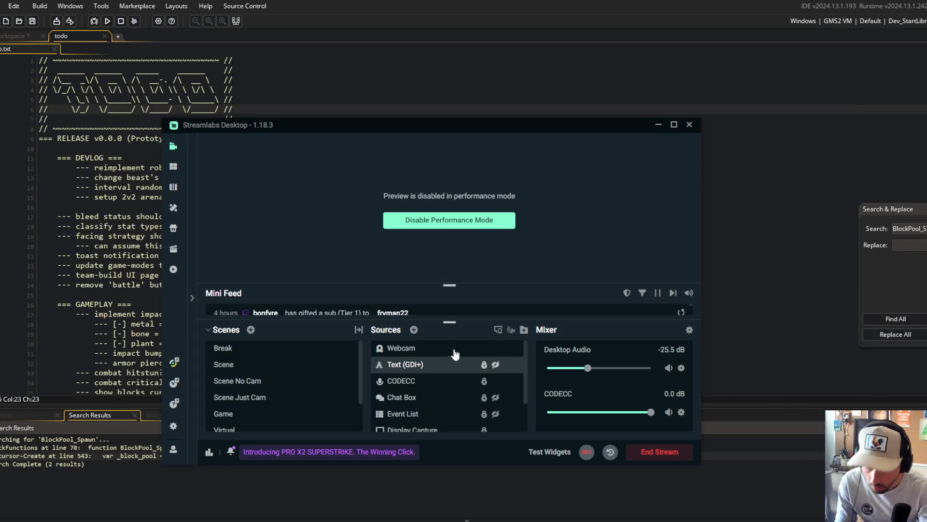
click(492, 367)
click(702, 313)
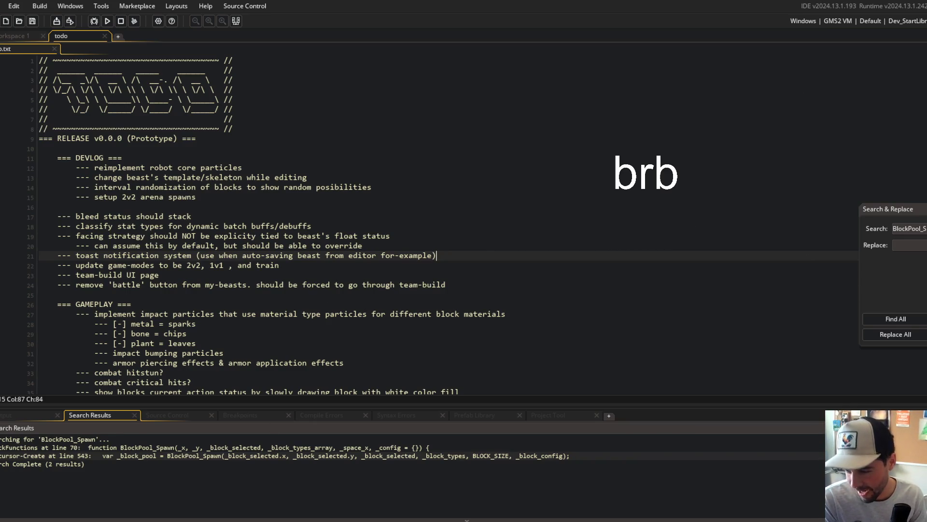
- Hide the Text (GDI+) brb source in Streamlabs and go back to the todo notes
key(alt+Tab)
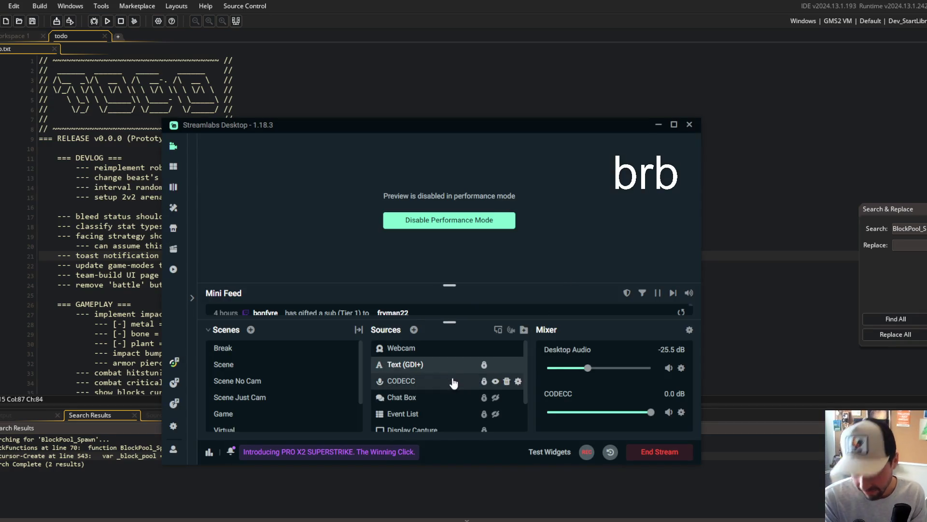
click(496, 370)
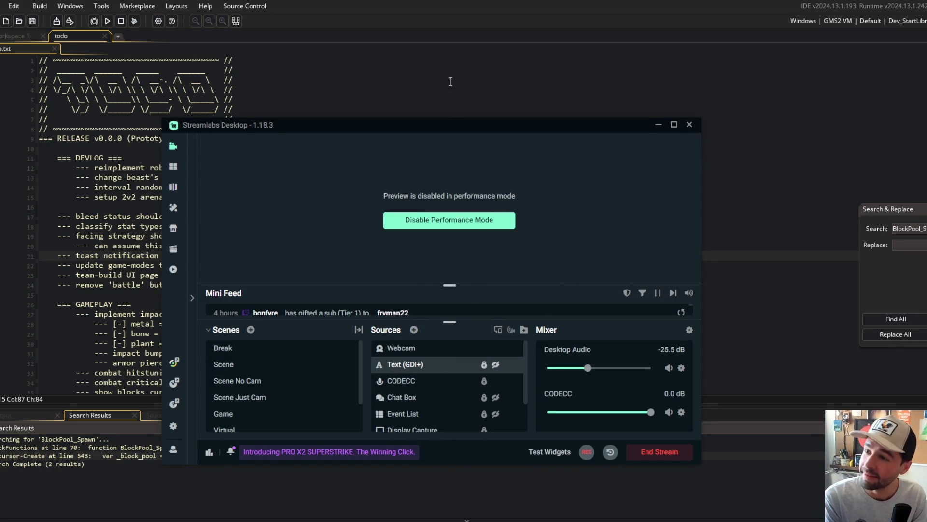
click(445, 70)
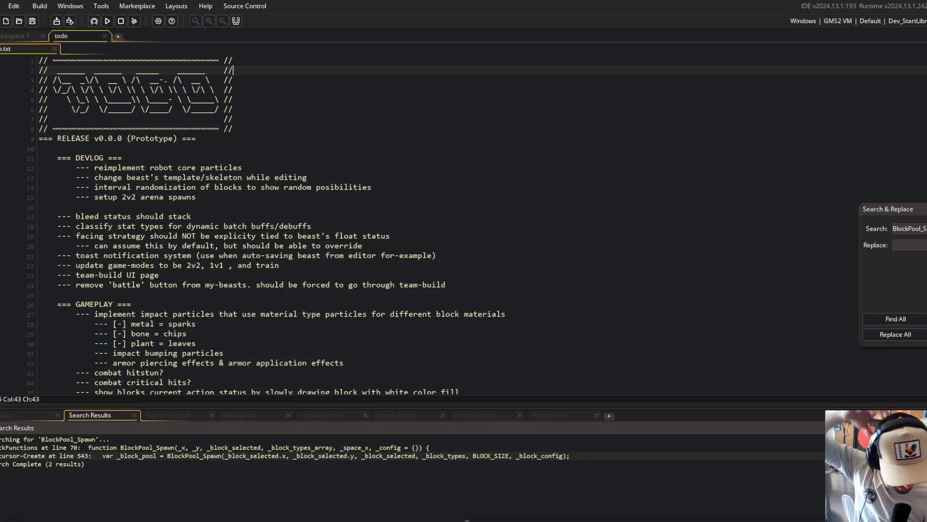
- Hide the search results panel and read through the todo notes to the bleed stacking note
click(235, 21)
click(384, 147)
click(414, 170)
click(359, 153)
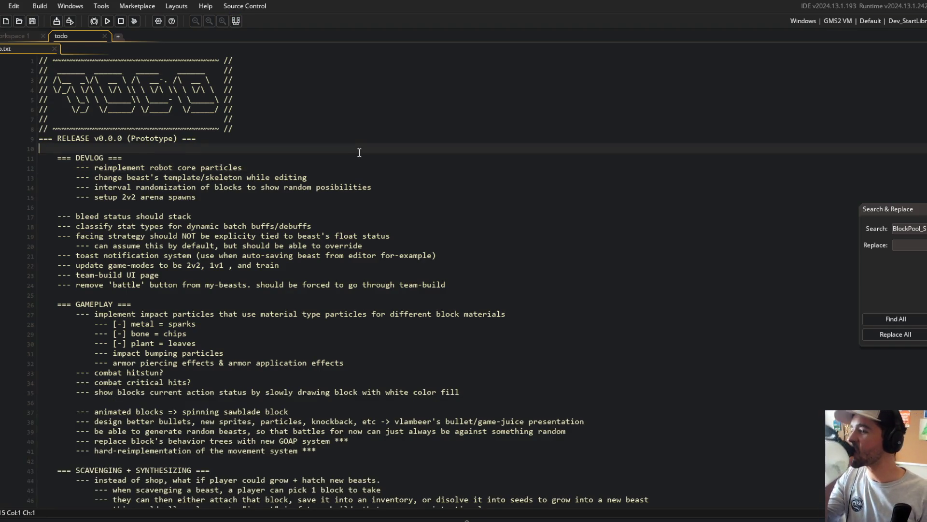
click(283, 169)
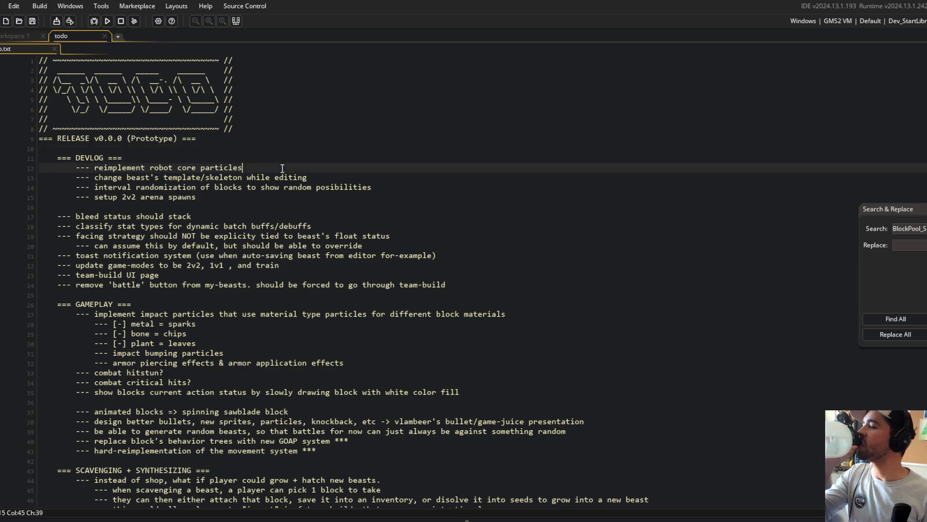
click(341, 180)
click(214, 190)
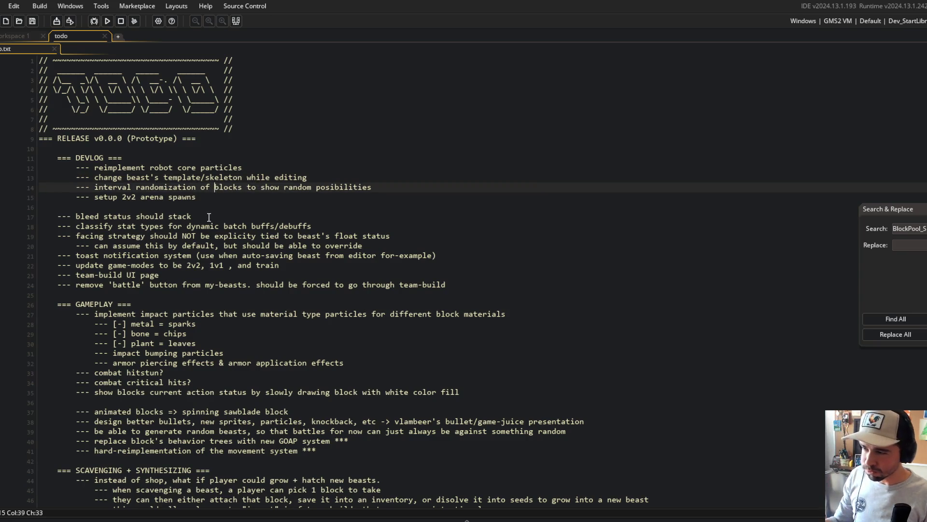
triple_click(208, 218)
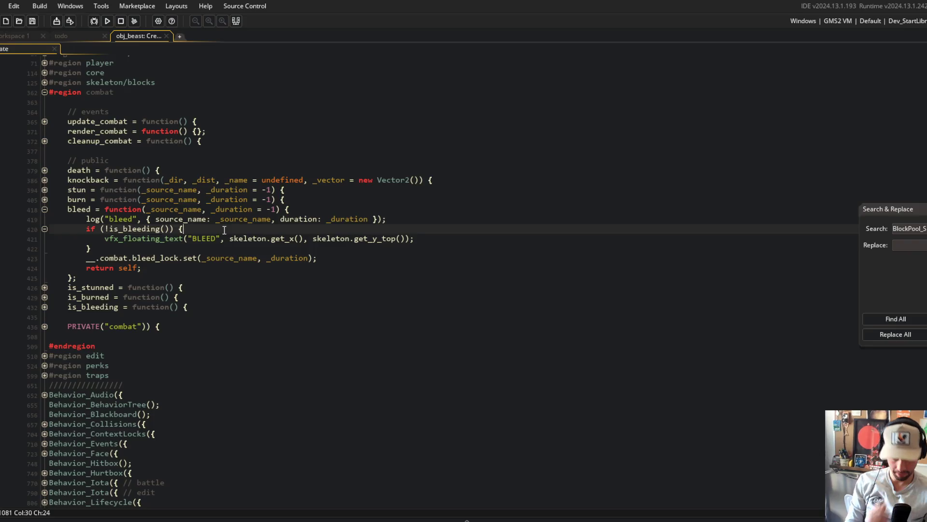
- Insert '_duration += __.combat.bleed_lock.get(_source_name);' after the if block in bleed
click(319, 257)
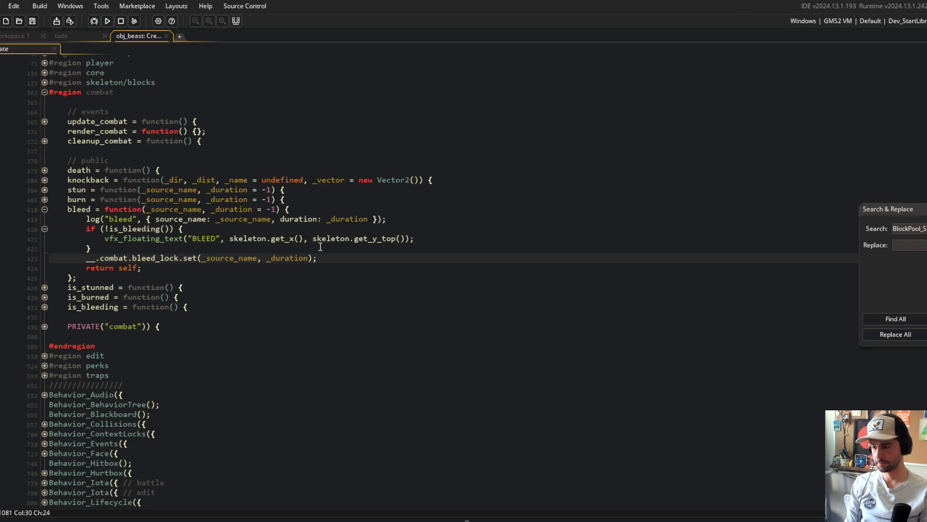
click(320, 246)
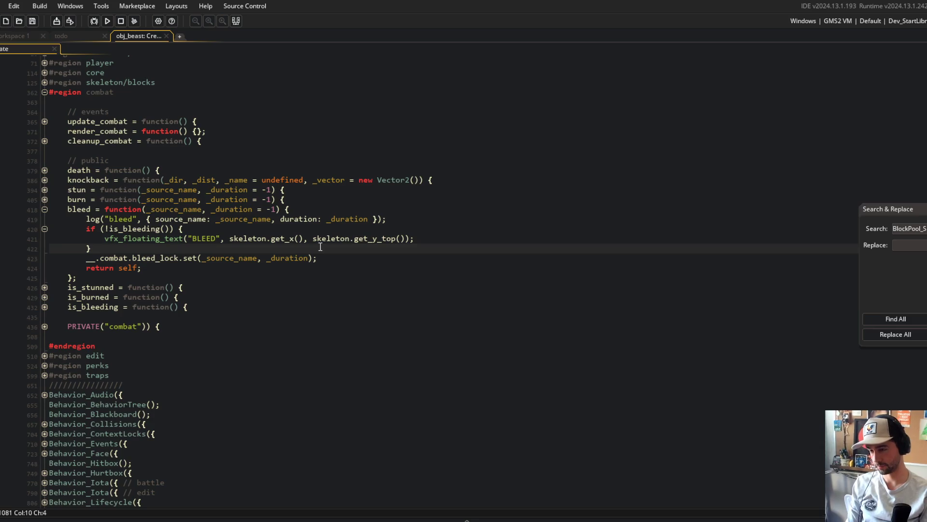
key(Return)
text(var)
key(BackSpace)
key(BackSpace)
key(BackSpace)
text(_duration += __.combatl.)
key(BackSpace)
key(BackSpace)
text(.bleed_lock.get(_source)
text(_name);)
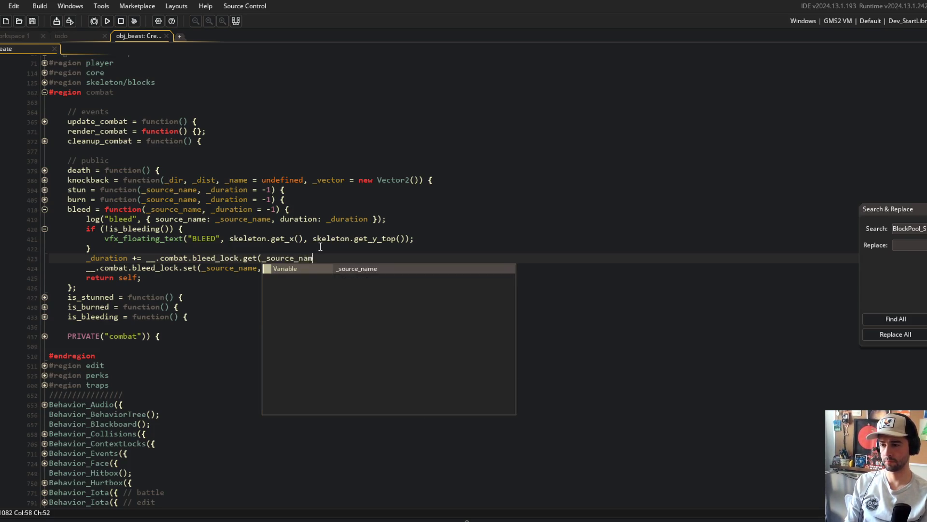
- Search the project assets for 'Lock' with Ctrl+T
key(ctrl+t)
text(LockSt)
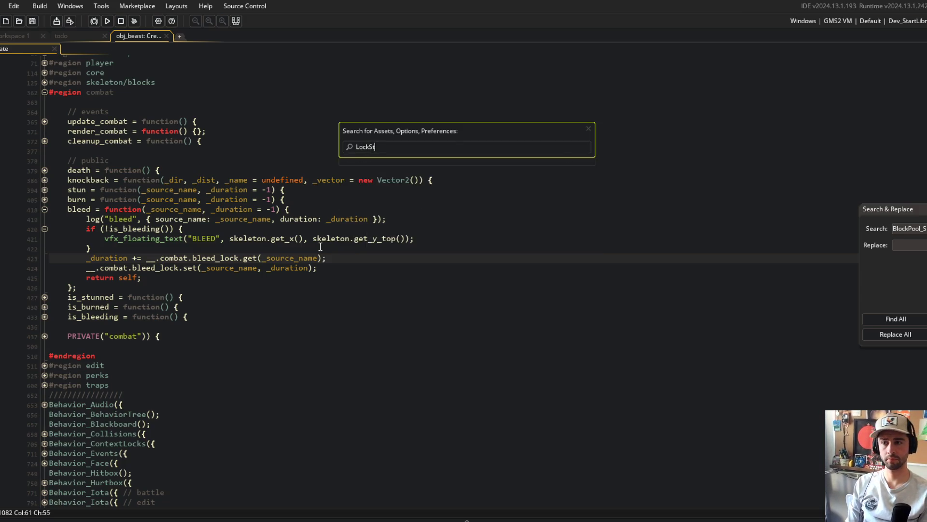
key(BackSpace)
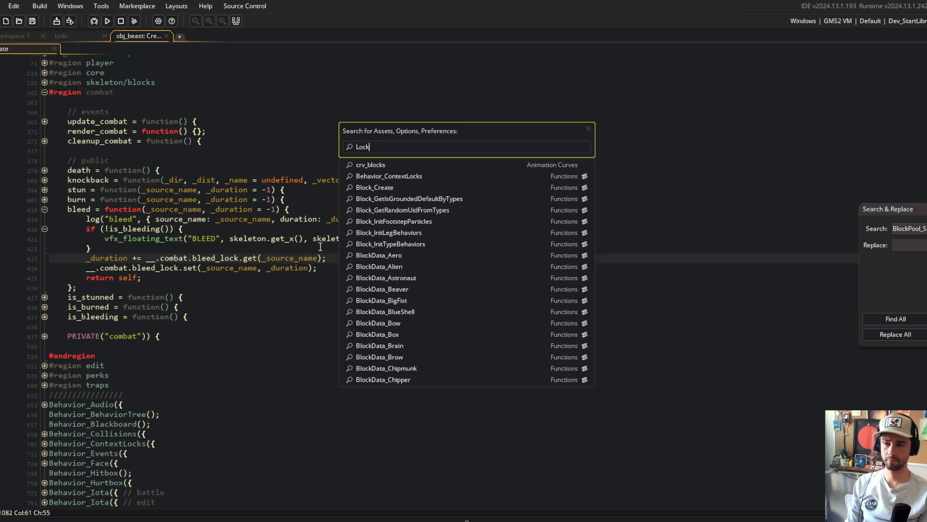
- Retry the Lock asset search, then expand the private combat section in obj_beast's code
key(Escape)
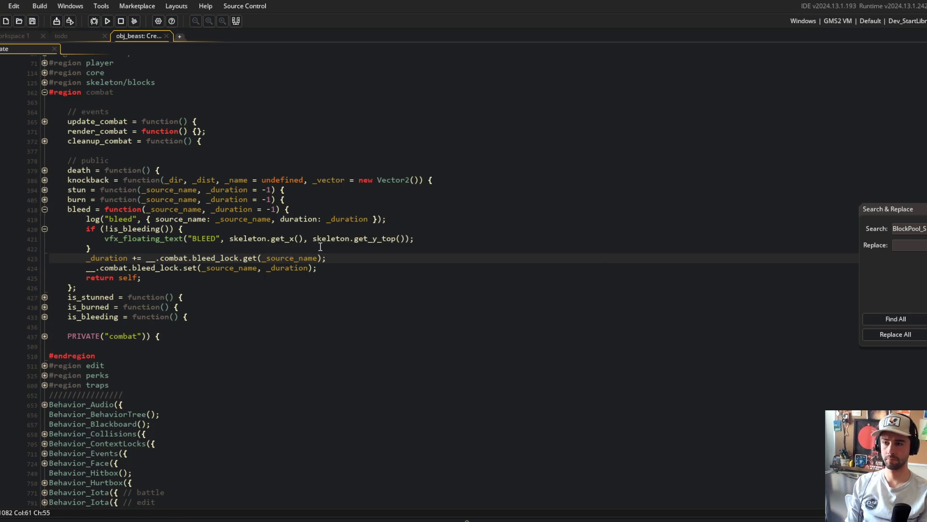
key(ctrl+t)
text(ib)
text(c)
key(ctrl+a)
text(lS)
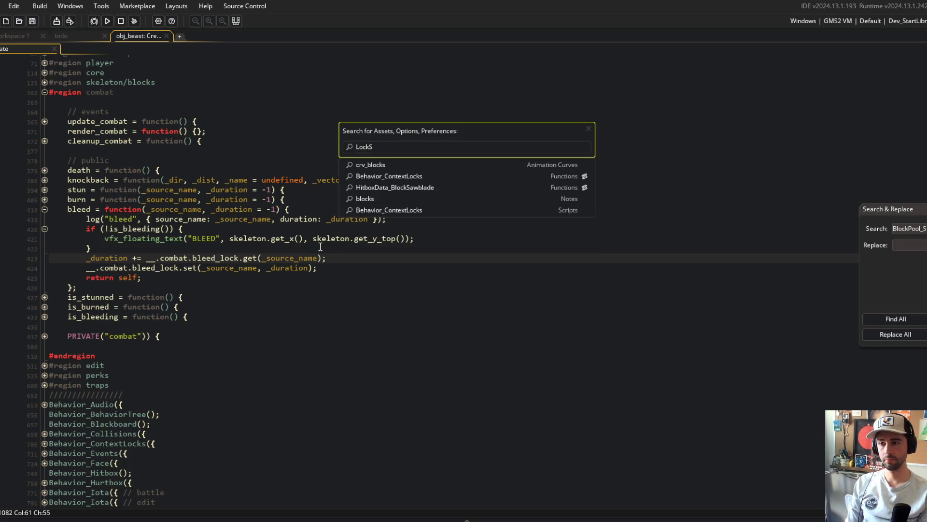
key(BackSpace)
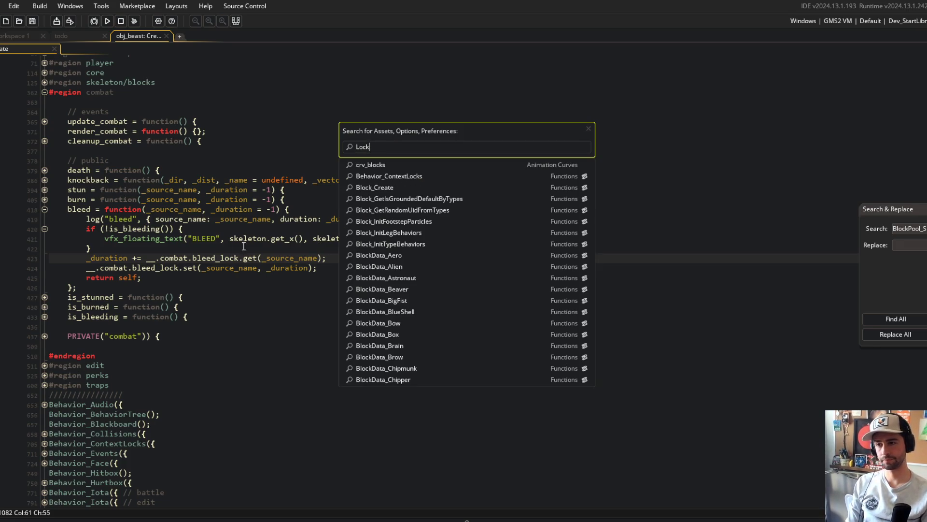
click(232, 209)
click(45, 336)
click(125, 324)
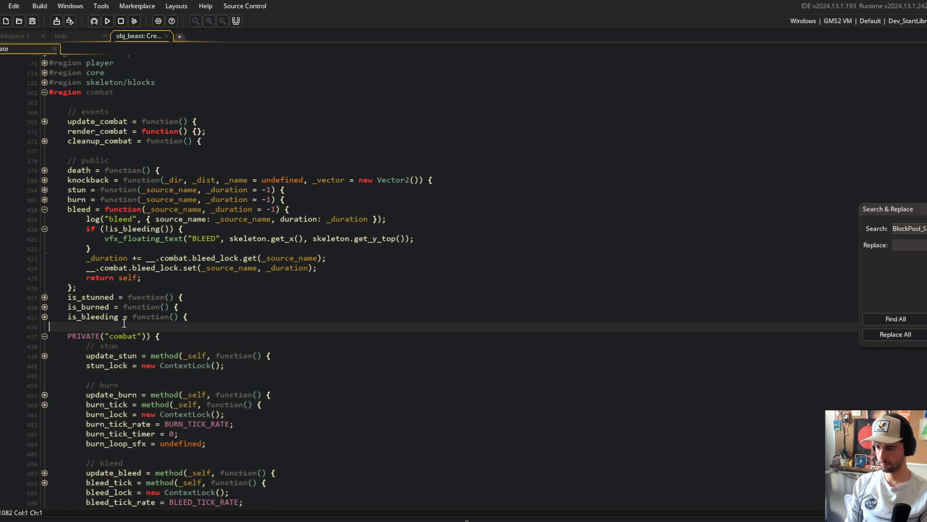
- Open the ContextLock script in a second editor pane beside the beast's code
middle_click(193, 346)
right_click(153, 129)
click(197, 283)
drag(89, 49, 586, 120)
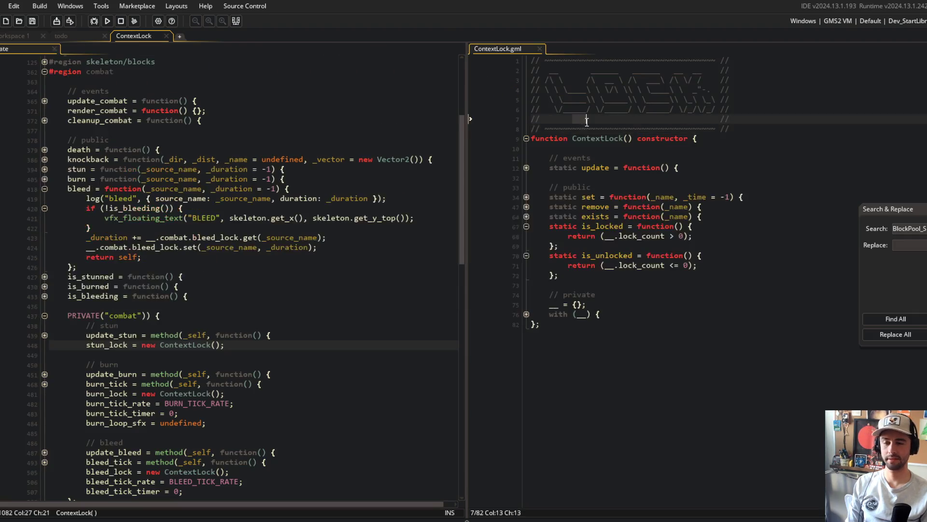
- Collapse the is_locked, set and is_unlocked bodies, expand private data, and add a line after is_unlocked
click(526, 226)
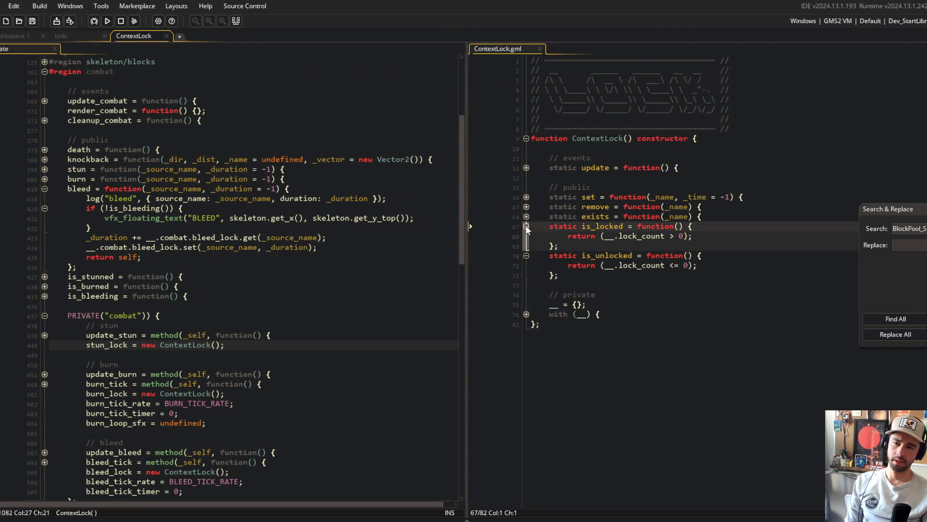
click(526, 197)
click(527, 198)
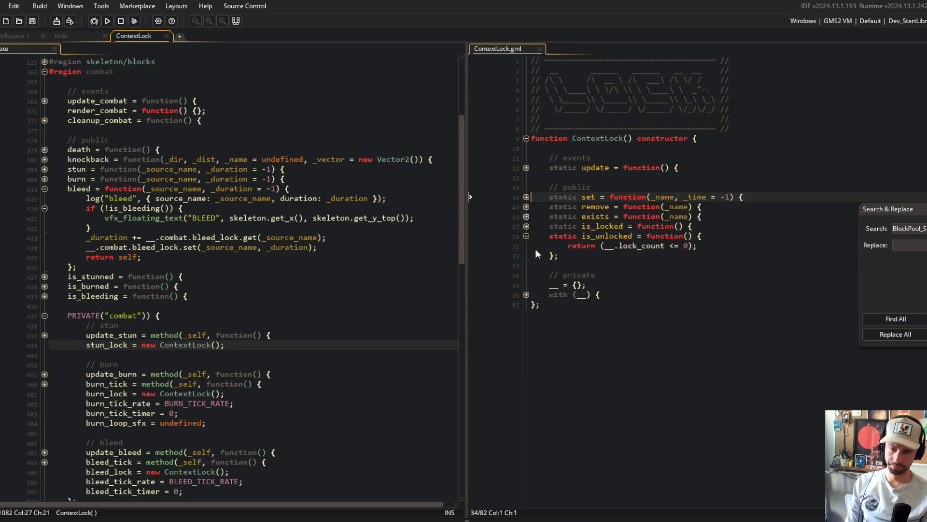
click(526, 236)
click(526, 275)
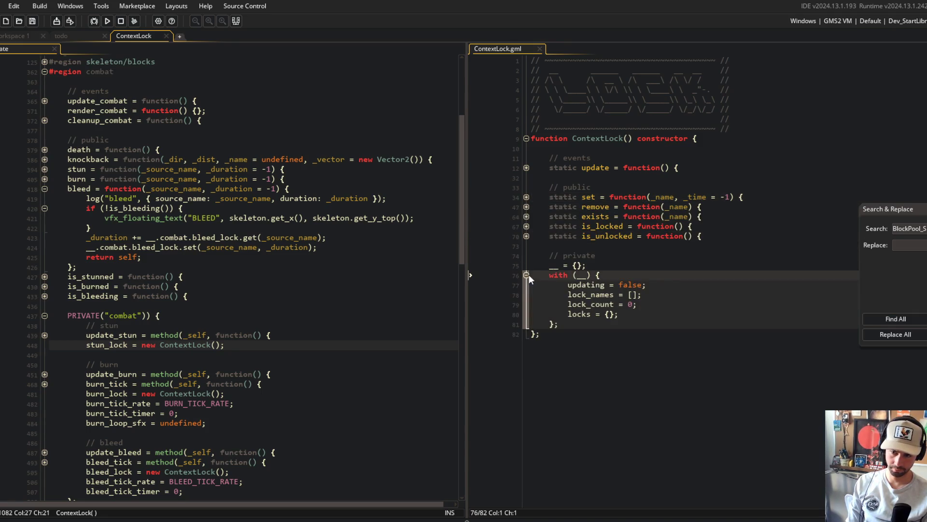
click(716, 235)
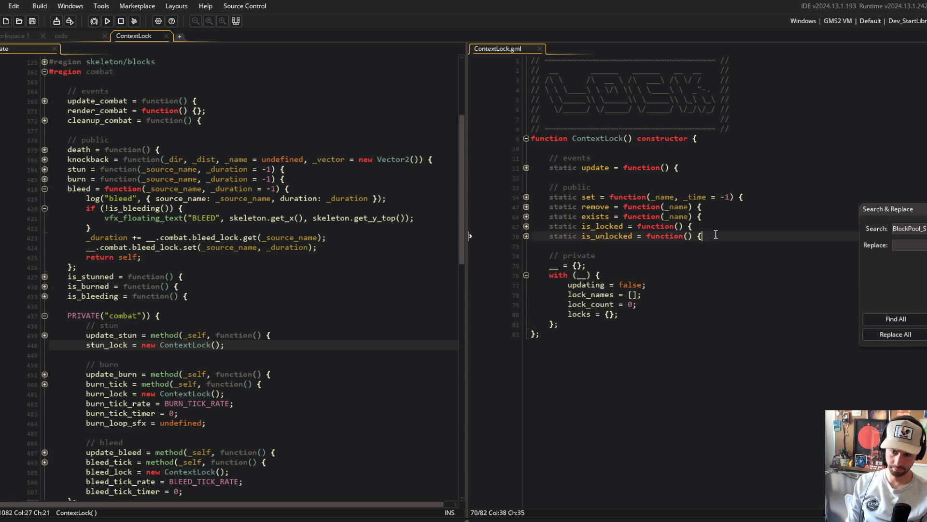
key(Return)
- Declare static get_duration(_name = undefined) with an if (!is_undefined(_name)) block and save
text(static)
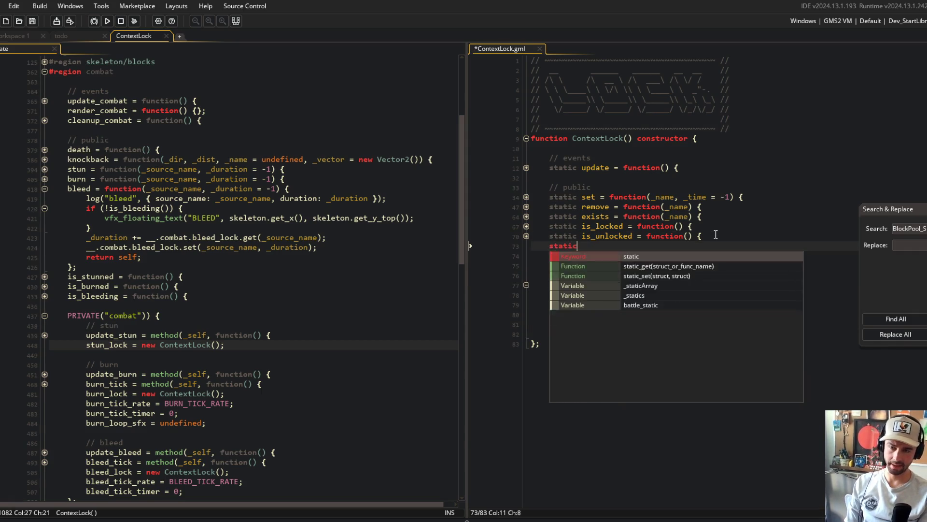
text( get_duration = function)
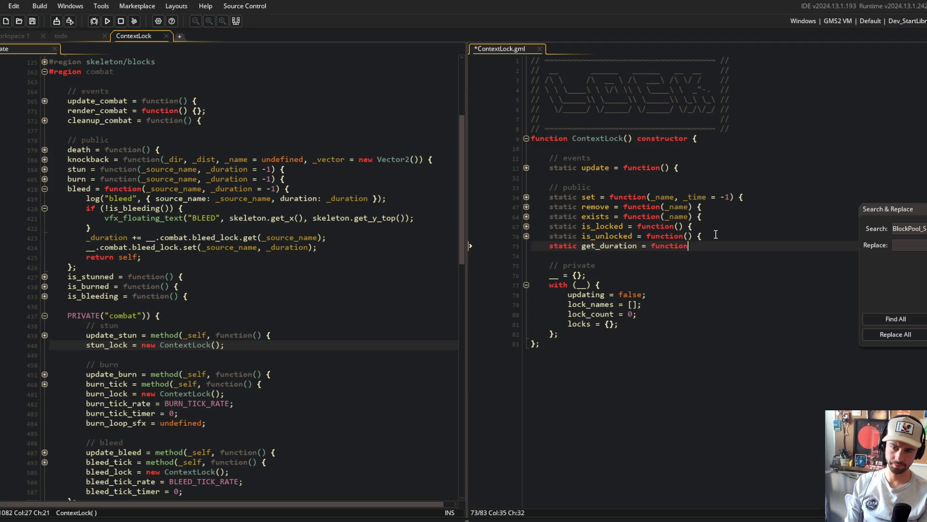
text((_name = undefi9ned)
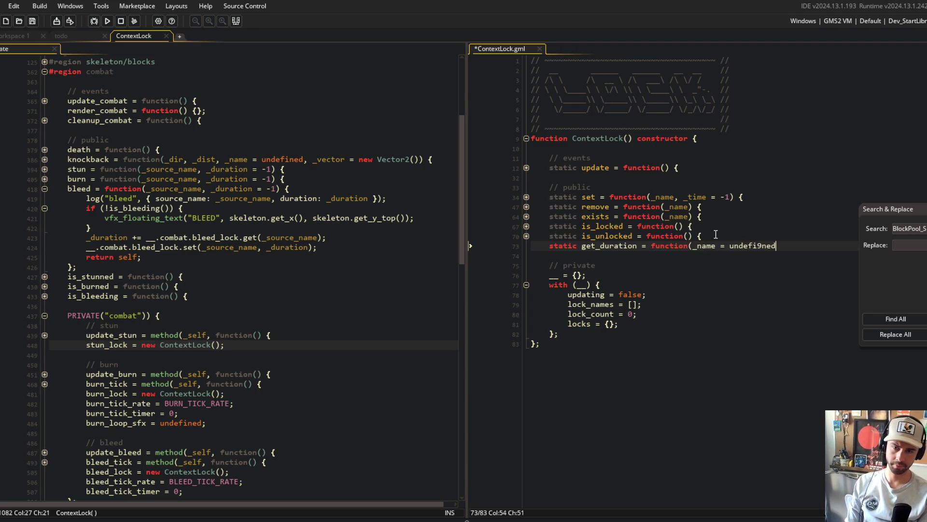
key(BackSpace)
key(BackSpace)
text(ned)
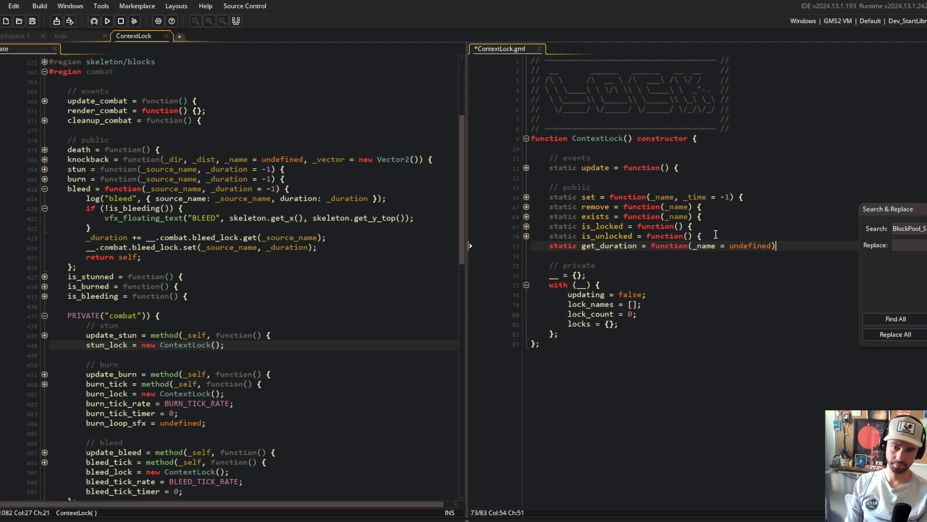
text() {)
key(Return)
key(Return)
text(};)
key(Up)
text((!is_undefined9)
key(BackSpace)
text((_name)) {P)
key(Return)
key(BackSpace)
key(BackSpace)
key(Return)
key(ctrl+s)
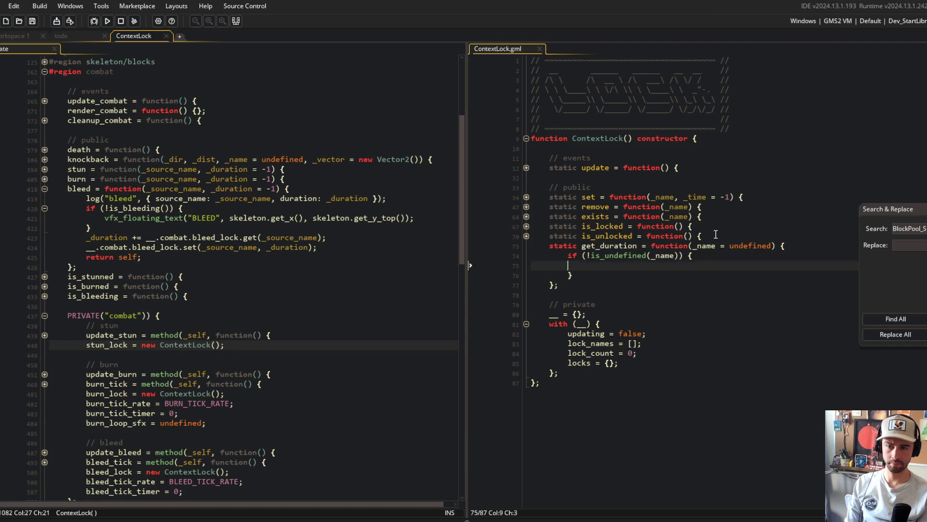
- Add comments for given-context and all-context time, plus an empty else branch, and save
key(Up)
key(Return)
key(Up)
text(e)
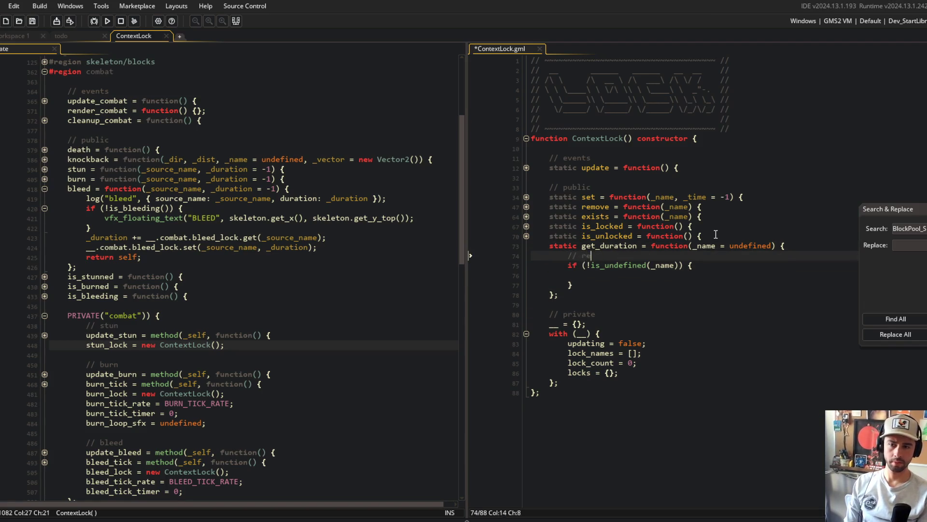
text(turn time remaining )
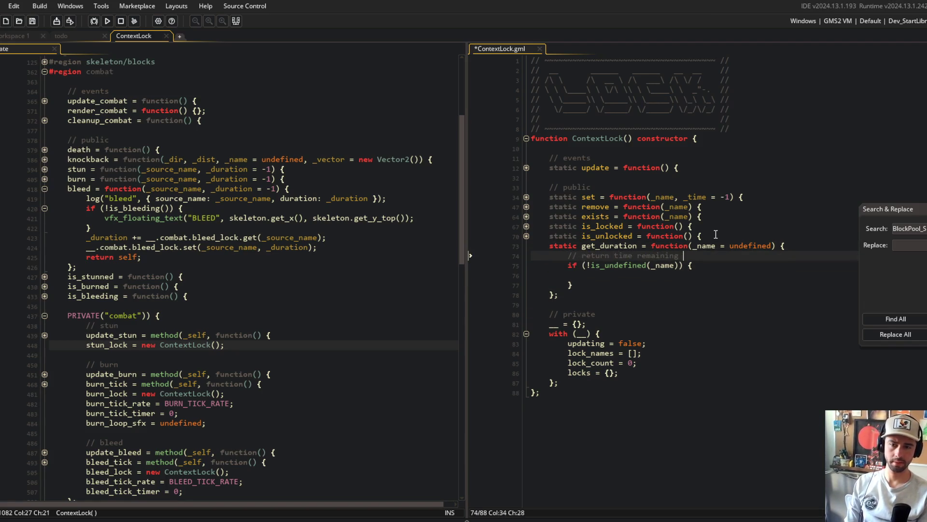
text(for given)
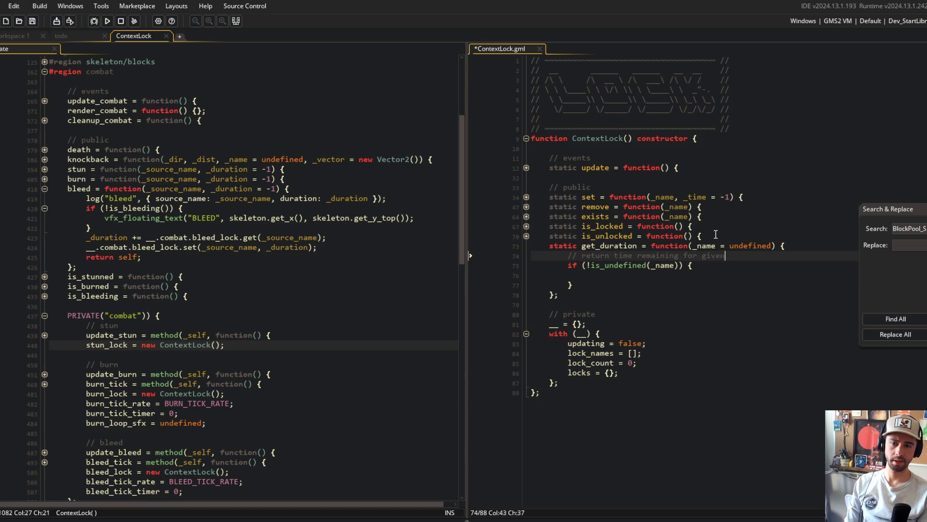
text(ontextxt)
key(Down)
key(Down)
key(Down)
key(Return)
text(return total time remaining )
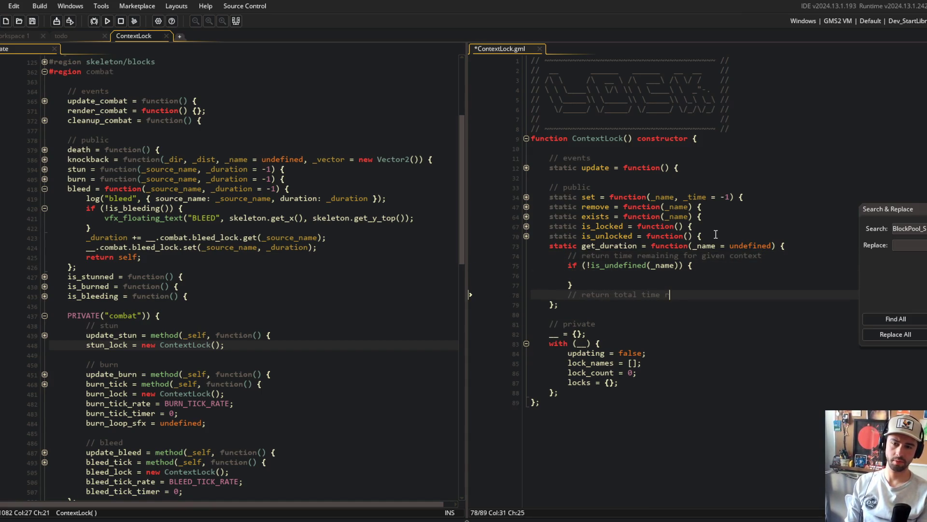
text(for all conte)
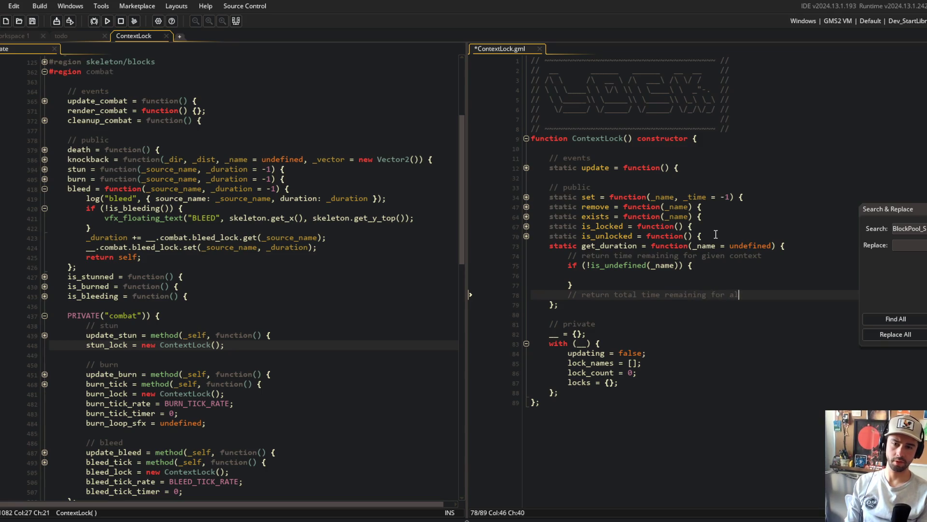
key(Return)
text(else {)
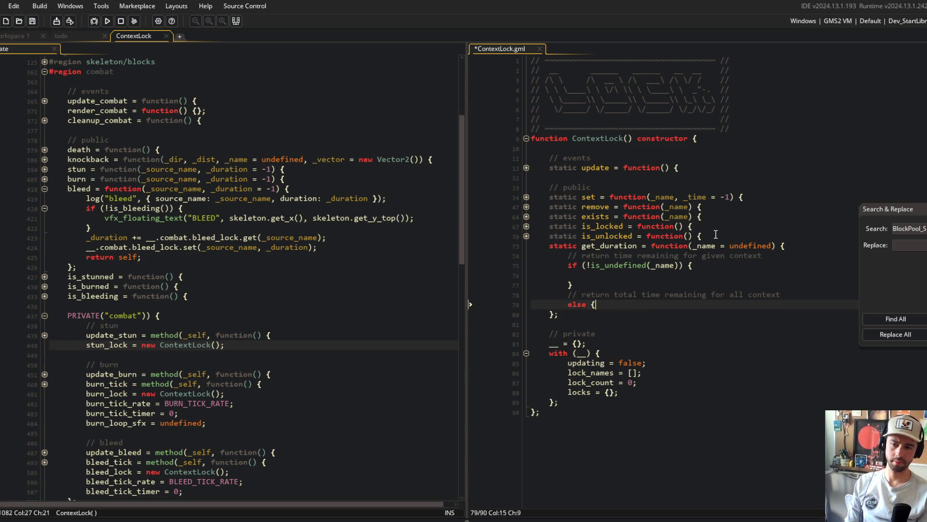
key(Return)
key(Return)
text(})
key(ctrl+s)
click(681, 245)
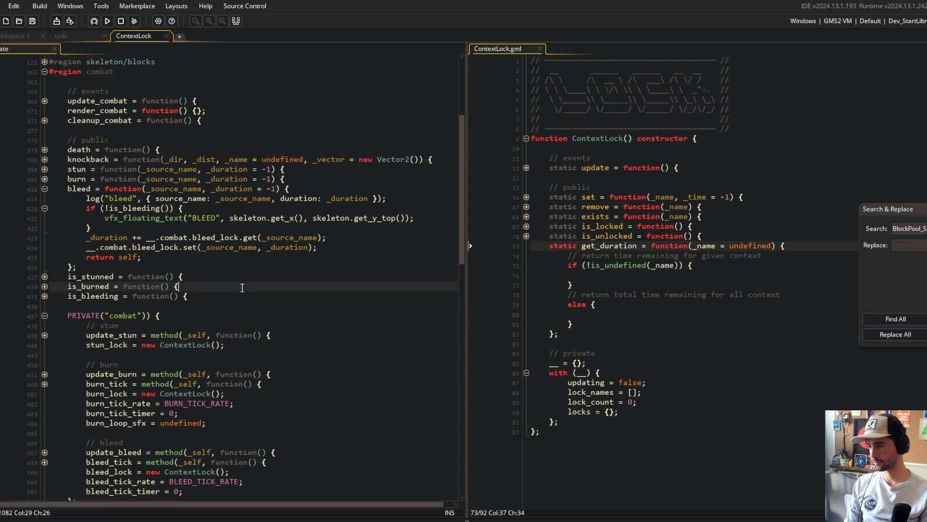
- Replace the get call on line 423 with get_duration via autocomplete
click(213, 237)
click(619, 245)
click(317, 257)
double_click(246, 237)
text(get_duration)
key(End)
key(Left)
key(Left)
key(ctrl+BackSpace)
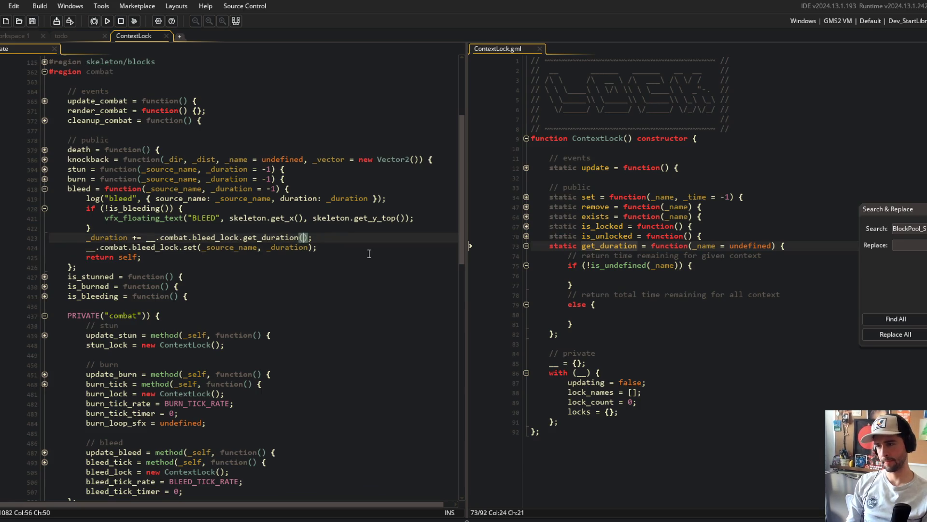
- Restore _source_name as the argument of the get_duration call
click(255, 289)
click(335, 237)
key(Left)
key(Left)
text(_source_name)
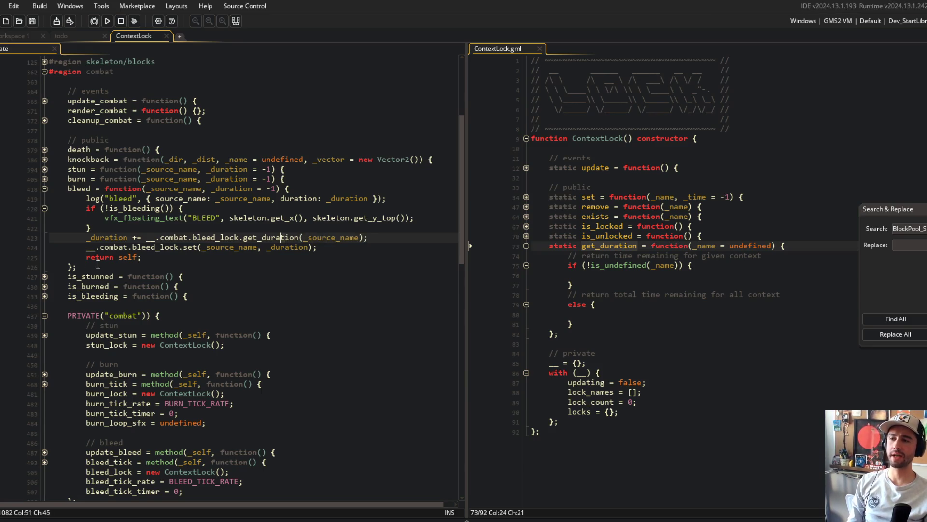
click(352, 245)
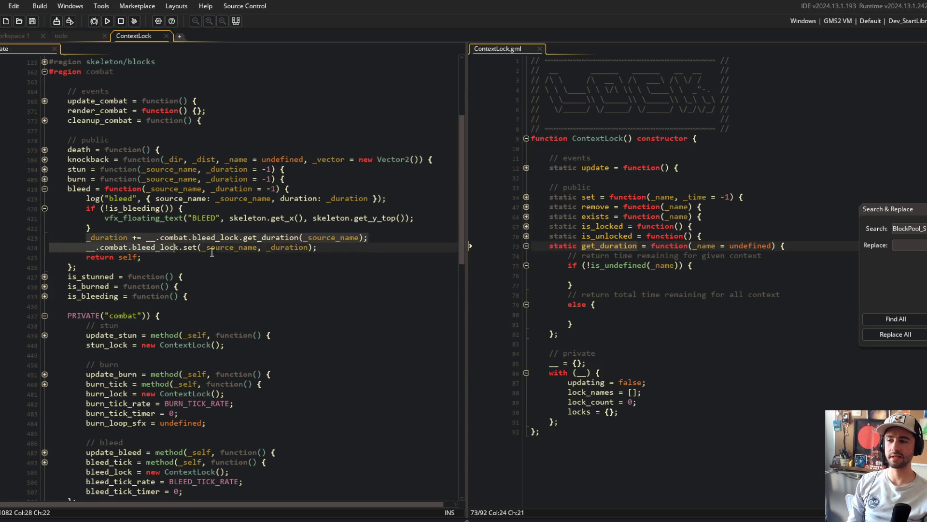
click(337, 259)
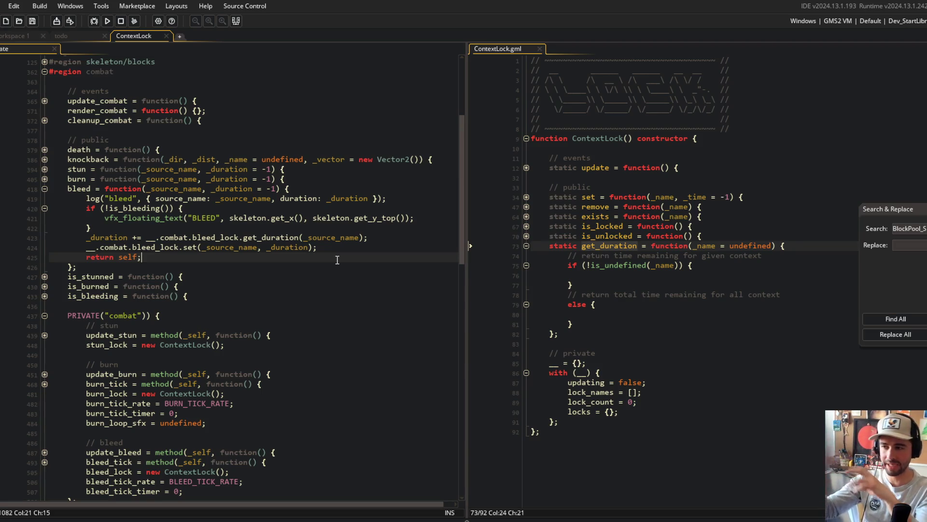
- In get_duration's named branch, read __.locks[$ _name] into _lock, return 0 if undefined, and save
key(Left)
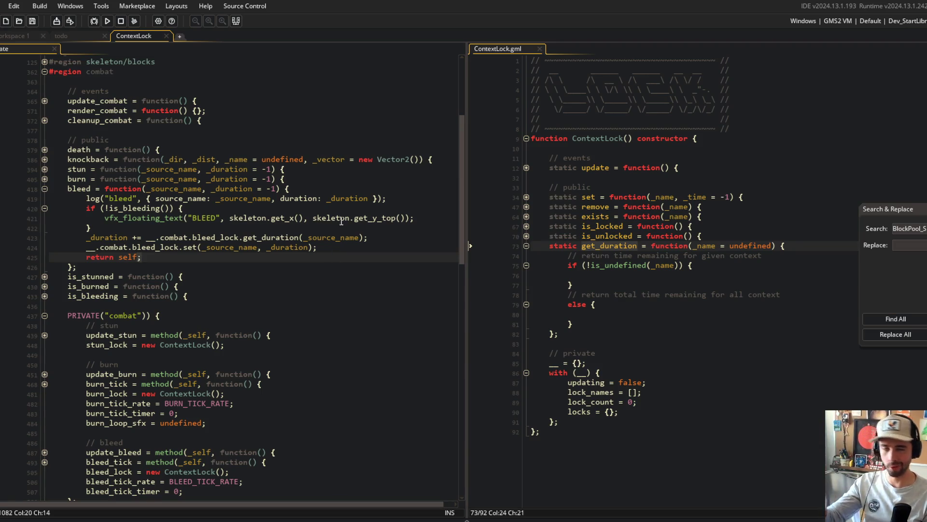
click(356, 218)
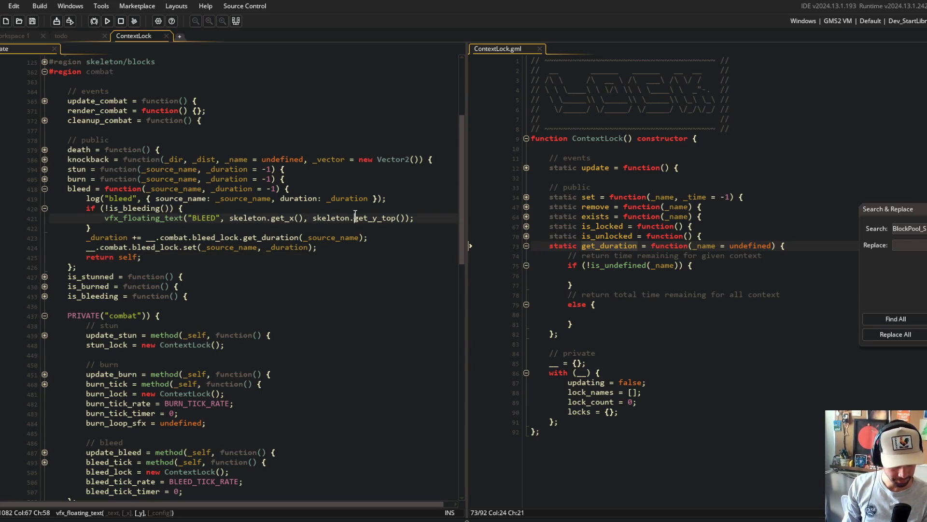
click(658, 273)
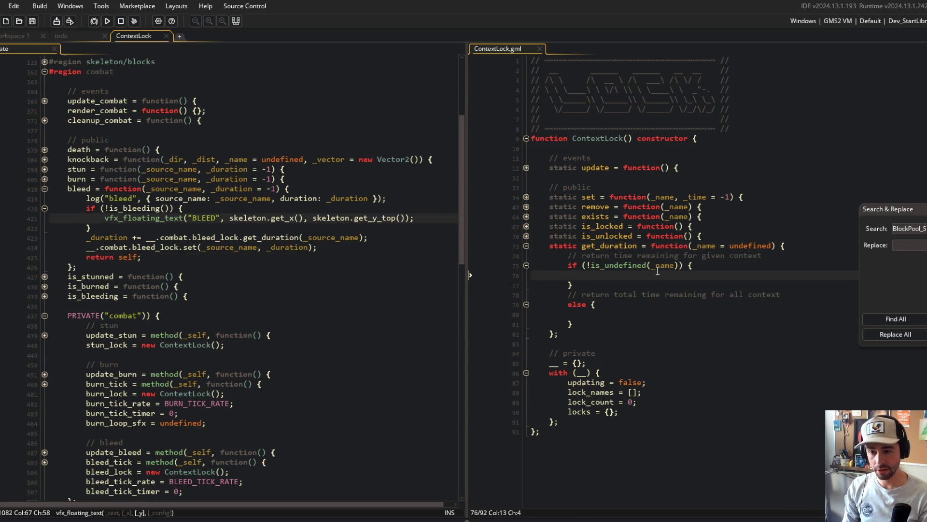
text(var _locks)
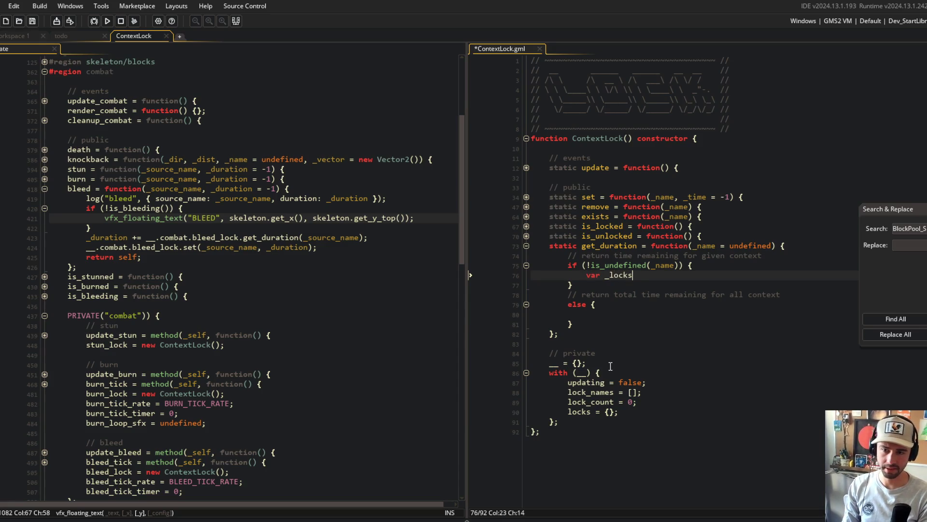
key(BackSpace)
text(= __.c)
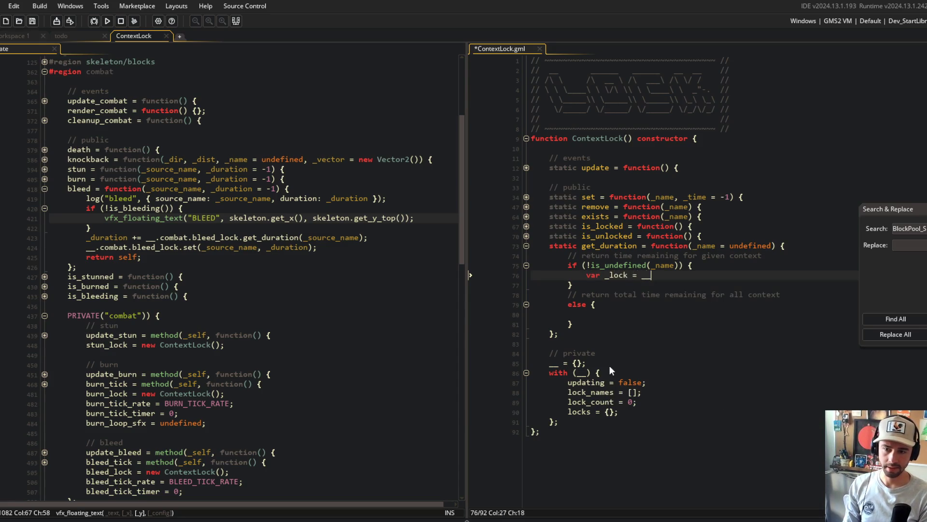
key(BackSpace)
text(locks[$ _)
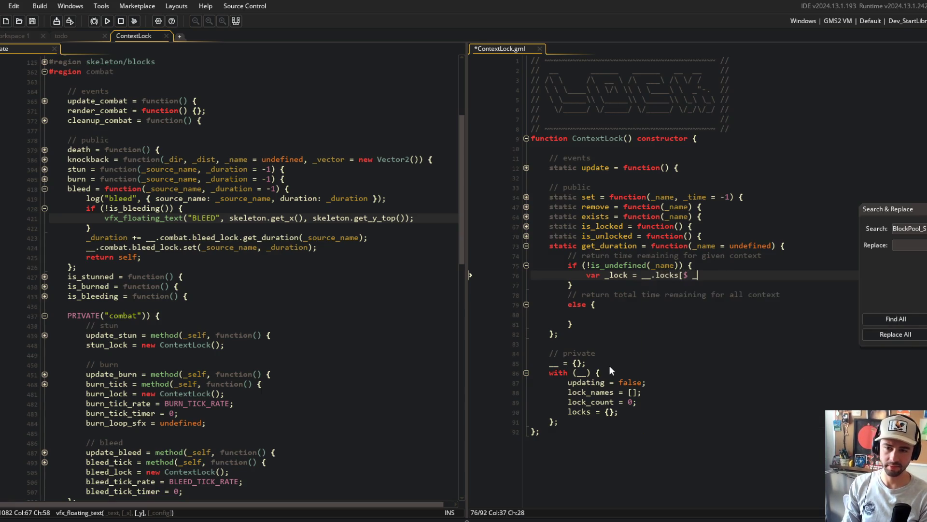
text(name];)
key(Return)
text(if ()
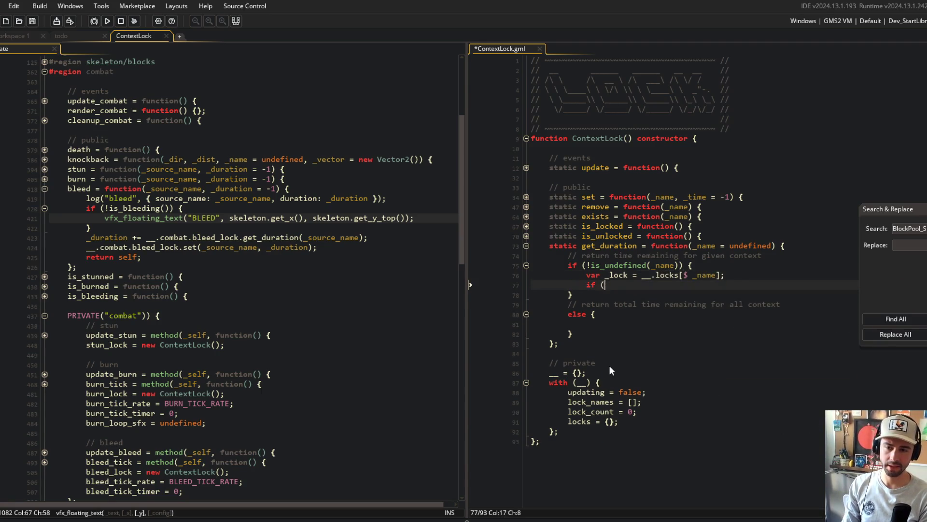
text(is_undefined(_lock)
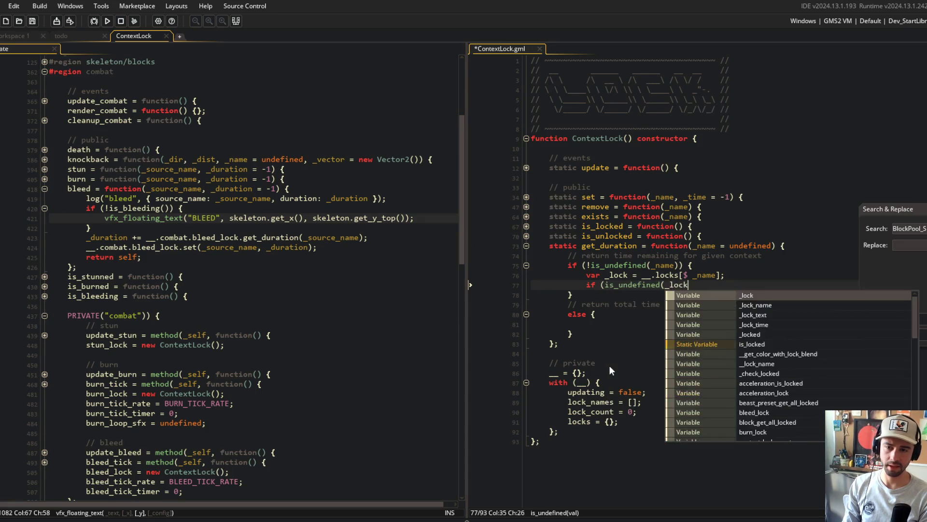
text()) {)
key(Return)
text(return 0;)
key(ctrl+s)
- Widen the ContextLock pane and add 'return _lock.duration;' after the undefined check
click(678, 226)
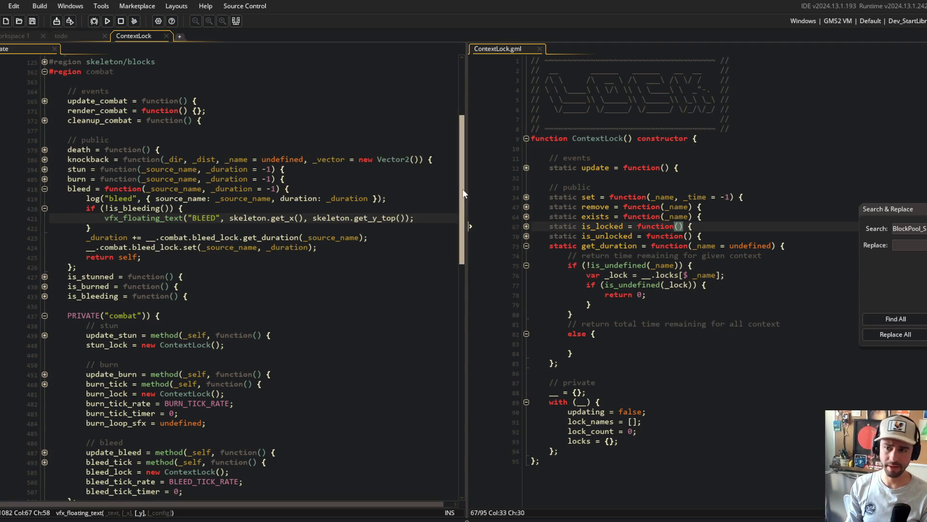
drag(467, 197, 434, 198)
click(606, 305)
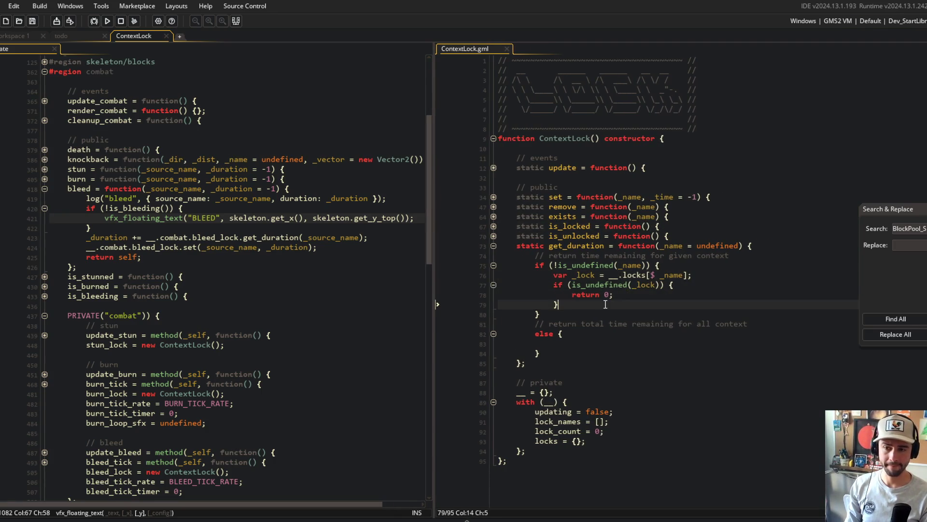
key(Return)
text(return _lock)
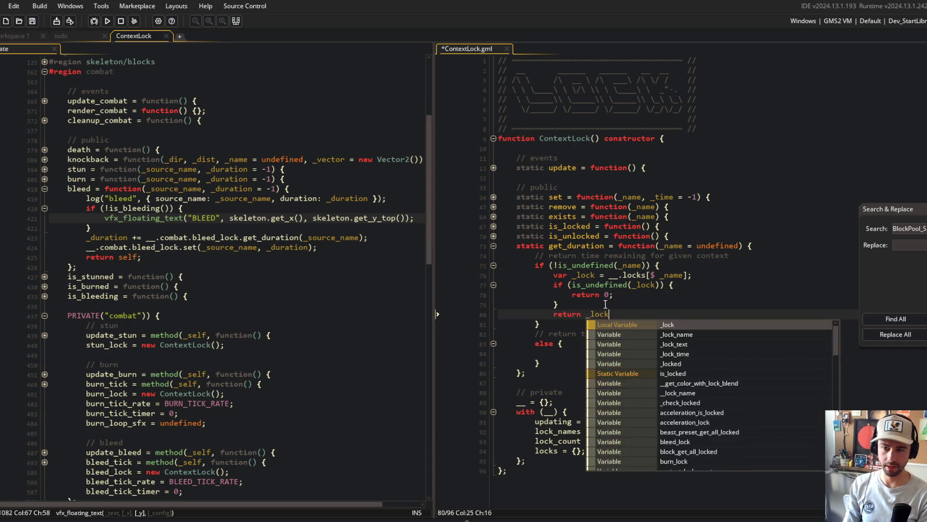
text(.duration;)
- Inspect how set stores _time in locks, then drop .duration from the return value
click(551, 170)
click(493, 197)
click(491, 236)
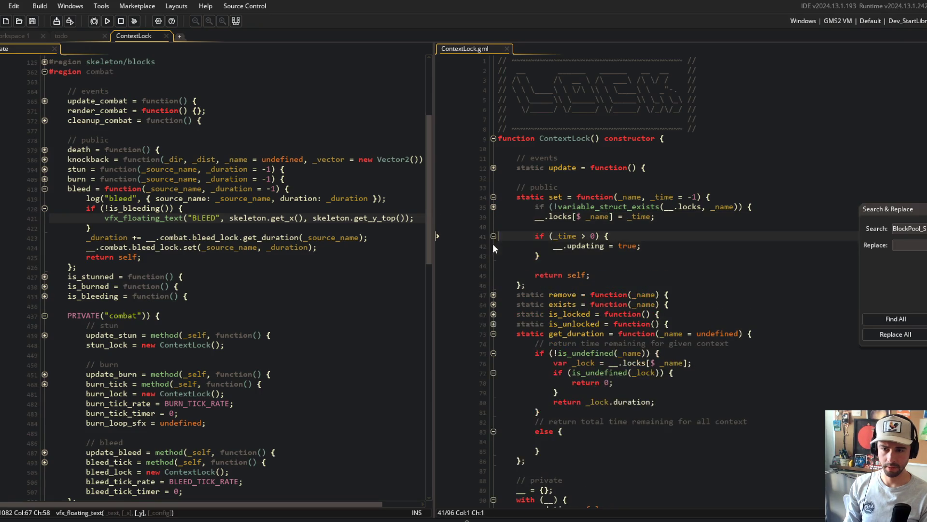
click(494, 207)
click(585, 246)
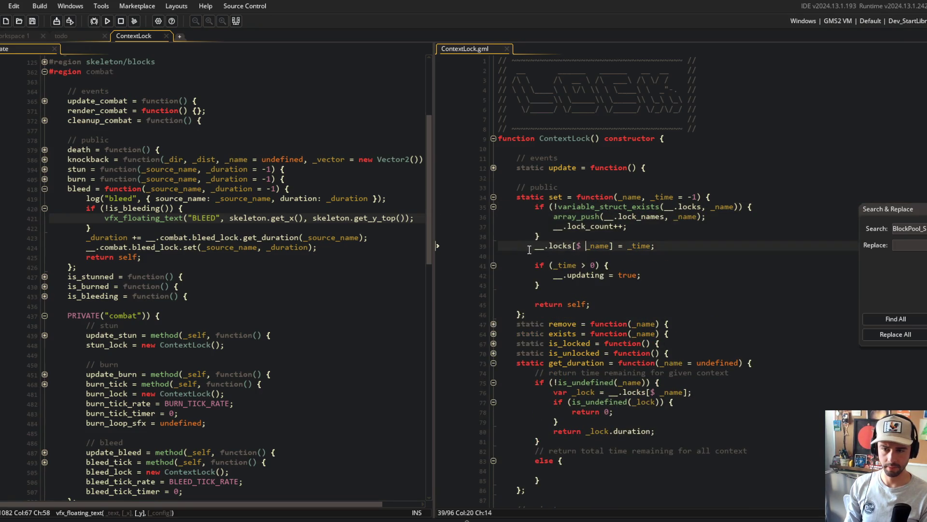
click(652, 245)
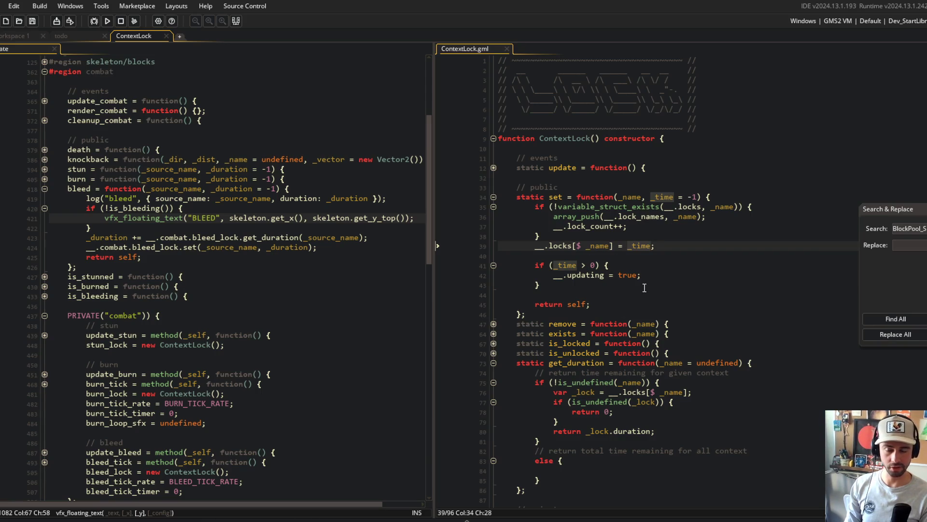
click(660, 274)
click(664, 434)
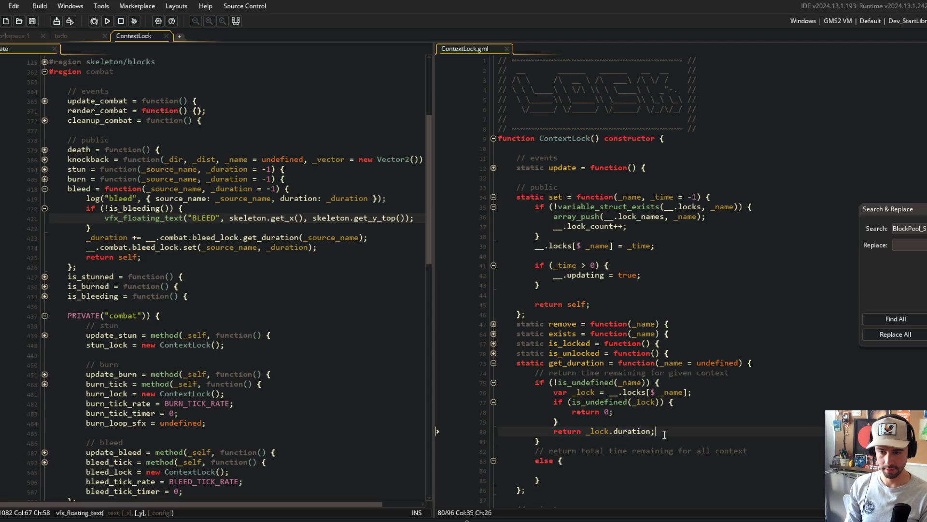
key(ctrl+BackSpace)
key(ctrl+BackSpace)
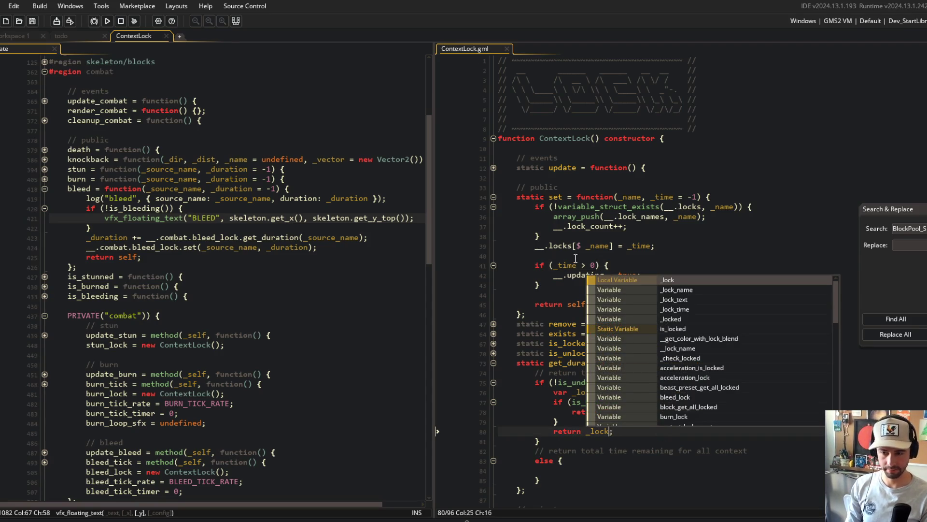
- Rename the _lock variable to _time in the lookup and return statement
click(656, 246)
scroll(656, 245, down, 2)
double_click(586, 330)
text(_time)
key(ctrl+s)
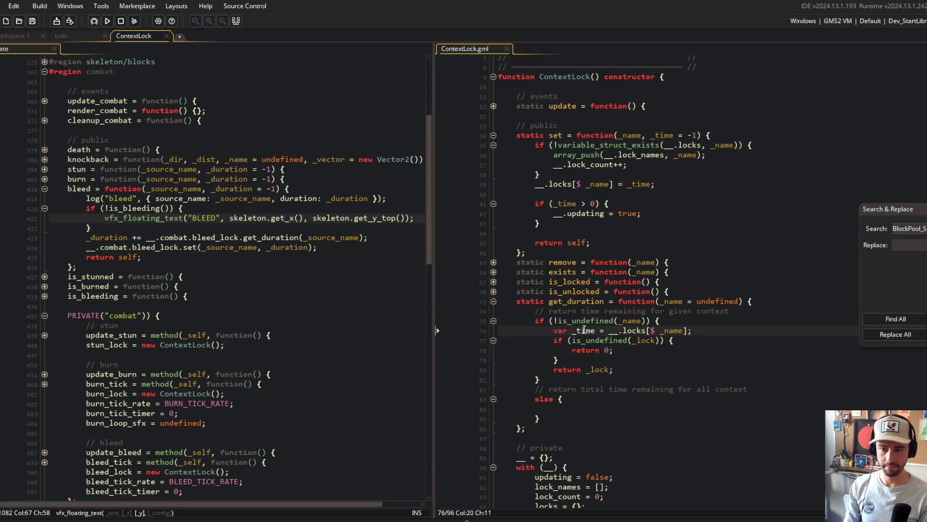
click(596, 330)
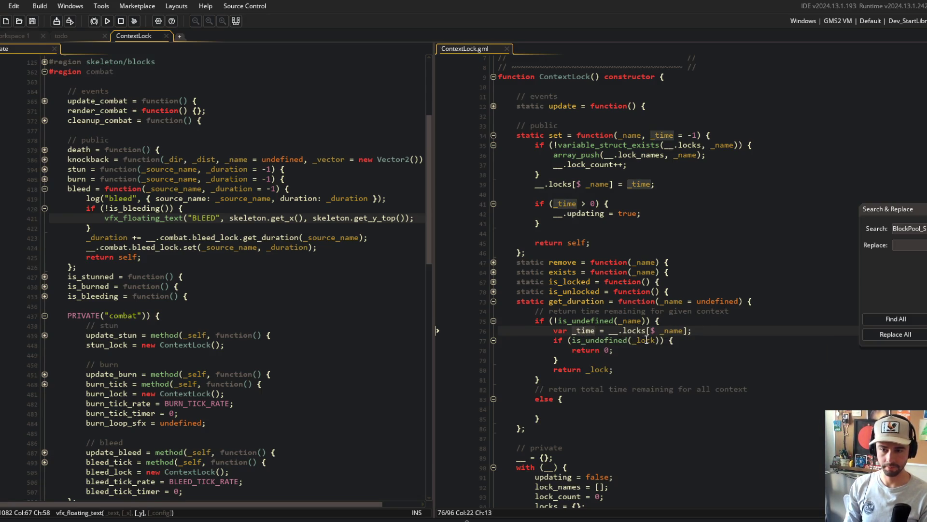
key(End)
double_click(592, 370)
text(_time)
- Add '_time ??= 0;' under the lookup, delete the undefined check, and save
click(734, 334)
key(Return)
text(_time ??= 0;)
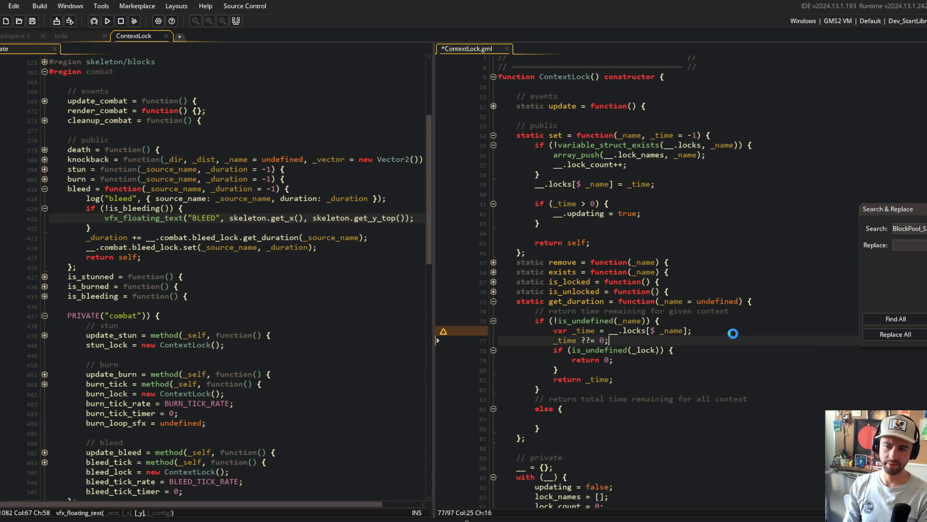
key(Down)
key(ctrl+d)
key(ctrl+d)
key(ctrl+d)
key(ctrl+s)
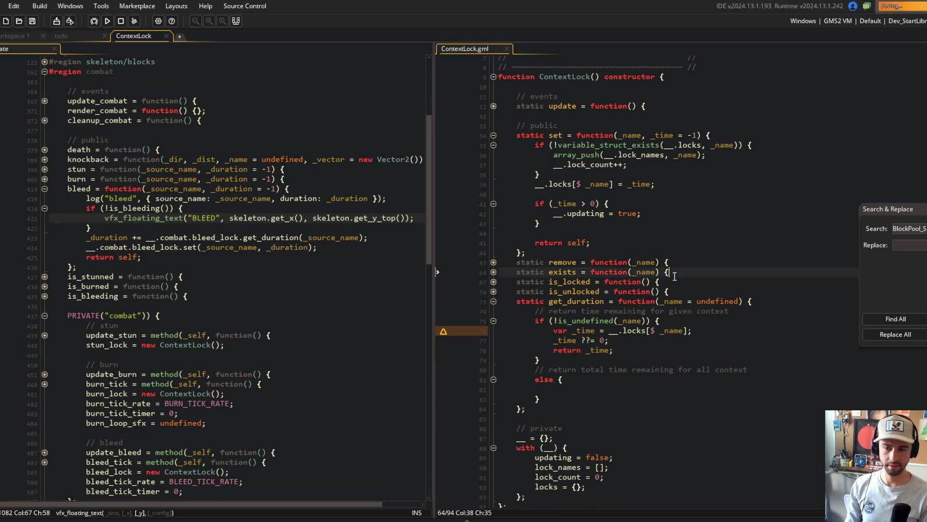
- Remove the '_time ??= 0' line so the return gives _time ?? 0, and save
scroll(734, 334, down, 1)
key(End)
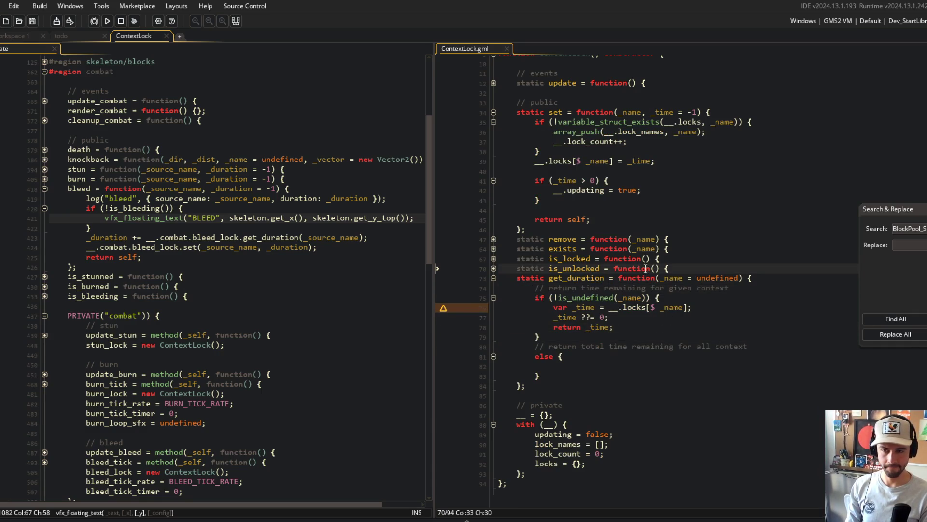
key(BackSpace)
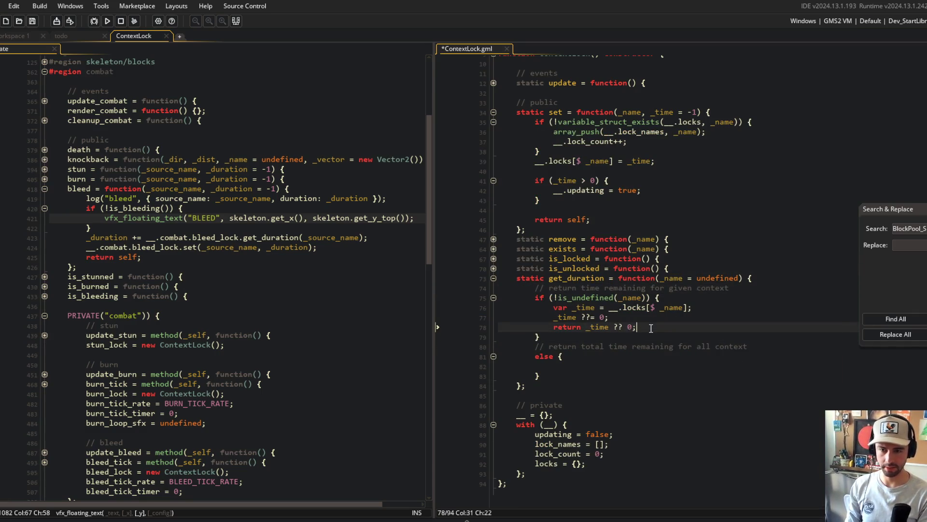
key(Up)
key(ctrl+d)
key(ctrl+s)
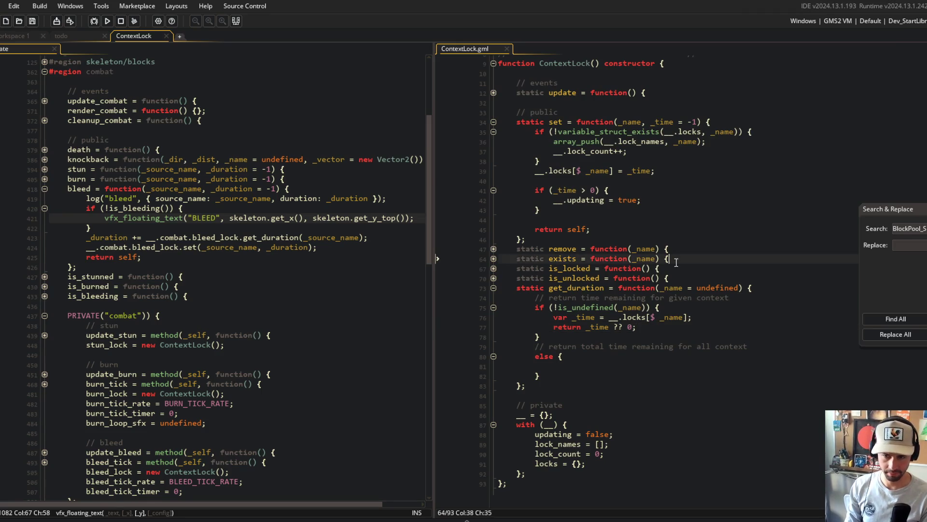
- Declare var _total = 0 in the else block and begin a struct_foreach over __.locks with a method callback
click(580, 366)
text(var _total )
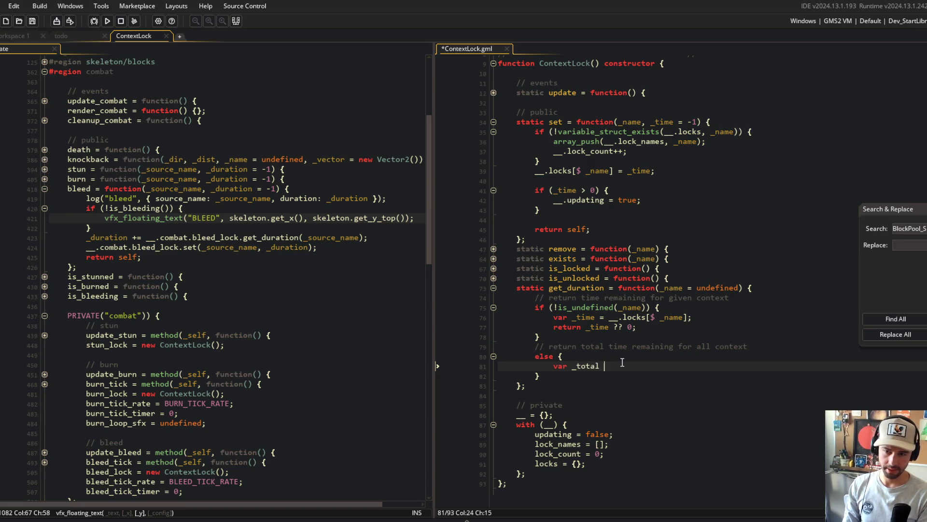
text(= 0;)
key(Return)
text(struct_foreach)
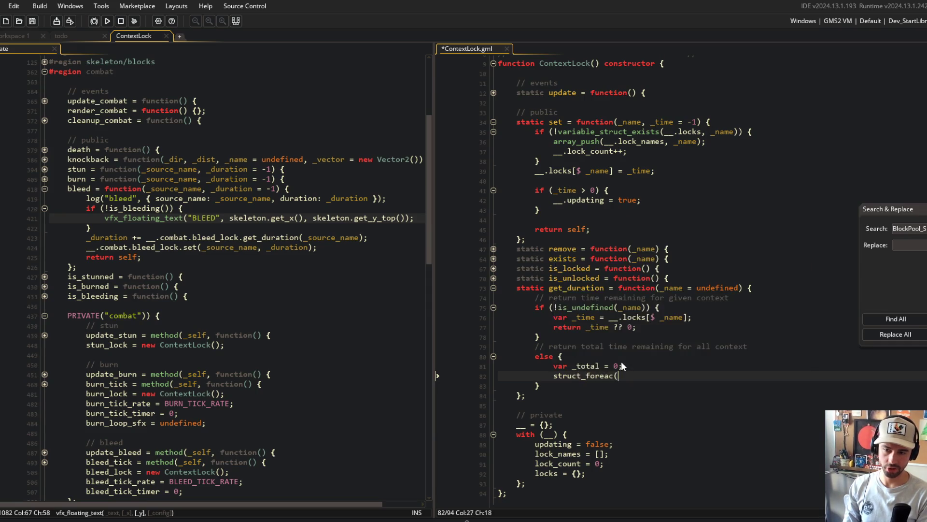
key(Return)
text(__.lock)
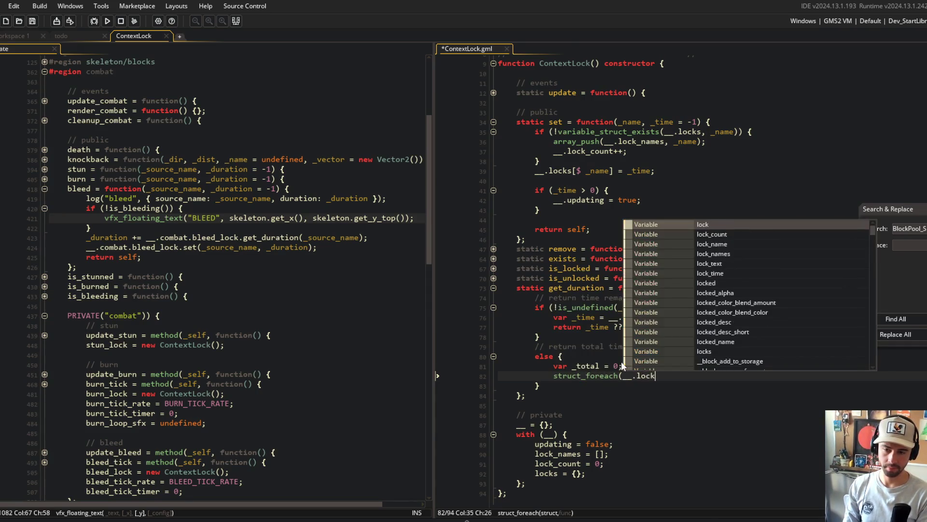
text(s, function)
key(ctrl+BackSpace)
text(method(P _total }, function(_kalue) {)
- Give the callback (_name, _time) parameters, add _time to _total, and return _total
key(ctrl+s)
key(Left)
key(Left)
key(Left)
key(BackSpace)
key(BackSpace)
key(BackSpace)
text(_name, _)
key(Down)
text(_total += _time;)
key(Down)
key(Return)
text(return _t)
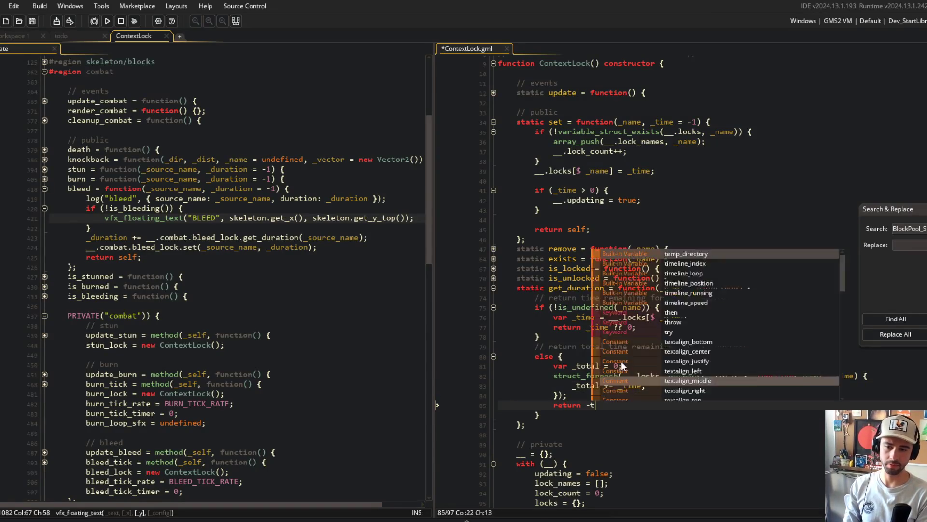
text(otal;)
key(ctrl+s)
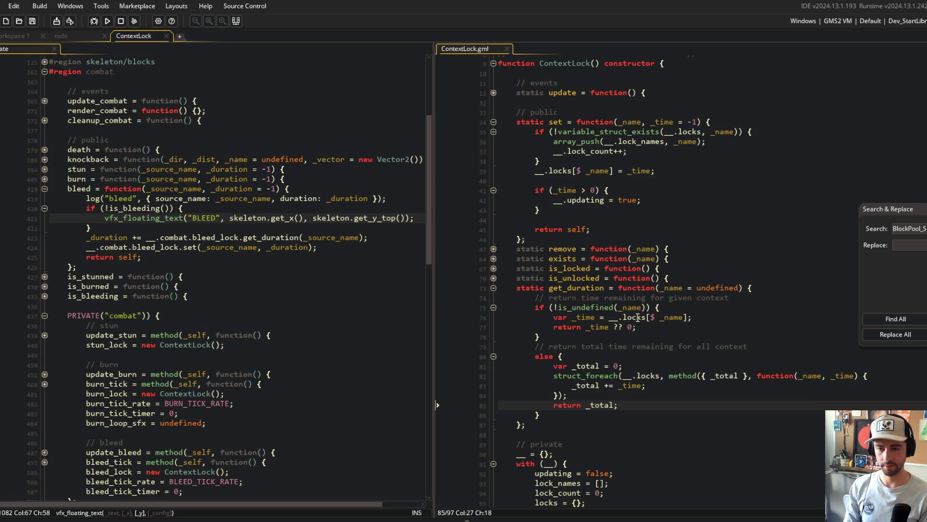
- Add a fallback return 0 after the else block and save the script
scroll(623, 338, down, 2)
click(568, 375)
key(Return)
text(return 0;)
key(ctrl+s)
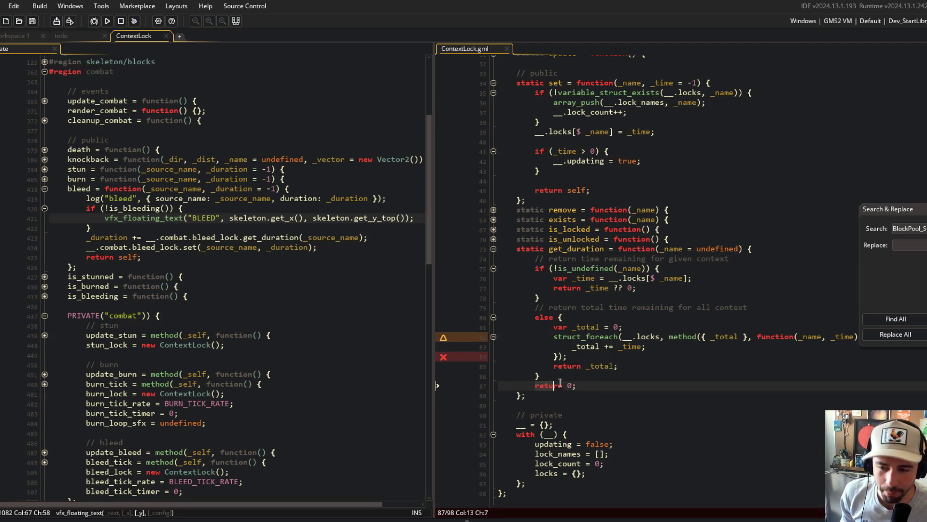
- Check the error-flagged lines and balance the struct_foreach call's closing parenthesis
click(674, 355)
click(644, 382)
click(675, 359)
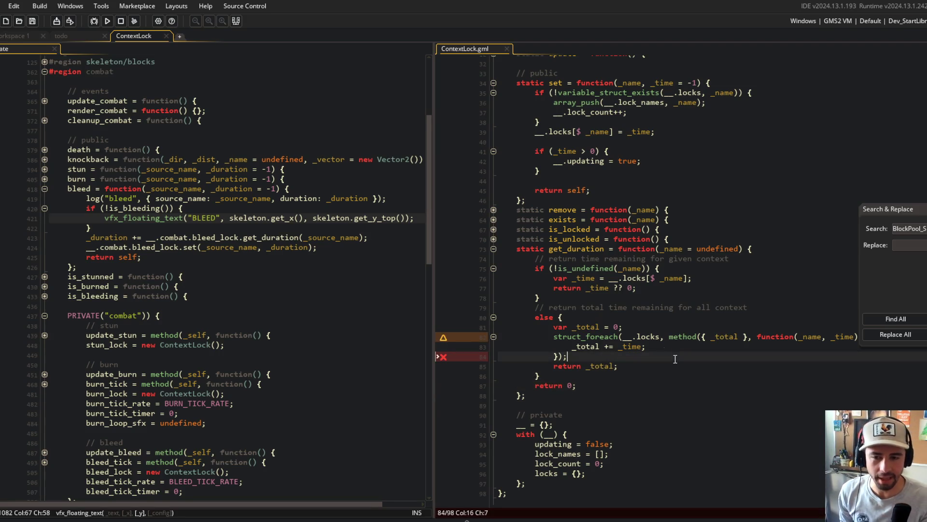
click(766, 337)
key(Down)
key(Down)
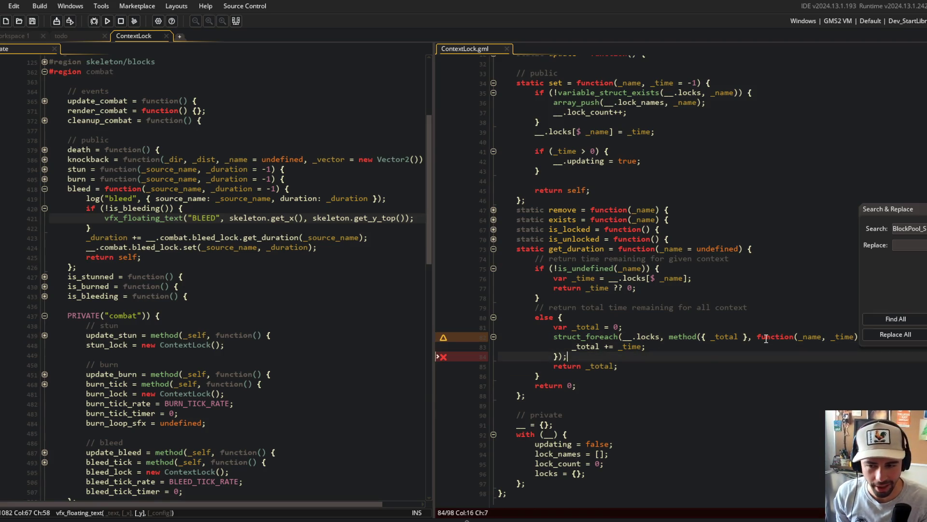
text())
- Close the Search and Replace panel and return focus to get_duration in ContextLock
mouse_move(867, 209)
mouse_down()
mouse_move(773, 61)
mouse_move(759, 131)
mouse_up()
click(781, 284)
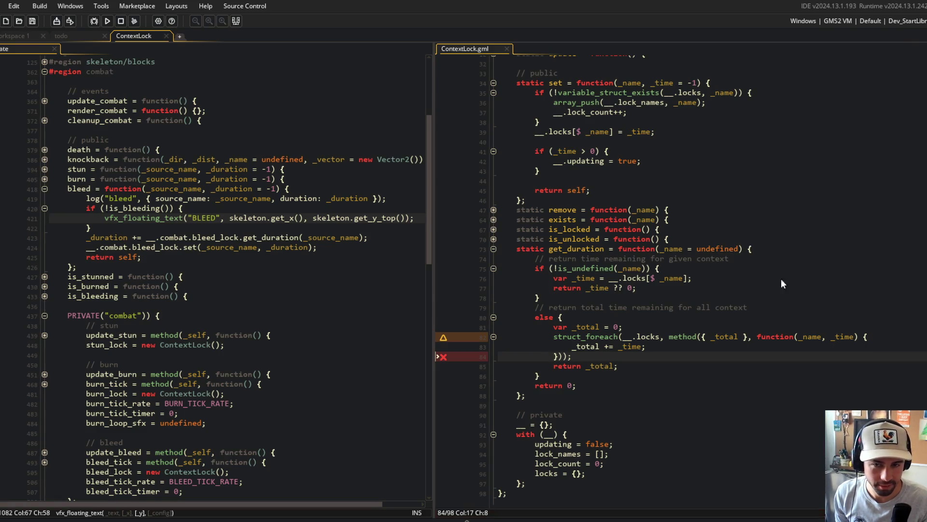
click(771, 209)
click(766, 246)
click(718, 347)
click(782, 312)
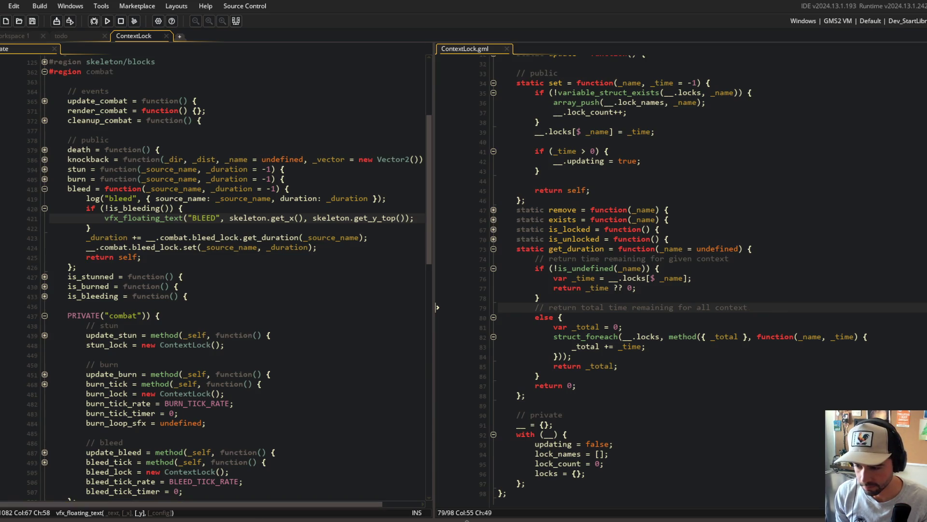
key(alt+Tab)
key(alt+Tab)
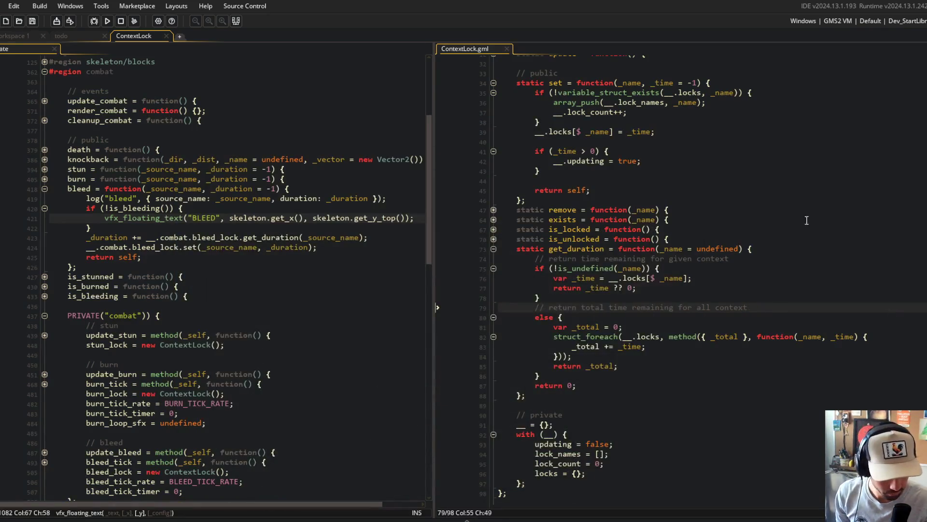
click(623, 444)
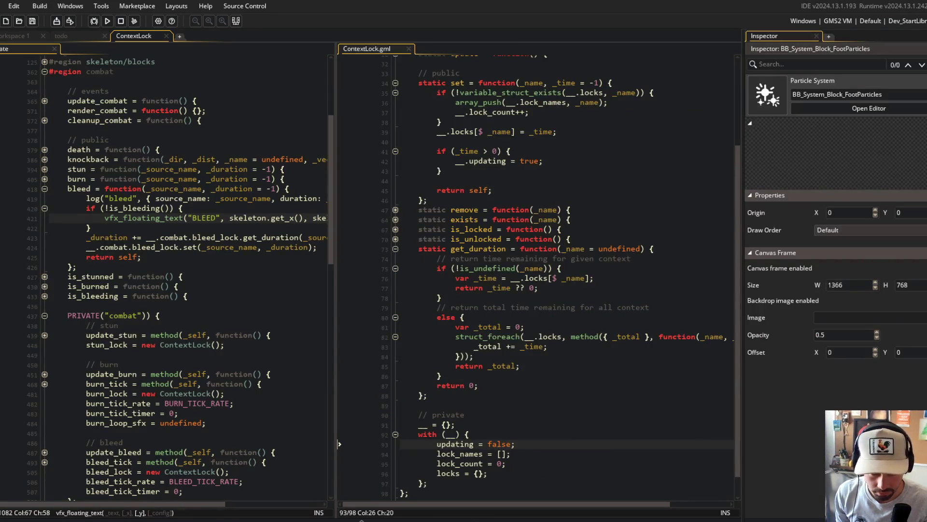
click(705, 317)
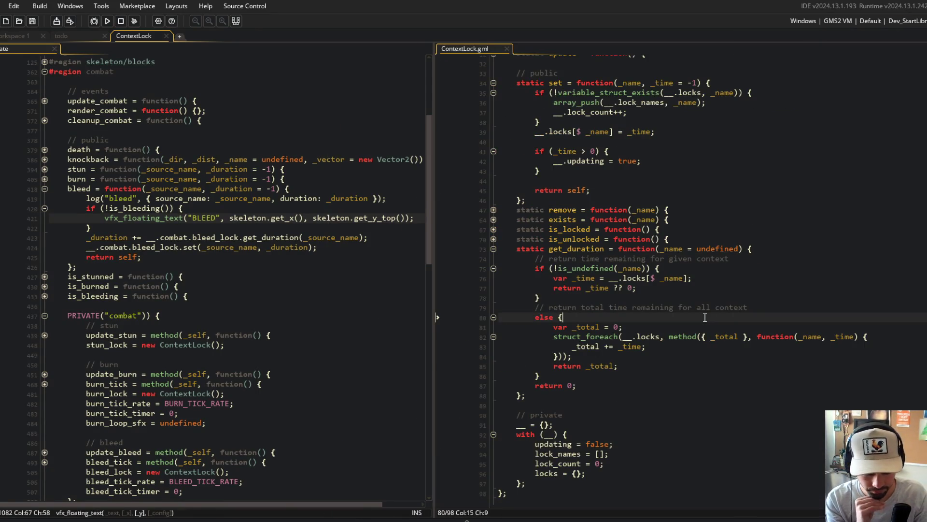
click(604, 249)
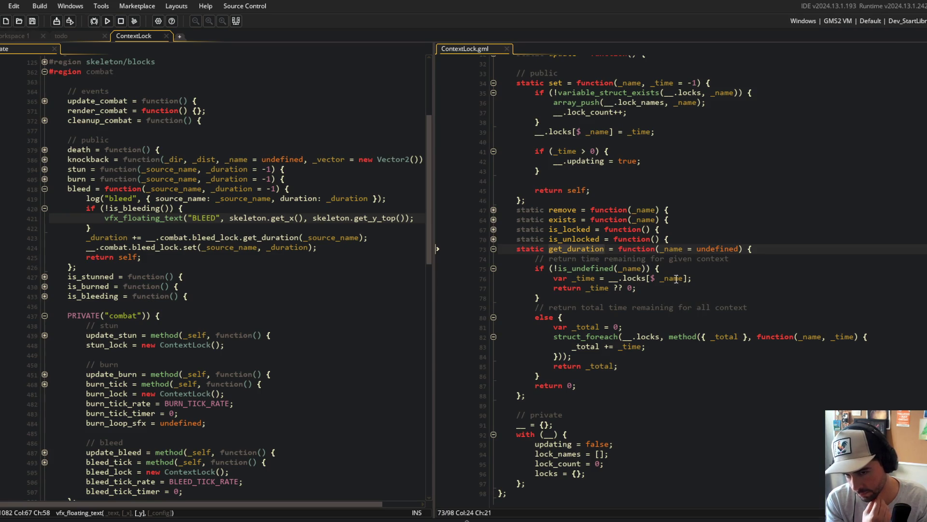
- Make the named branch return __.locks[$ _name] ?? 0 directly, delete the var _time line, and save
click(613, 279)
key(shift+End)
key(shift+Left)
key(ctrl+x)
key(Down)
key(Home)
key(ctrl+Right)
key(ctrl+shift+Right)
key(ctrl+v)
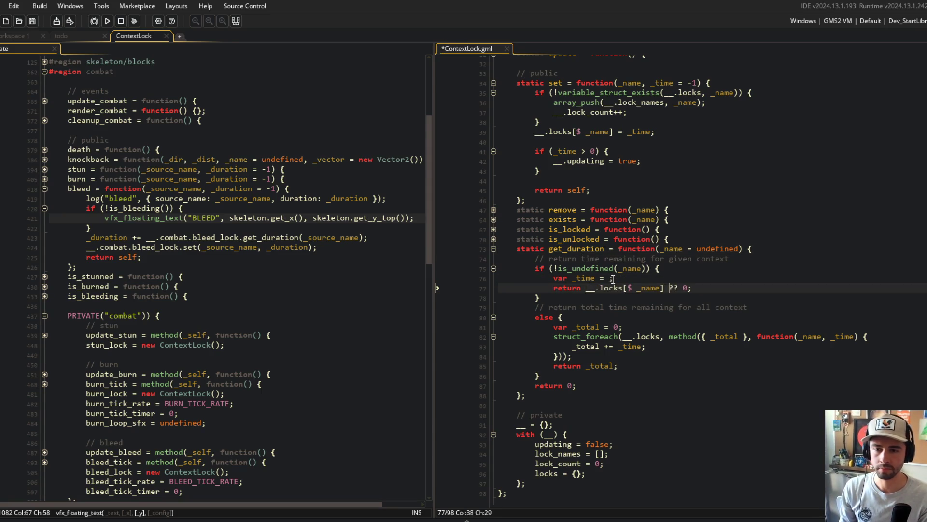
key(Up)
key(ctrl+shift+k)
key(ctrl+s)
click(725, 203)
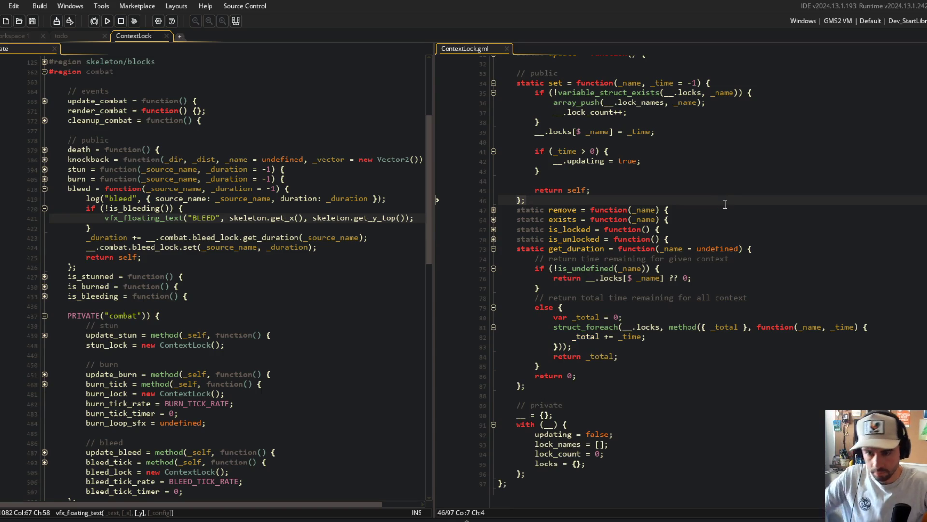
click(694, 316)
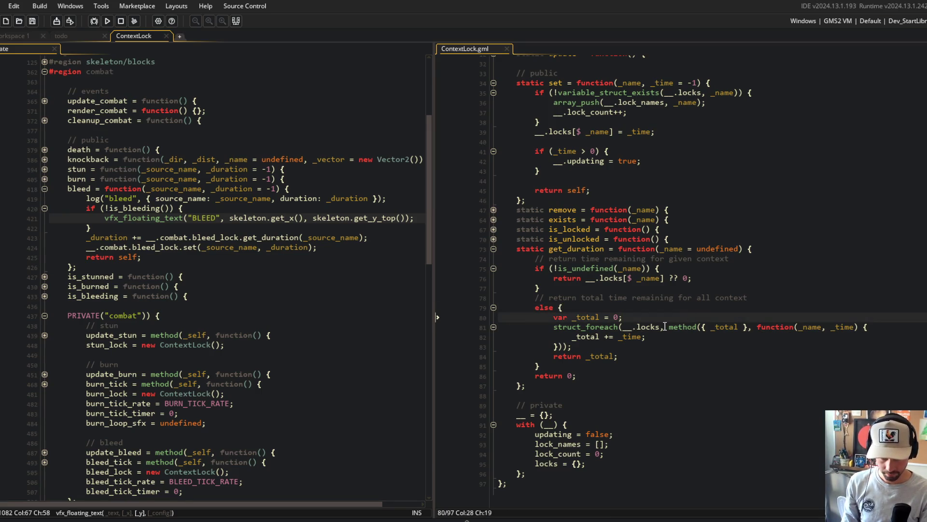
- Replace the _total declaration with _context = { total: 0 } and bind the callback via method(_context, ...)
key(BackSpace)
key(BackSpace)
key(BackSpace)
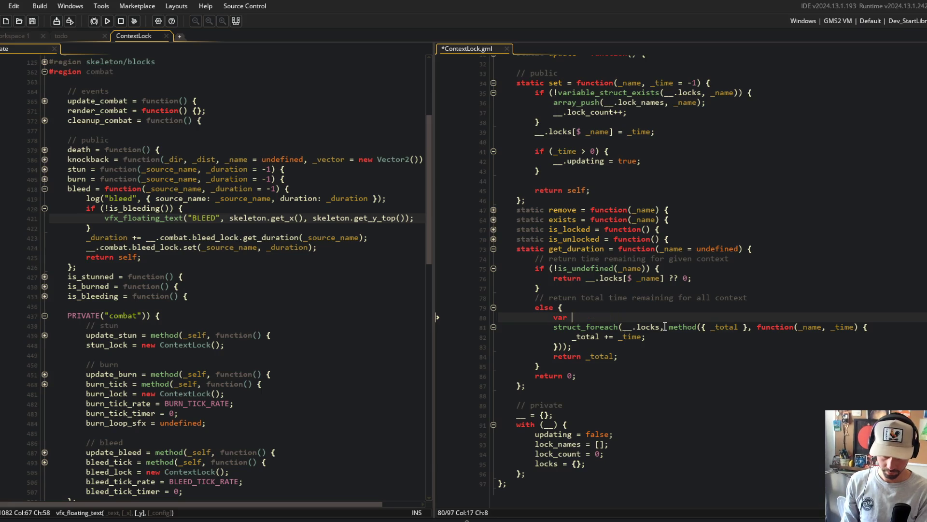
text(_context = )
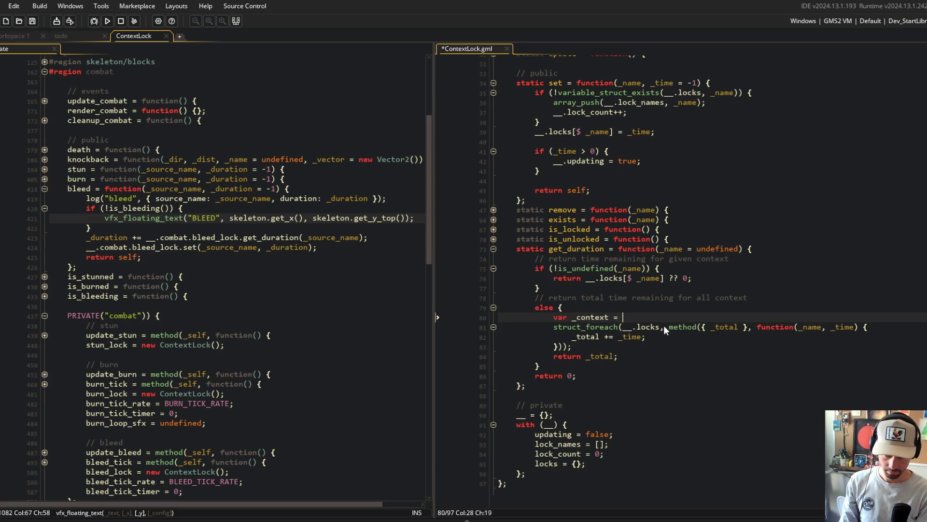
text({ tot)
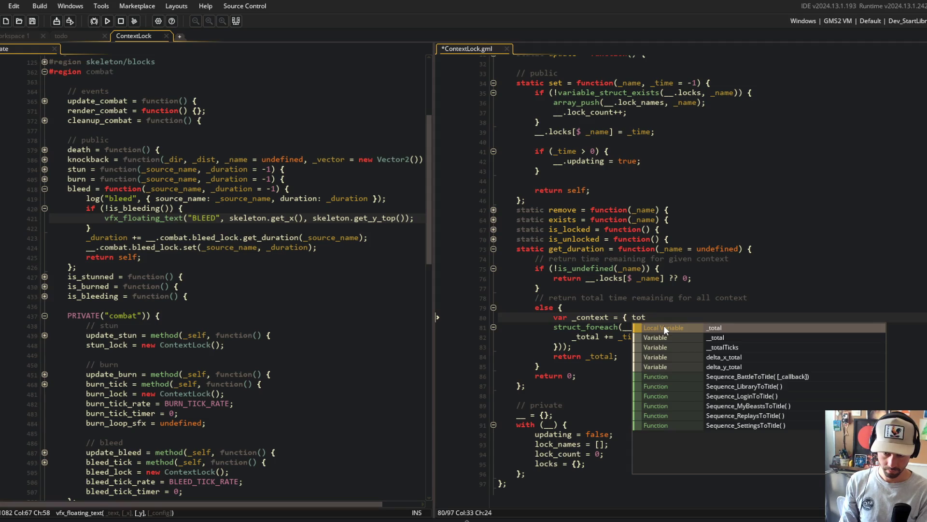
text(al: 0 };)
key(ctrl+s)
click(585, 316)
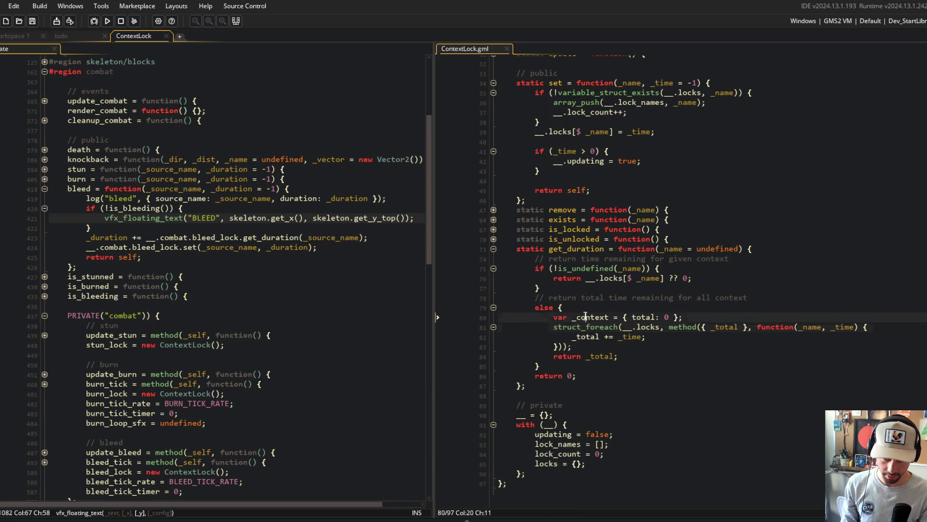
click(749, 328)
key(BackSpace)
key(BackSpace)
key(BackSpace)
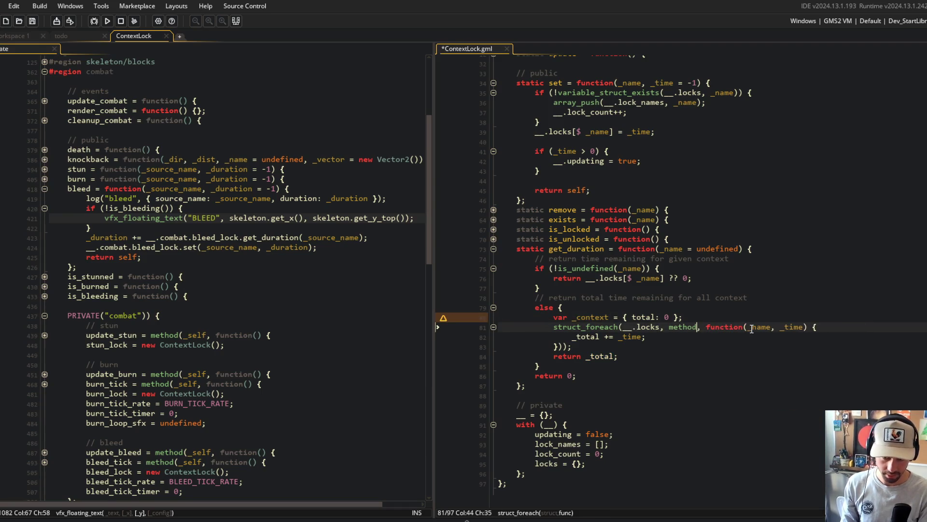
text((_context)
key(ctrl+s)
- Have the callback add _time to total and return _context.total, then save
key(Down)
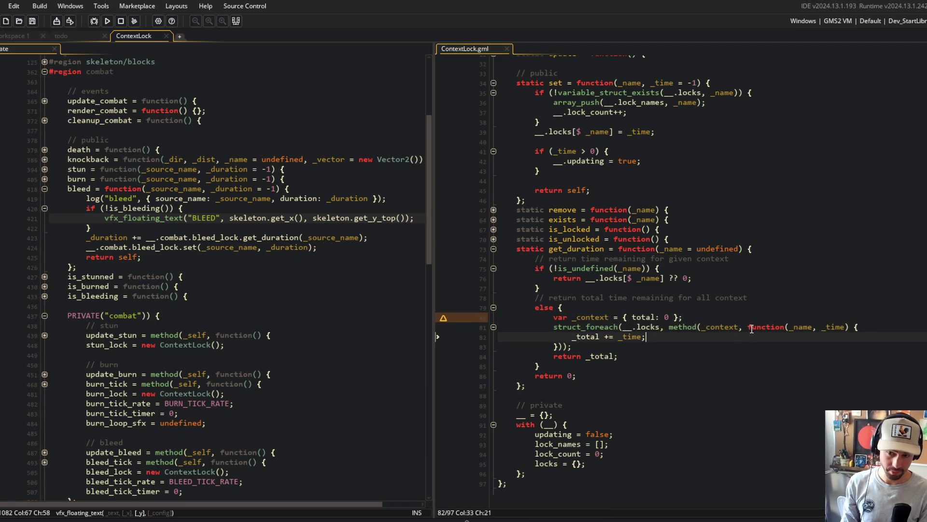
key(Home)
key(Delete)
key(ctrl+s)
key(Down)
key(Down)
key(End)
key(Left)
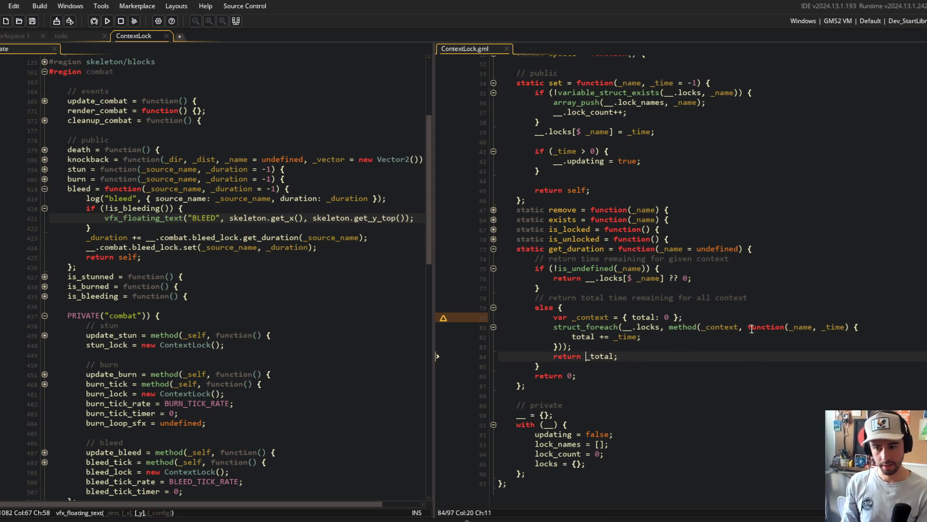
text(_context.)
key(Delete)
key(ctrl+s)
click(721, 240)
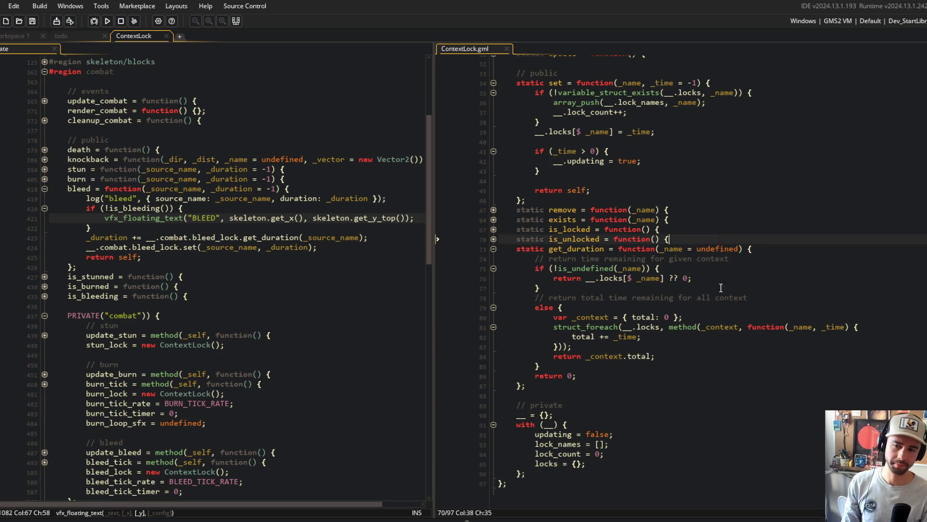
click(766, 326)
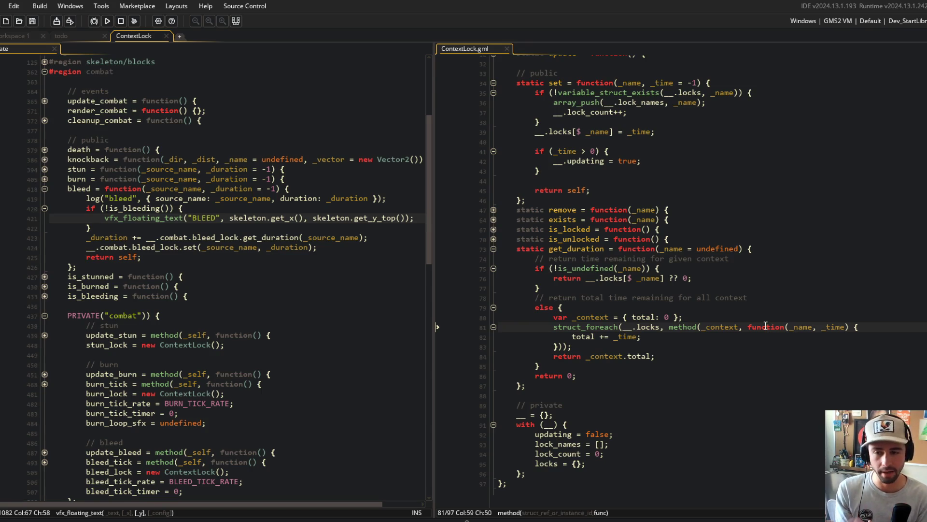
- Review get_duration's all-locks branch, then fold the get_duration and set functions
click(712, 298)
click(697, 327)
click(597, 336)
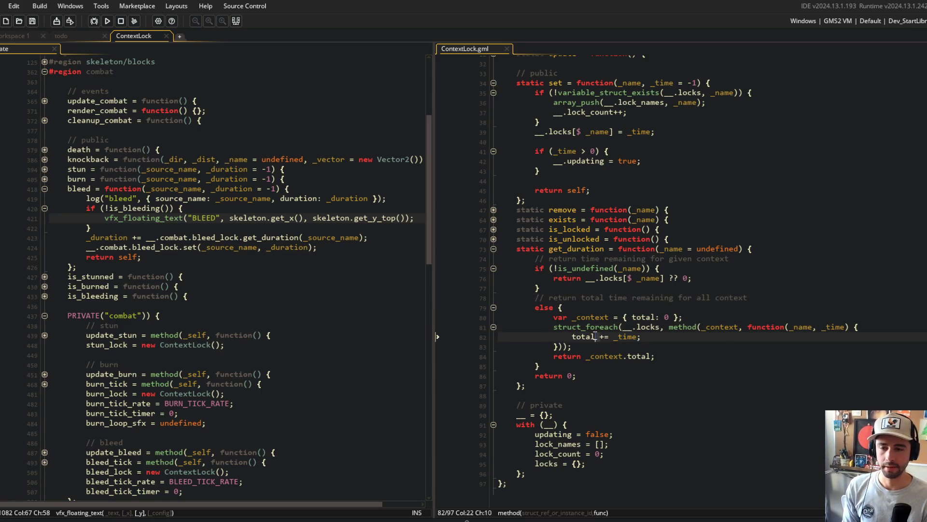
click(494, 249)
scroll(493, 241, up, 4)
click(572, 226)
click(489, 195)
click(493, 197)
- Build and run Block Beast while looking over the bleed duration and BLEED text code
click(206, 111)
click(107, 21)
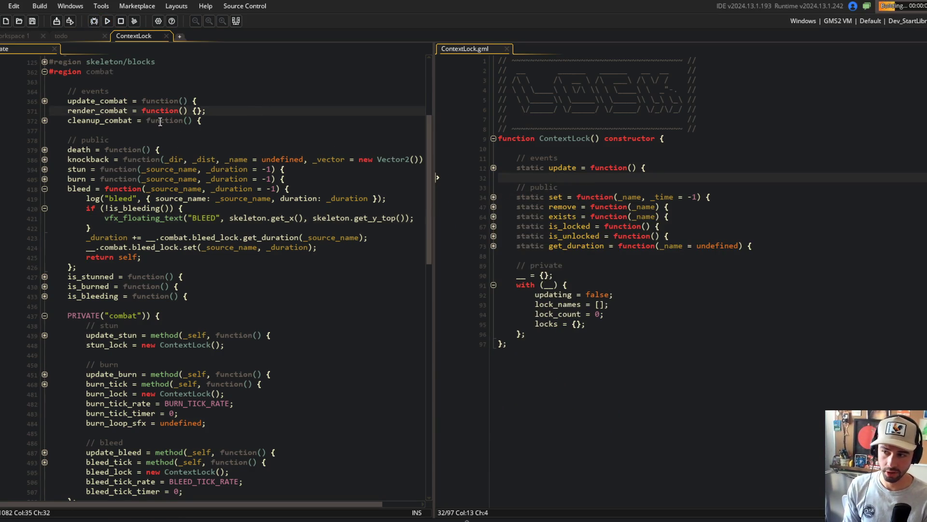
click(104, 237)
click(174, 238)
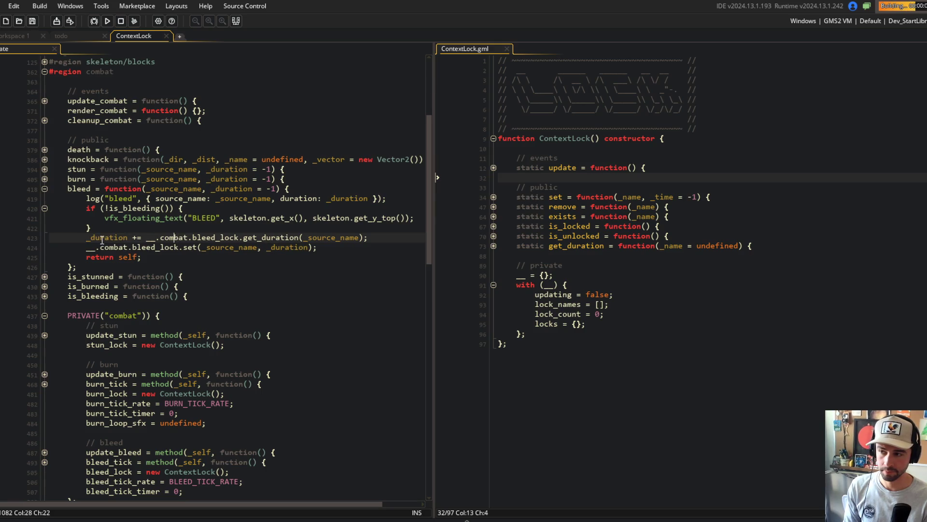
click(240, 237)
click(242, 218)
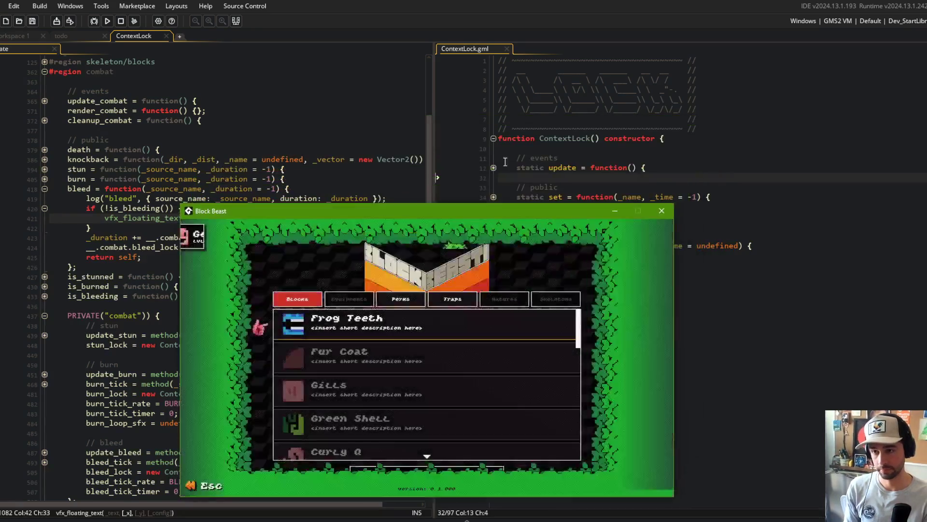
- Back in ContextLock, review set's lock assignment and lock_names uses, then fold set
click(493, 196)
click(593, 246)
double_click(651, 217)
click(651, 219)
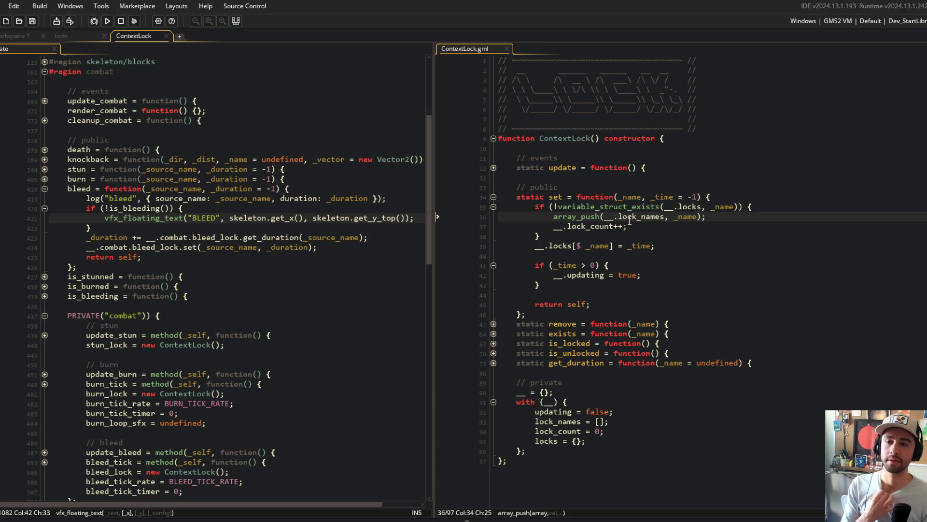
click(493, 197)
click(718, 183)
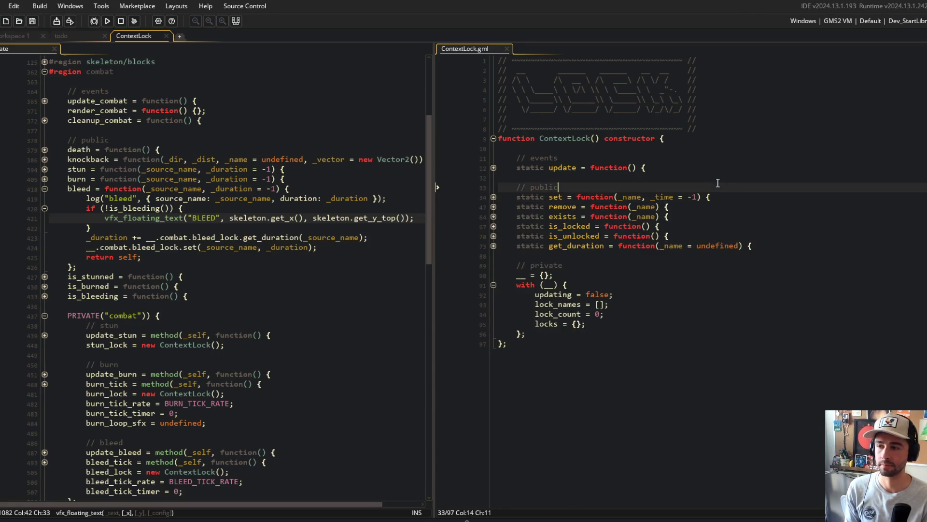
- Add a _stack = false parameter after _time in set's signature and save
click(698, 197)
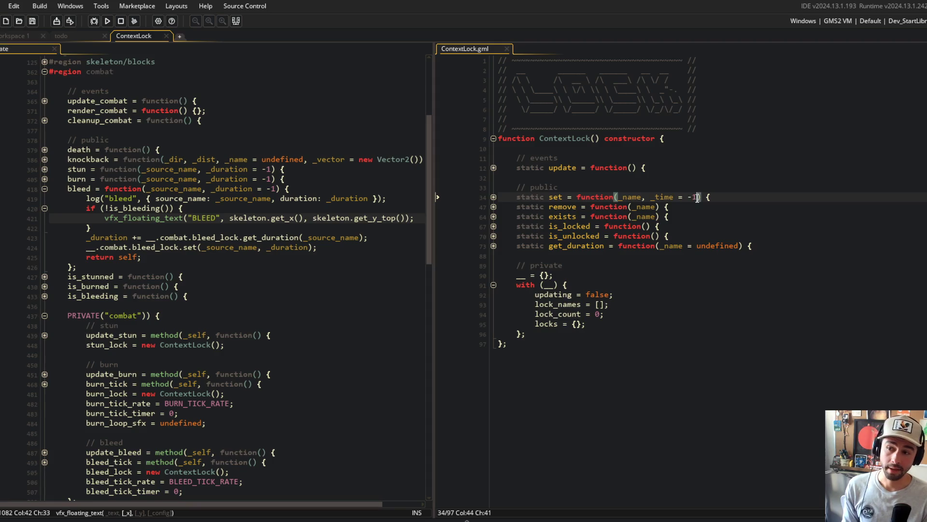
key(Home)
key(Home)
click(696, 197)
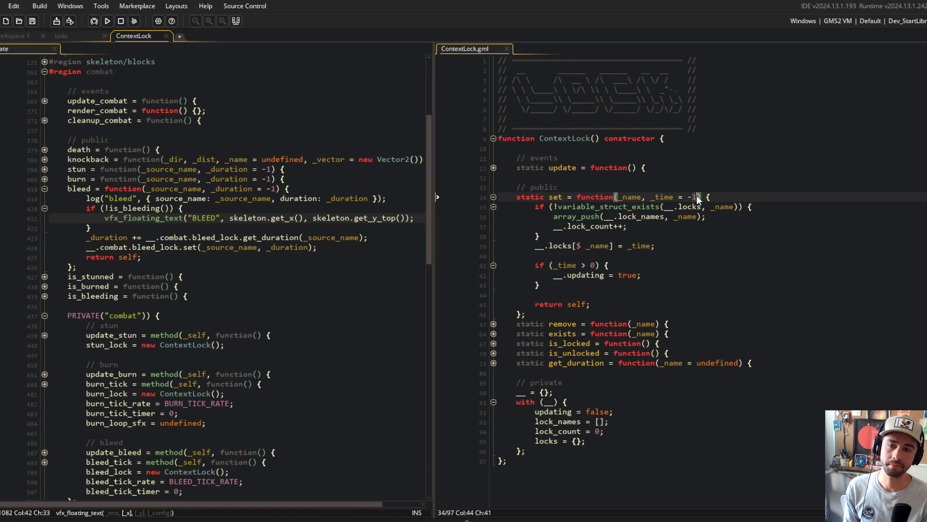
text(, _st)
text(ack = false)
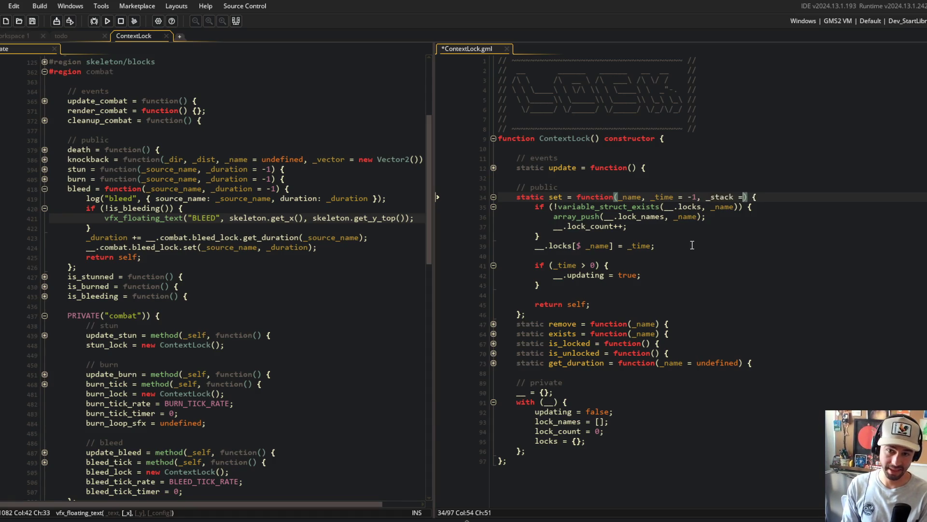
key(ctrl+s)
- Add a var _current line reading the lock's existing time from __.locks
key(Down)
key(Down)
key(Down)
key(Down)
key(End)
key(Return)
key(Return)
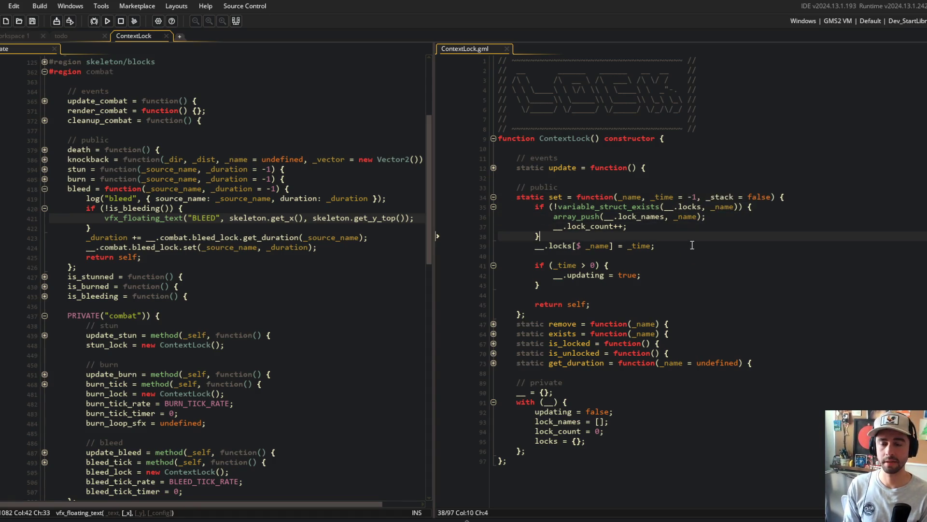
text(if (_)
key(BackSpace)
key(BackSpace)
key(BackSpace)
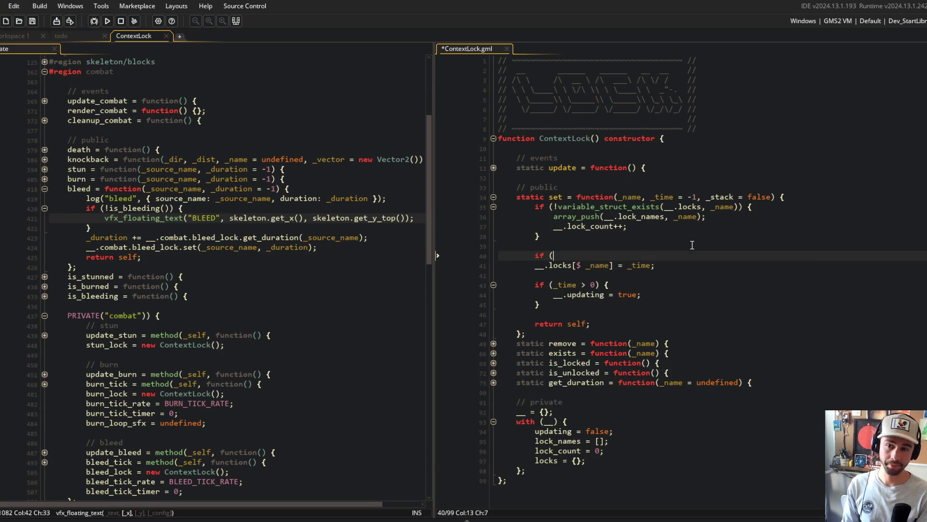
text(var _existing)
key(ctrl+BackSpace)
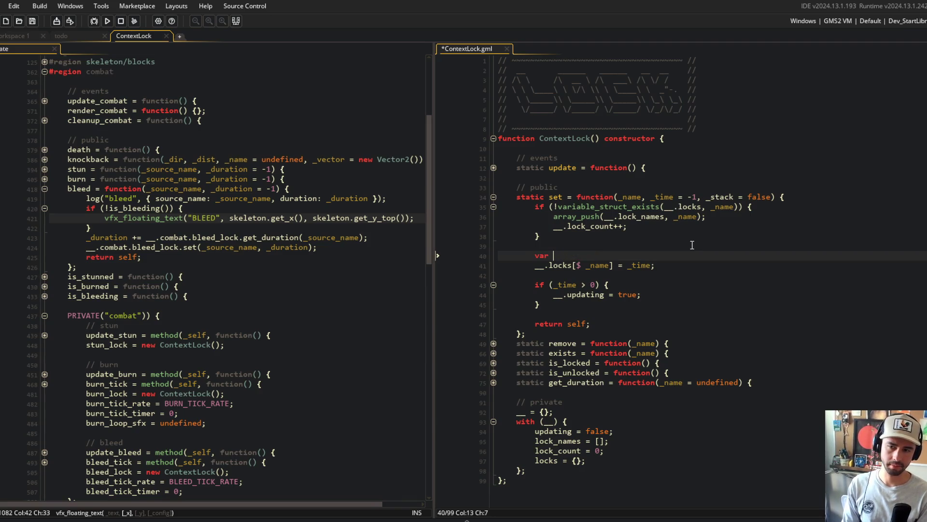
text(_current = __.lcosk)
key(BackSpace)
text(ock)
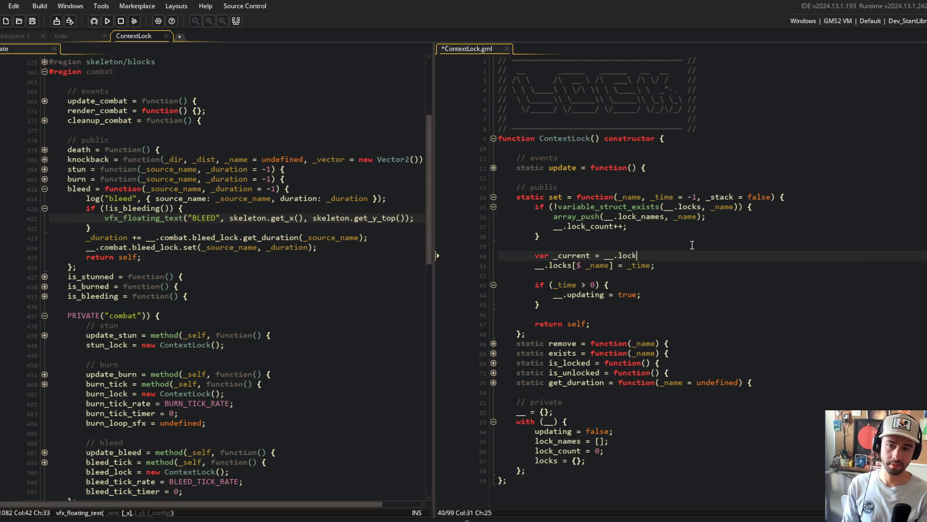
text(s[$ name];)
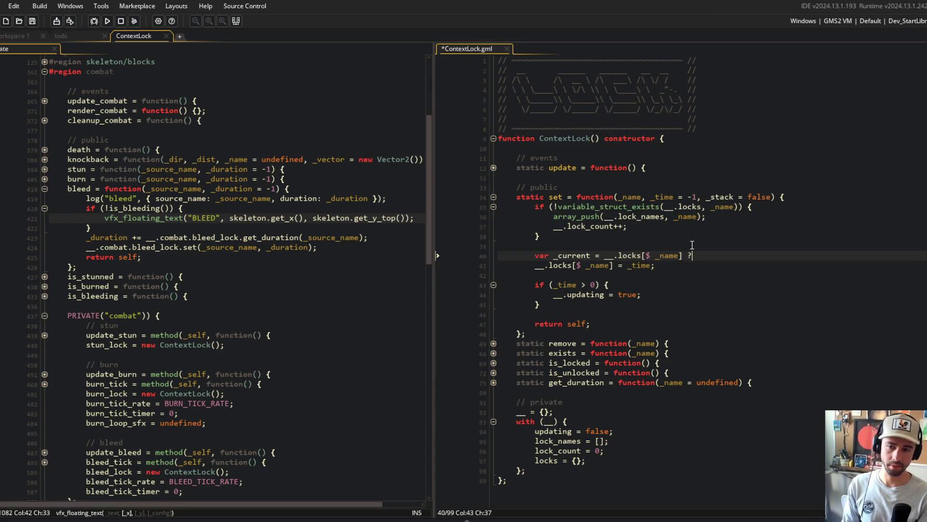
text(;)
key(Return)
- Add if (_stack) { _time = _current + _time; } and save ContextLock
text(if (_)
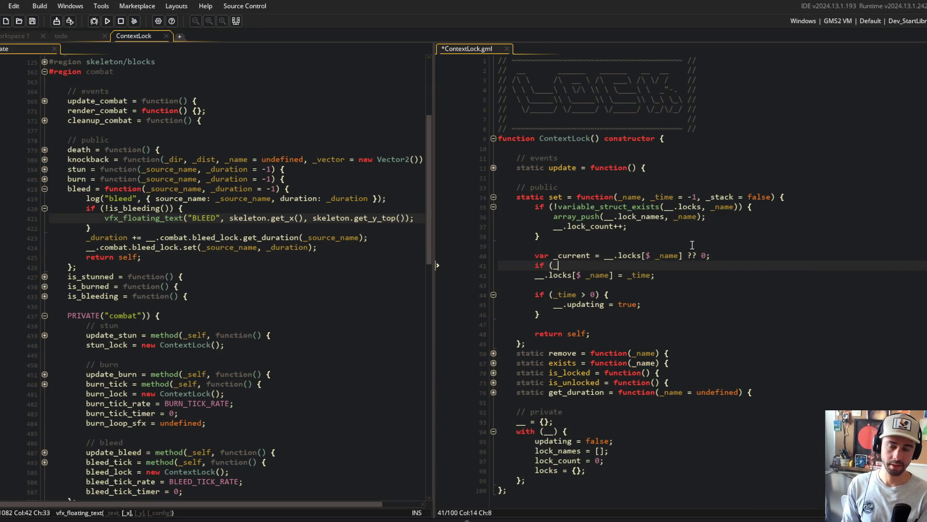
text(stack) {)
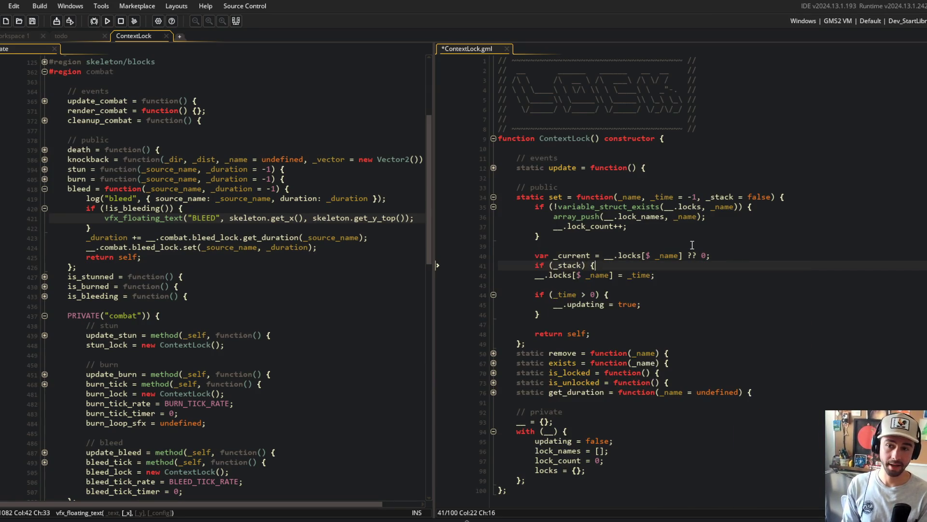
key(Return)
key(ctrl+s)
key(Tab)
text(_current)
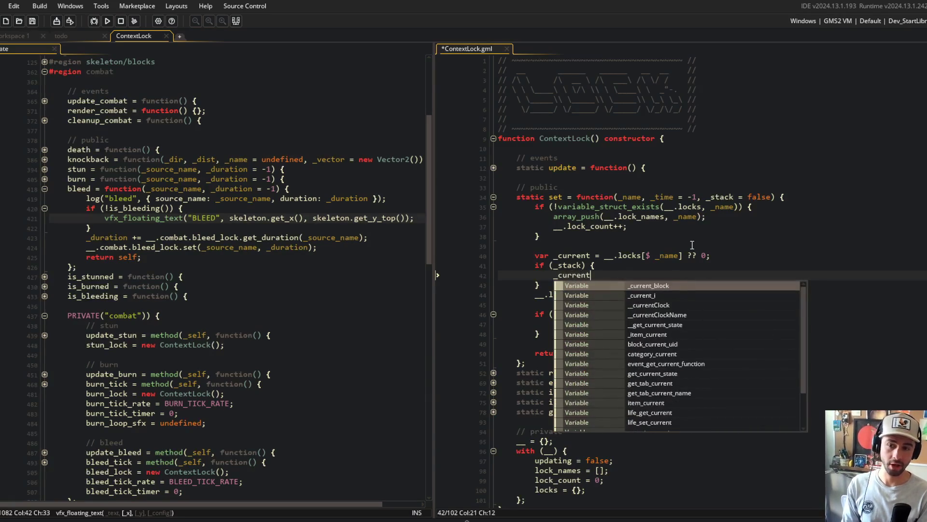
key(Escape)
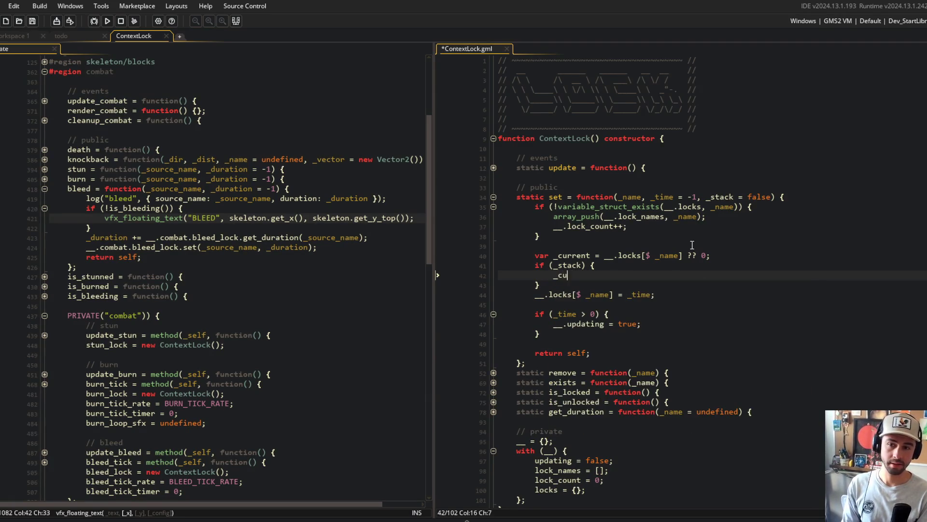
key(BackSpace)
key(BackSpace)
key(BackSpace)
text(_time = )
text(rrent_)
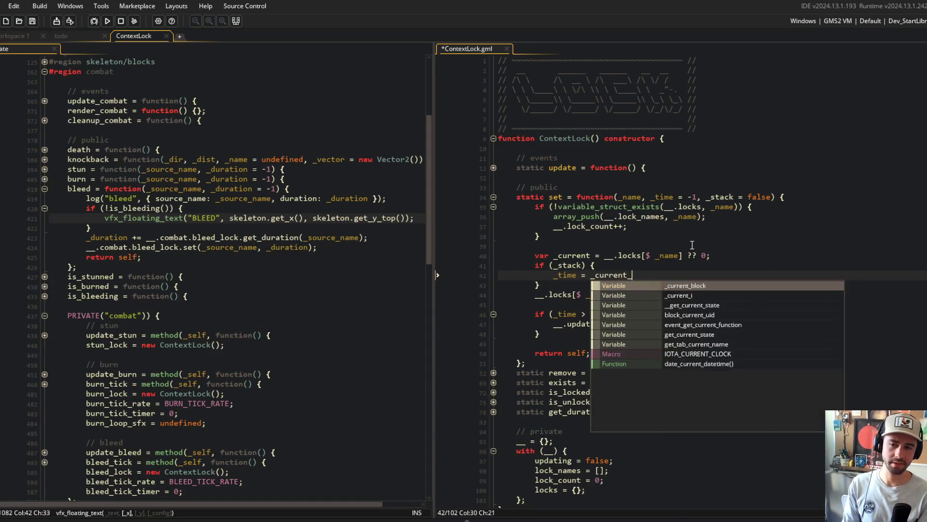
key(BackSpace)
text( + _time;)
key(Down)
key(Return)
key(ctrl+s)
click(590, 255)
key(End)
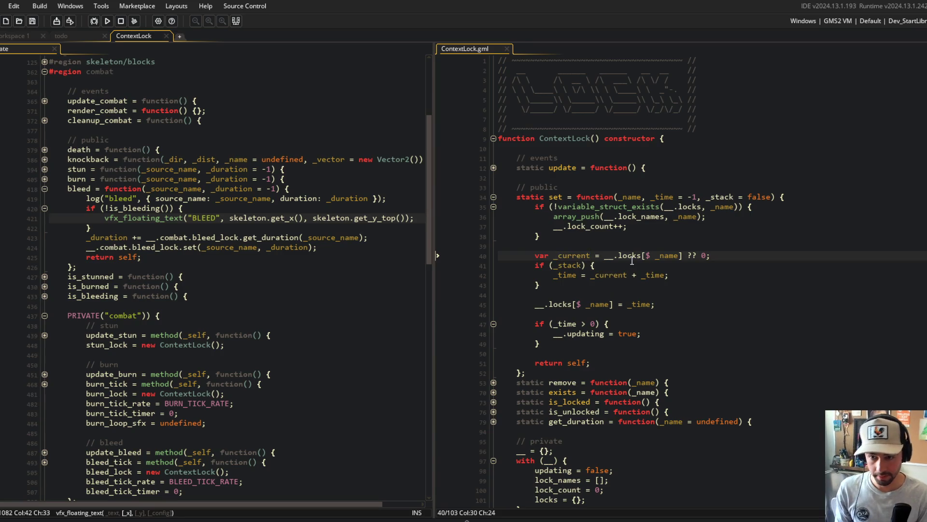
- Move the var _current lookup line inside the if (_stack) block
key(ctrl+x)
key(Down)
key(ctrl+v)
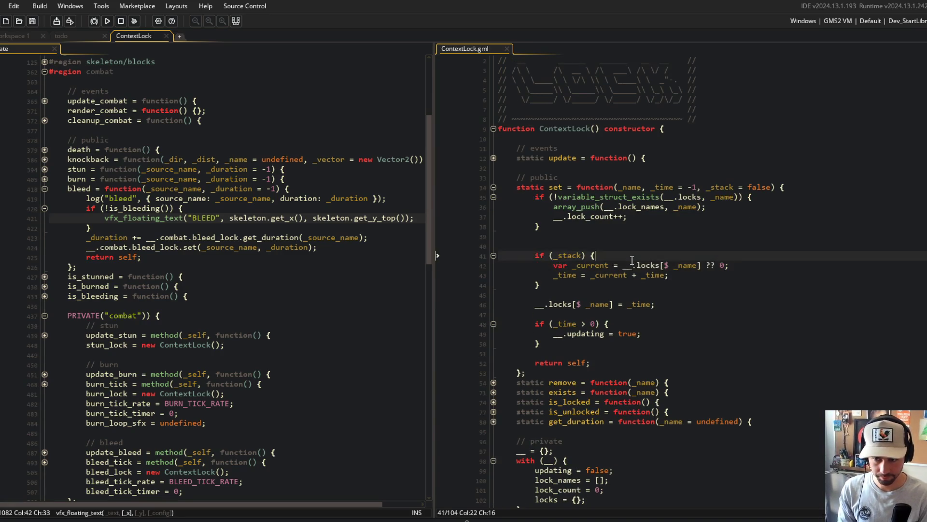
key(End)
key(Up)
key(Up)
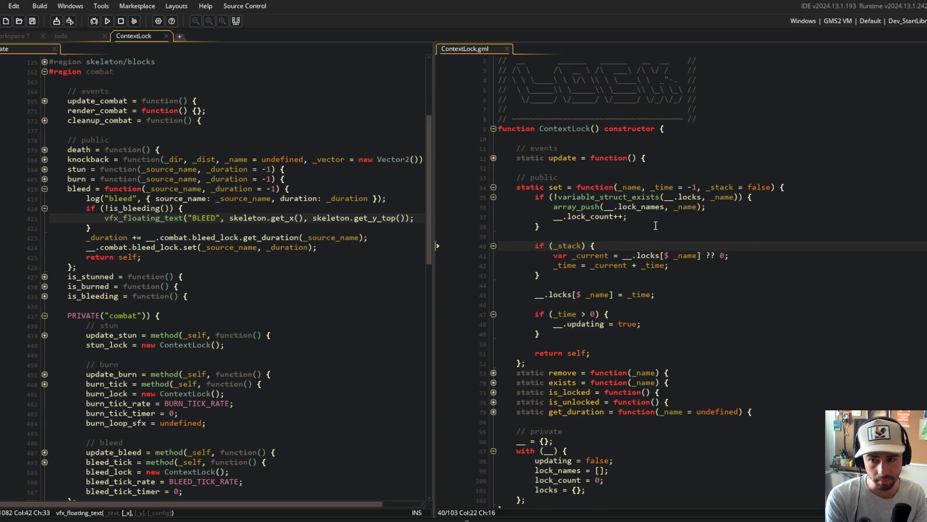
- Review the _current locks lookup on line 41 and where it is used
click(573, 247)
click(597, 257)
key(Down)
key(Right)
key(Right)
key(Right)
key(Up)
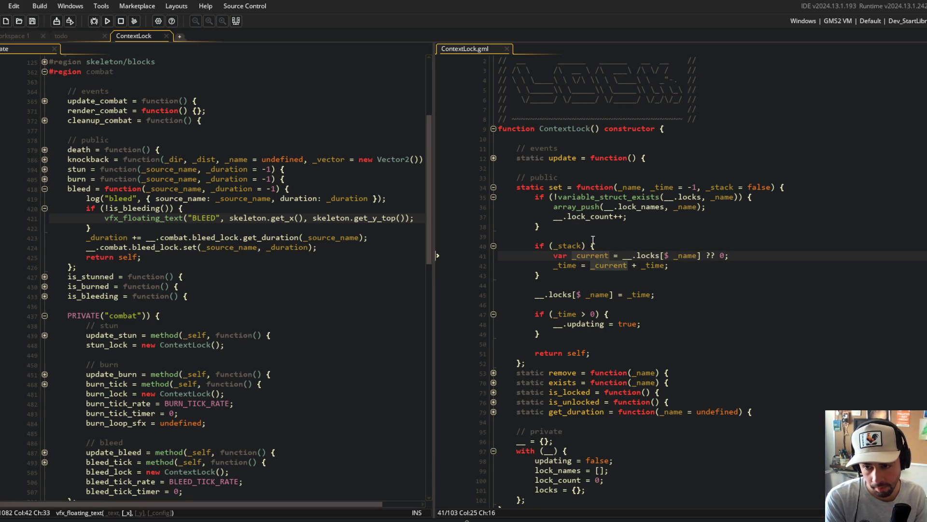
click(621, 255)
click(702, 259)
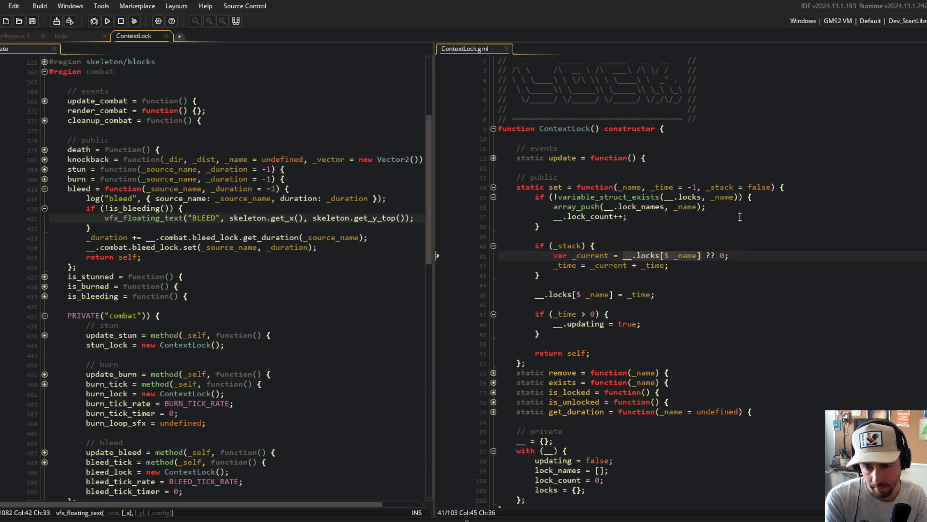
click(607, 230)
key(Down)
key(Down)
key(Down)
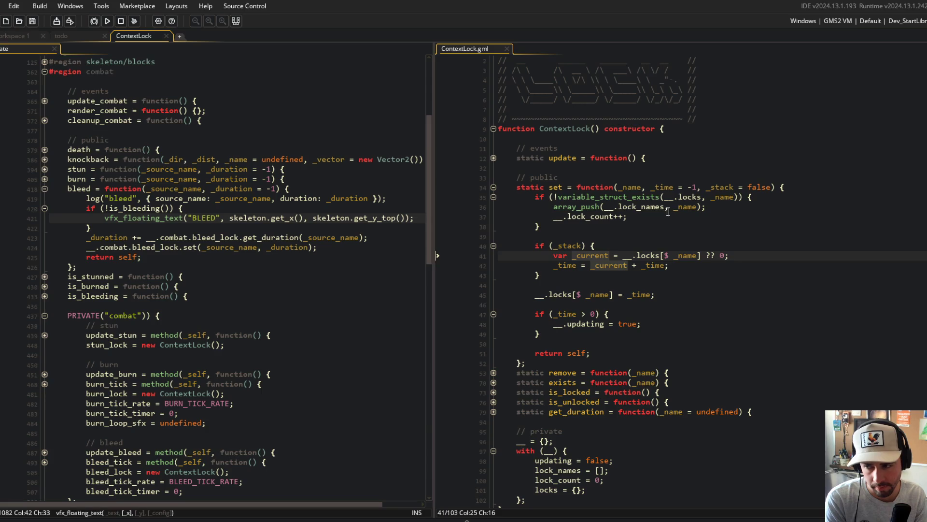
- Replace line 42's assignment with _time += _current; and save
click(666, 266)
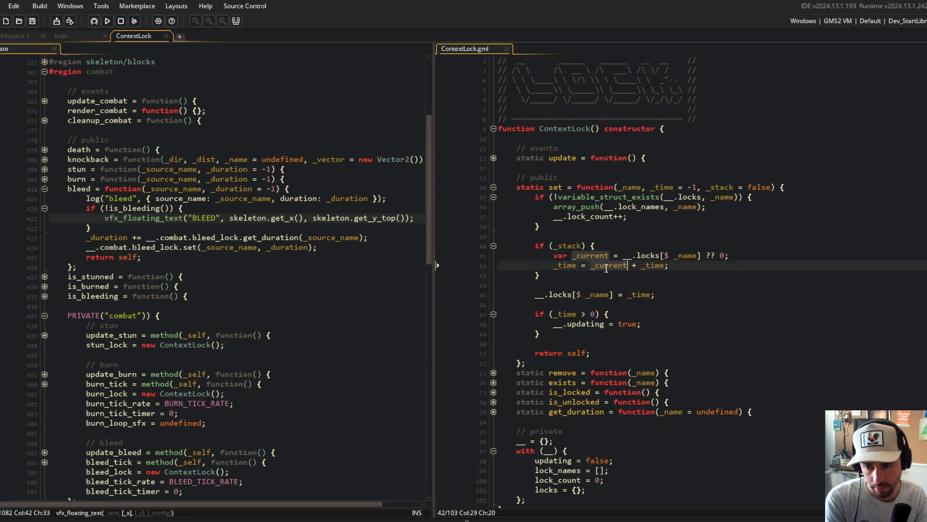
click(567, 265)
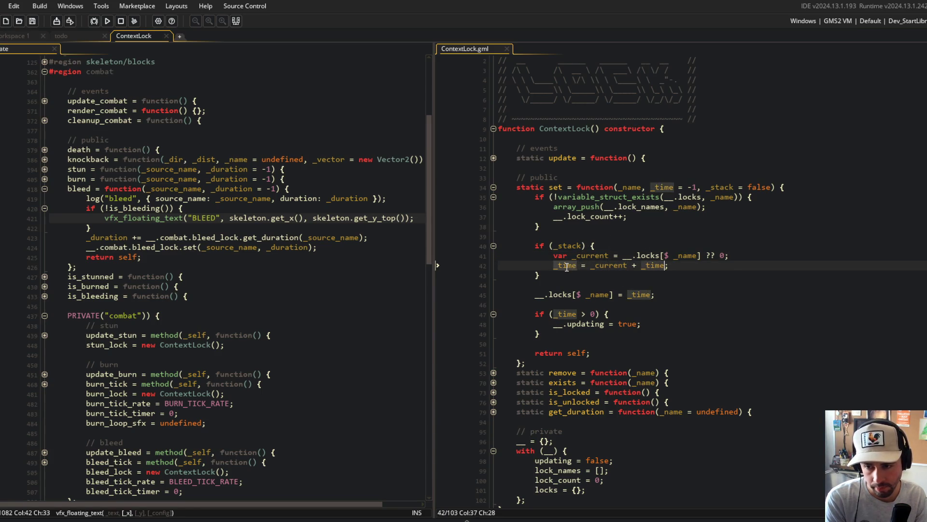
key(Home)
key(shift+End)
text(_time += _current;)
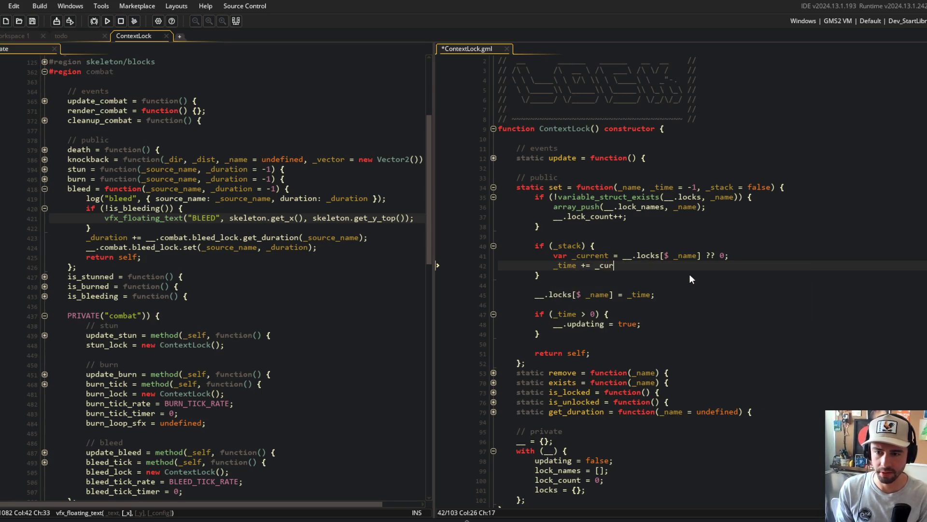
key(ctrl+s)
- Move the __.locks[$ _name] ?? 0 lookup into the _time += line, delete the _current line, and save
key(Up)
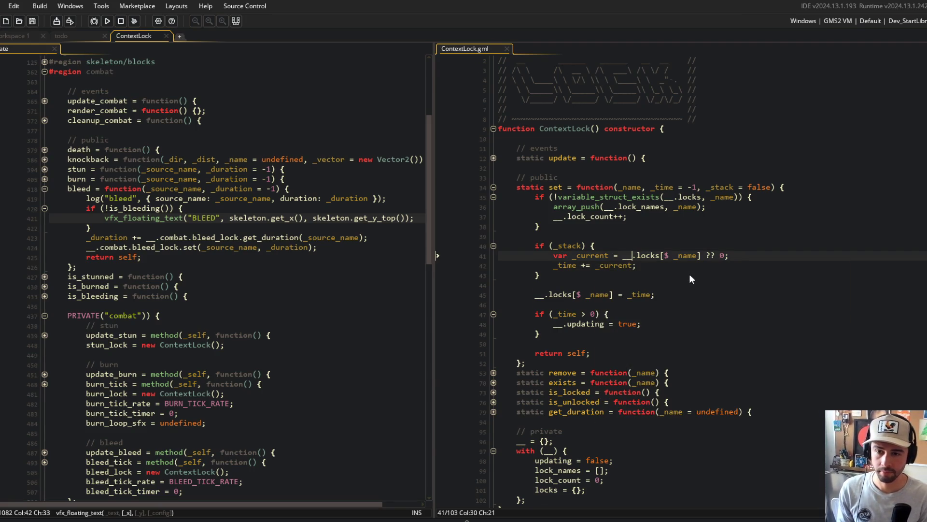
key(End)
key(Left)
key(ctrl+shift+Left)
key(ctrl+shift+Left)
key(ctrl+shift+Left)
key(ctrl+x)
key(Down)
key(End)
key(Left)
key(ctrl+shift+Left)
key(ctrl+v)
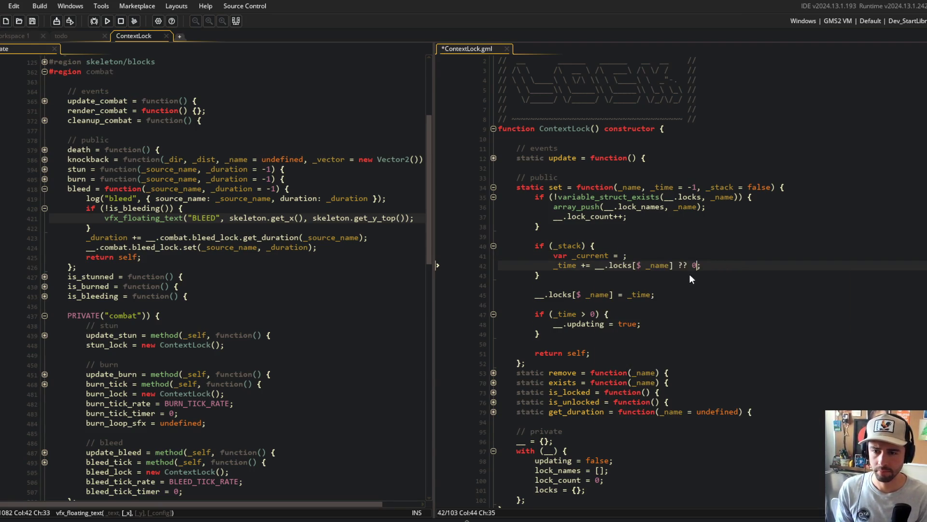
key(Up)
key(ctrl+shift+k)
key(ctrl+s)
- Wrap the lookup in parentheses: _time += (__.locks[$ _name] ?? 0); then save
key(Right)
key(Right)
key(Right)
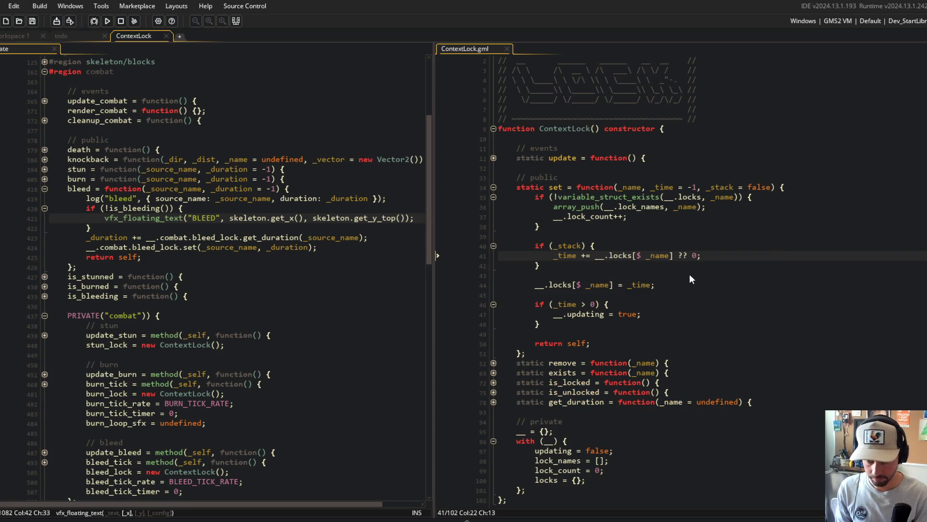
text(()
key(End)
key(Left)
key(ctrl+s)
click(580, 236)
- Pass true as the stacking argument to bleed_lock.set and delete the get_duration line
click(231, 237)
click(233, 237)
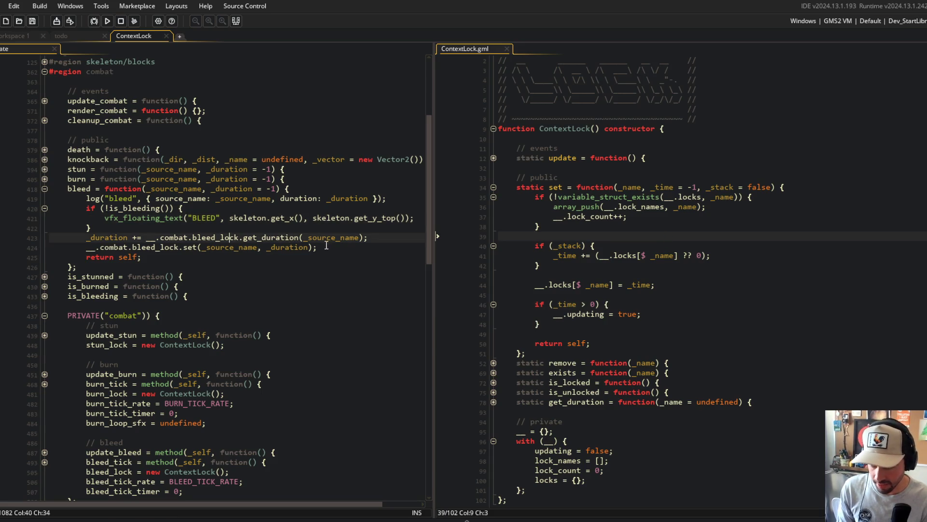
click(309, 247)
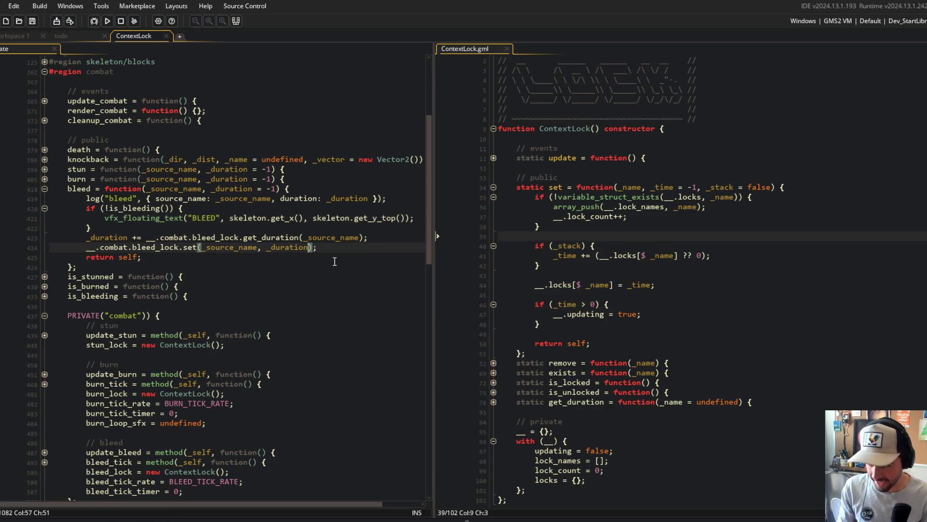
text(, true)
key(Up)
key(ctrl+d)
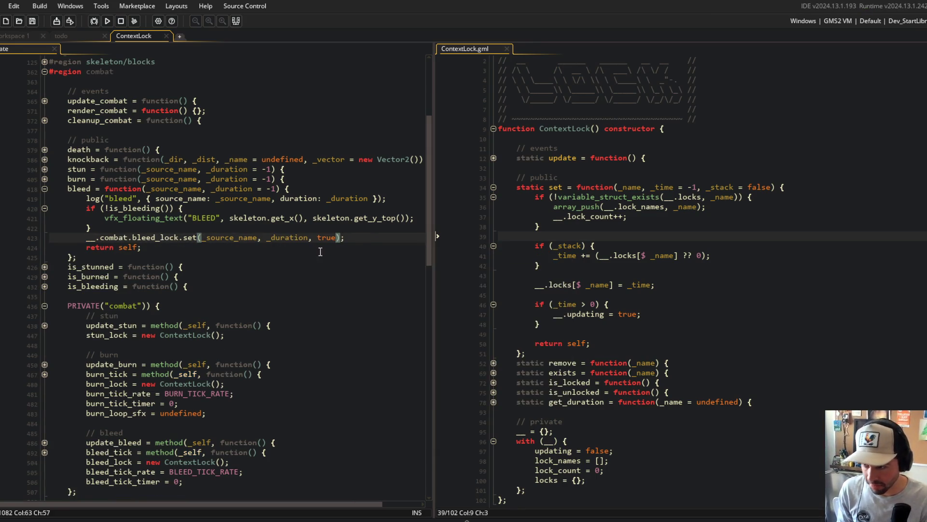
- Append a // stacks comment to the bleed_lock.set line
click(541, 266)
click(356, 238)
text(// stacks)
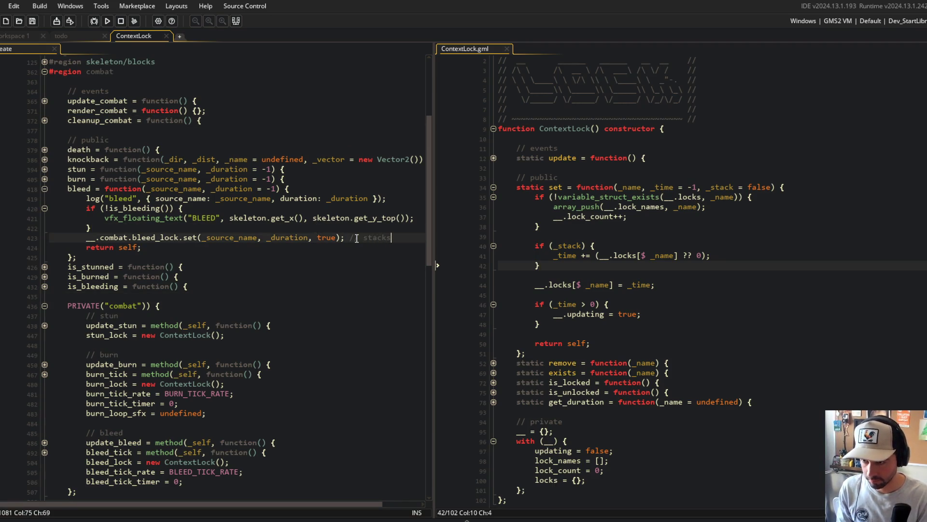
click(178, 208)
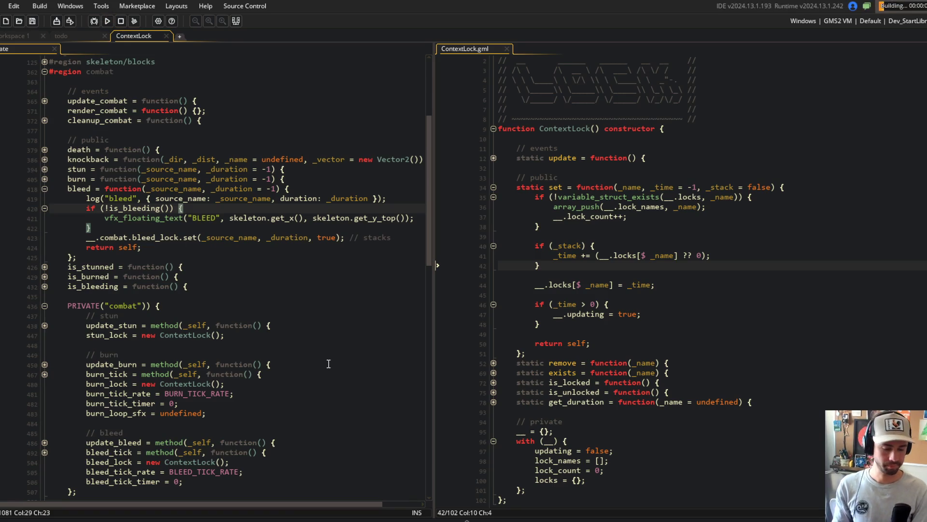
- Check ContextLock.set's _stack parameter and its stacking condition
click(702, 188)
click(687, 206)
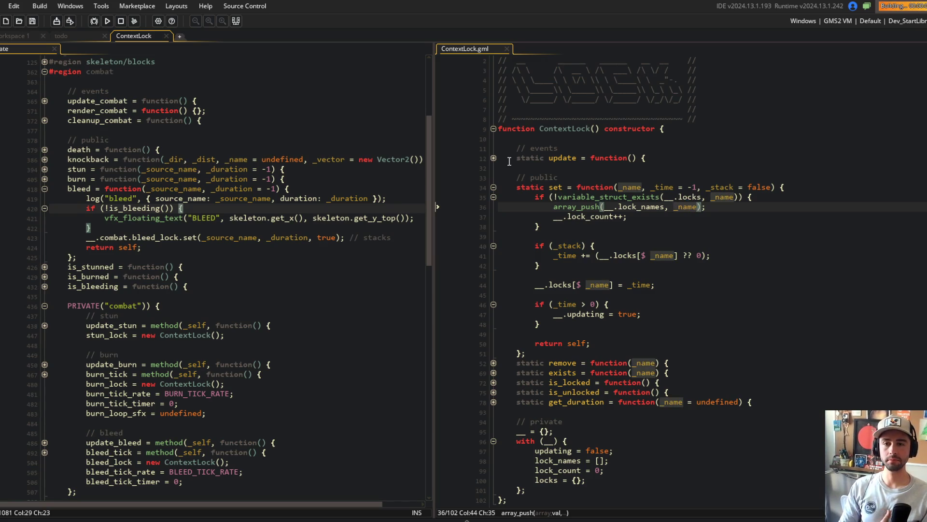
click(651, 197)
- Change the stacking condition to if (_stack && _time != -1) and save
click(583, 245)
text(&& _time )
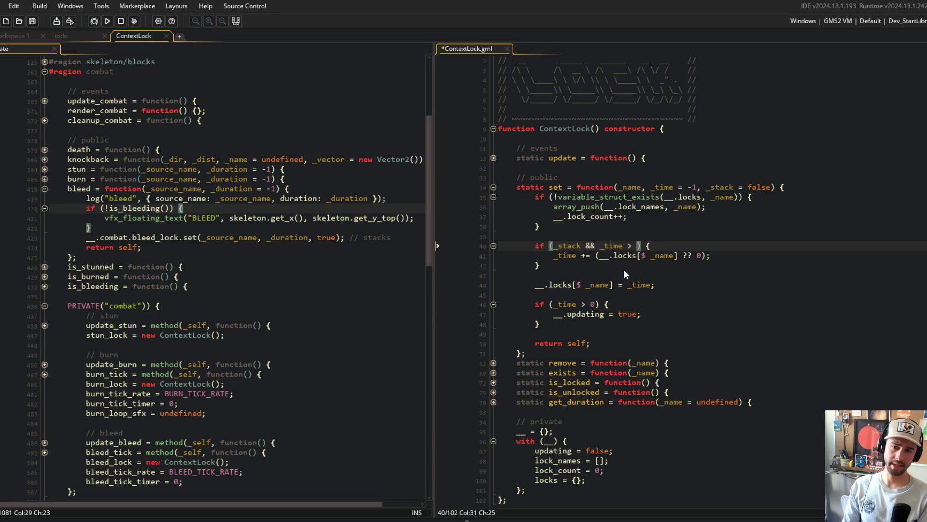
text(!= -1)
key(ctrl+s)
click(628, 255)
- Build and run the Block Beast game
click(108, 21)
click(765, 202)
click(677, 226)
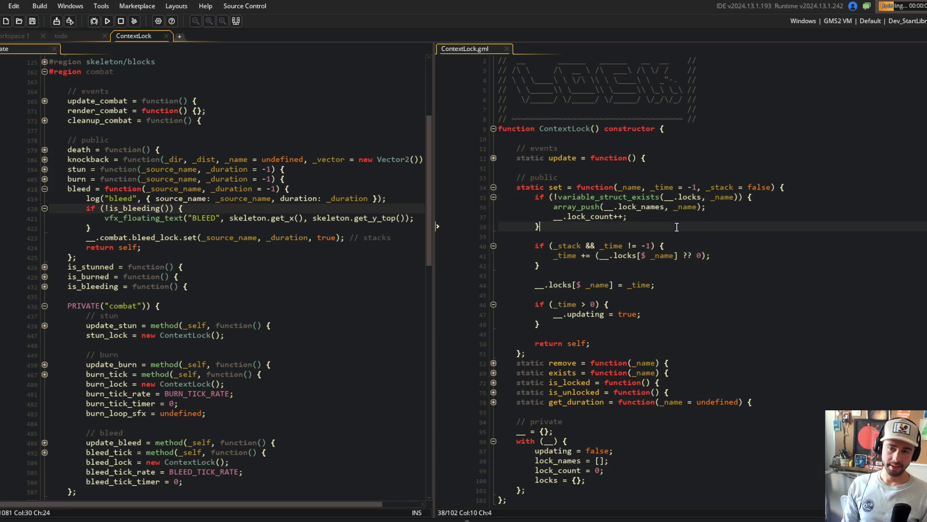
click(704, 243)
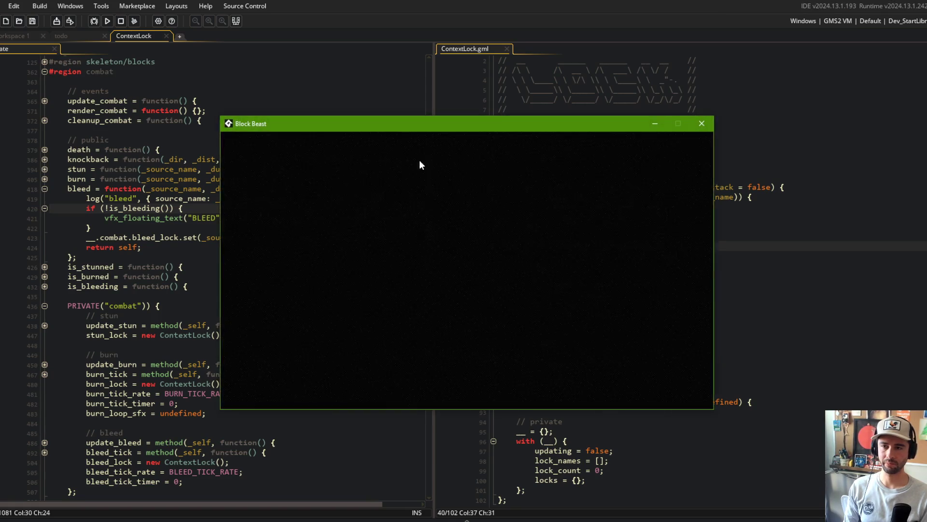
- Close Block Beast, select the Dev_StartBattle configuration, and run the build again
key(Escape)
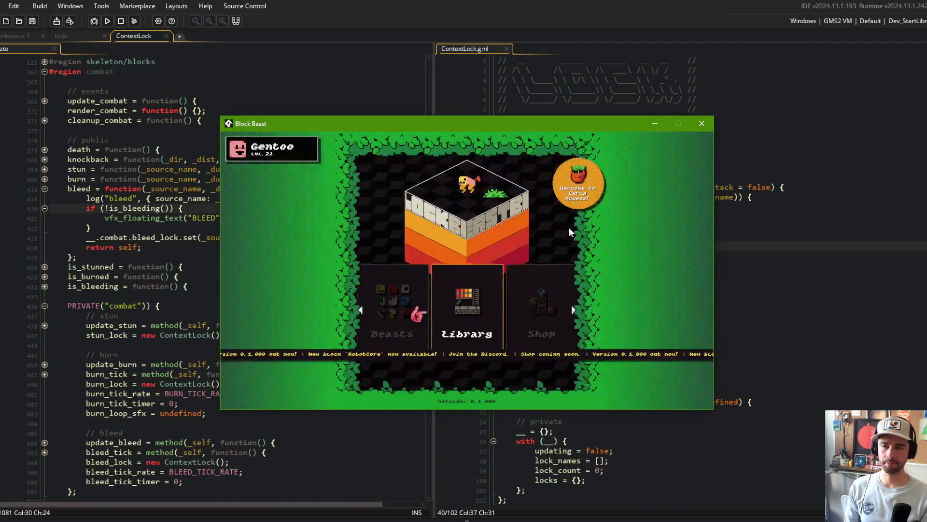
click(702, 124)
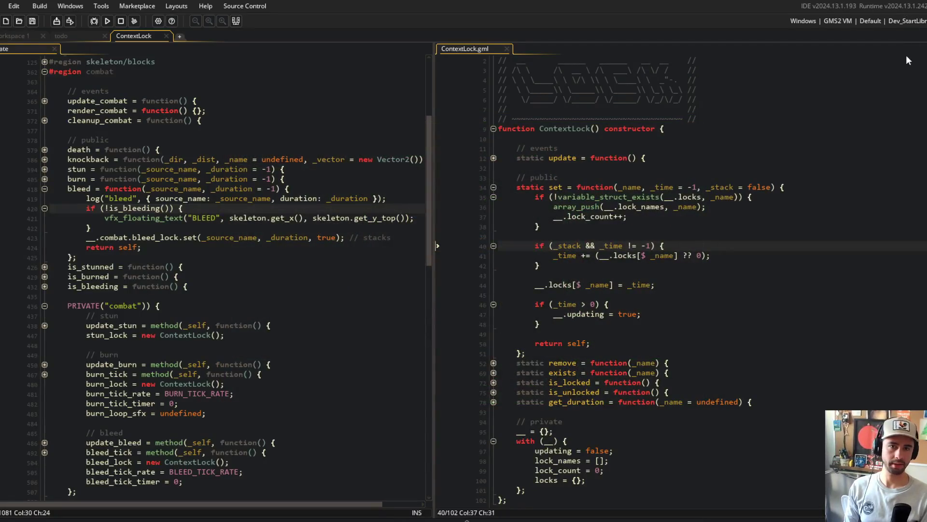
click(905, 21)
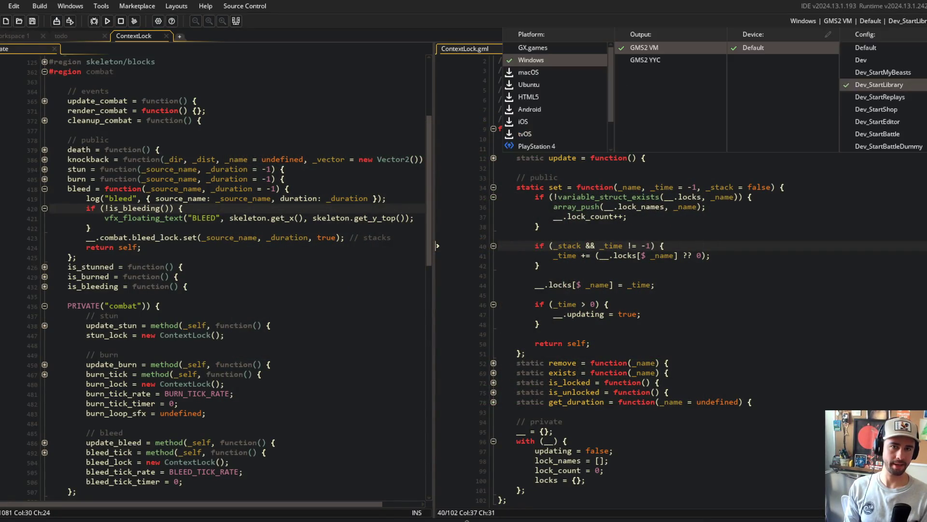
click(876, 151)
click(770, 343)
click(108, 21)
click(663, 154)
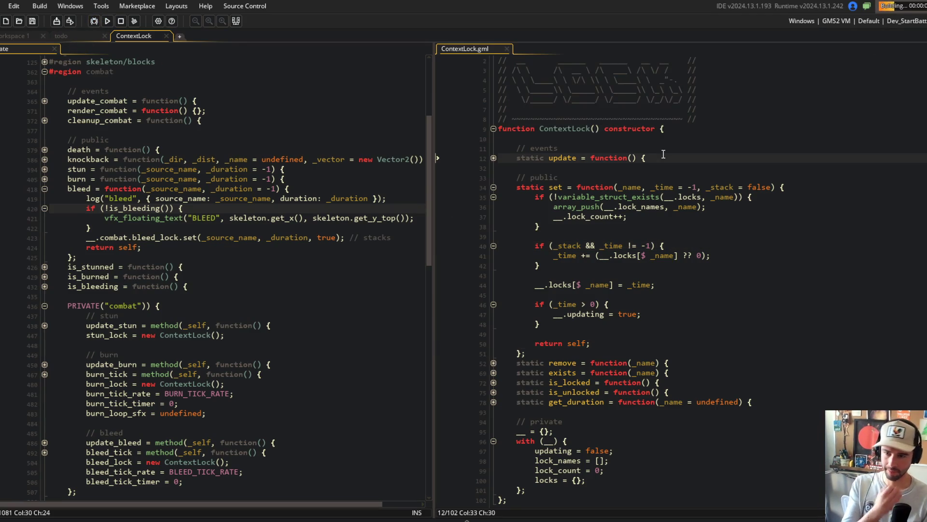
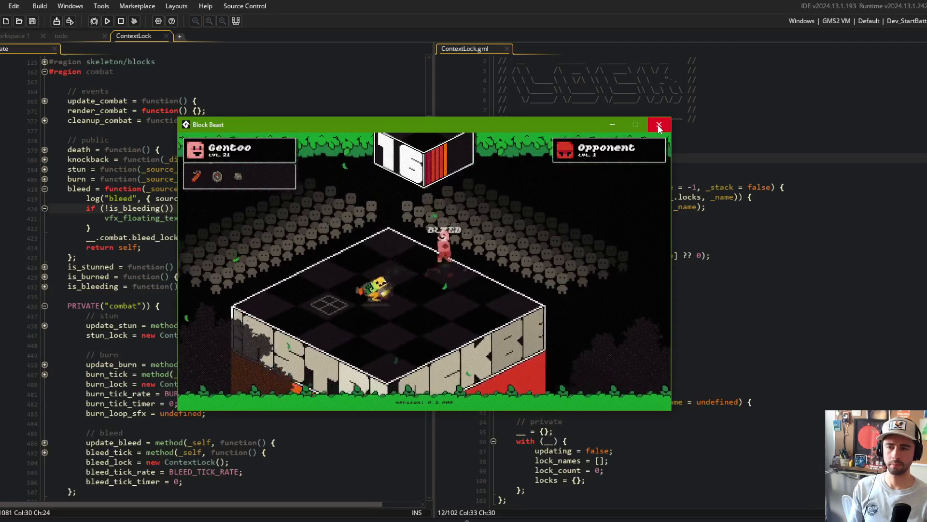
- Close the running game, set a breakpoint on bleed_lock line 423, and run with debugging
click(659, 127)
click(29, 238)
click(94, 20)
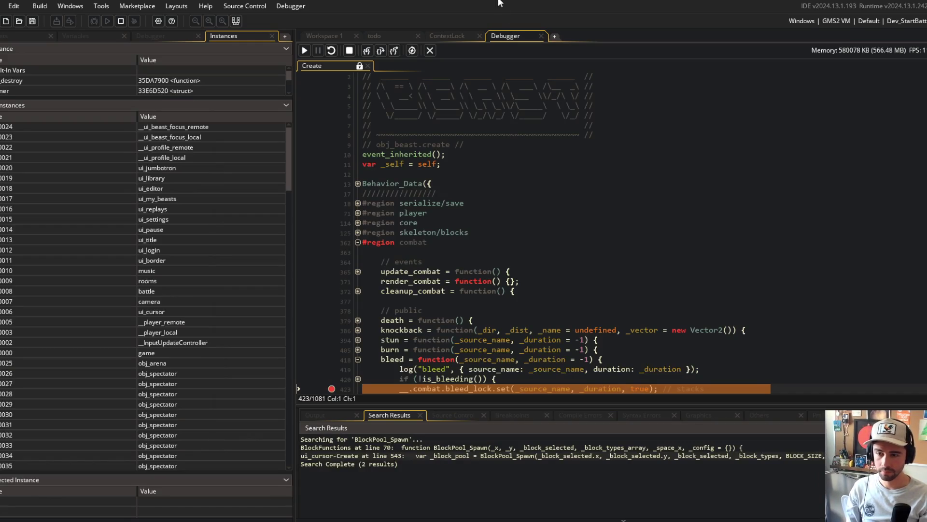
- Inspect the _duration and _source_name values at the breakpoint, then resume
scroll(509, 117, down, 5)
mouse_move(609, 245)
mouse_move(539, 244)
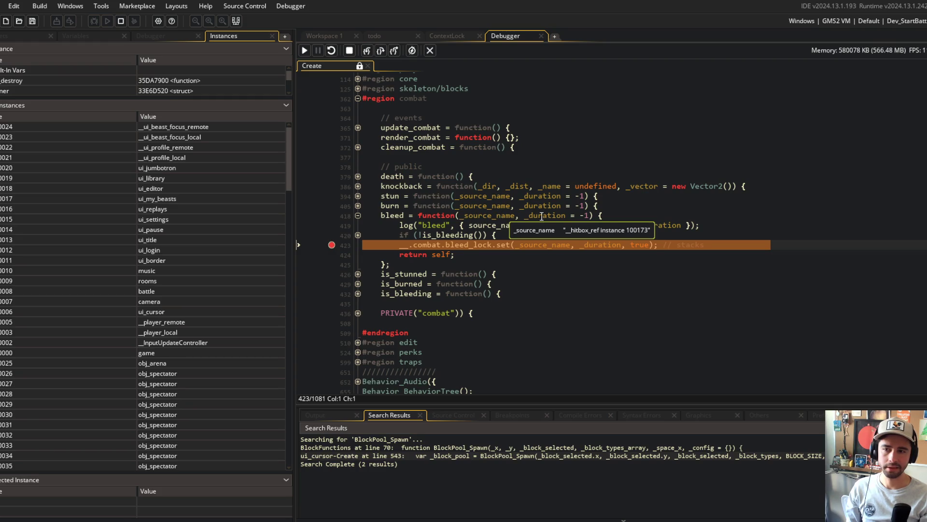
mouse_move(556, 225)
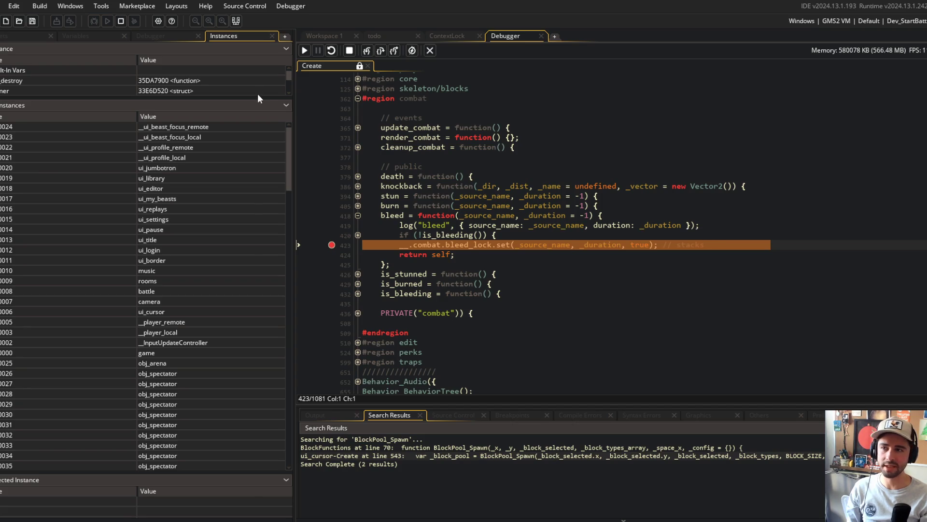
click(306, 52)
- Resume the game once more, then stop debugging to return to the code editor
mouse_move(566, 225)
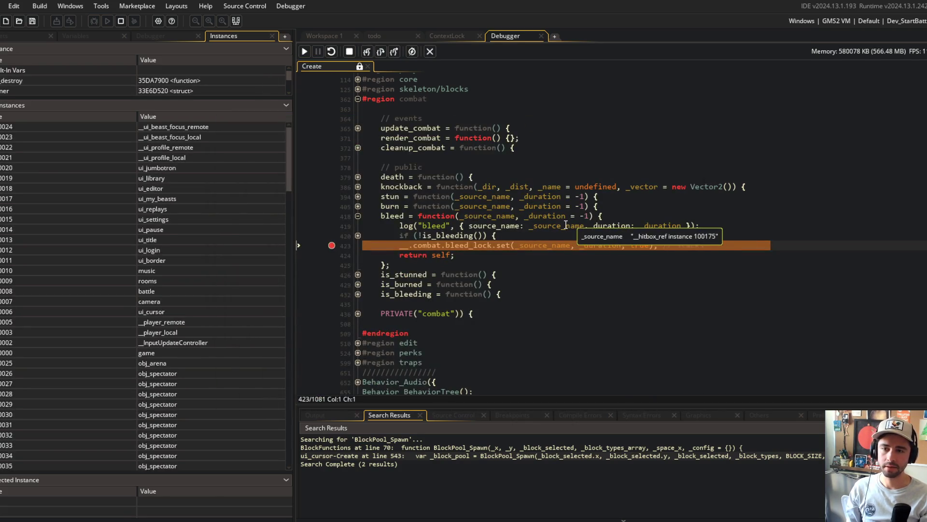
click(394, 51)
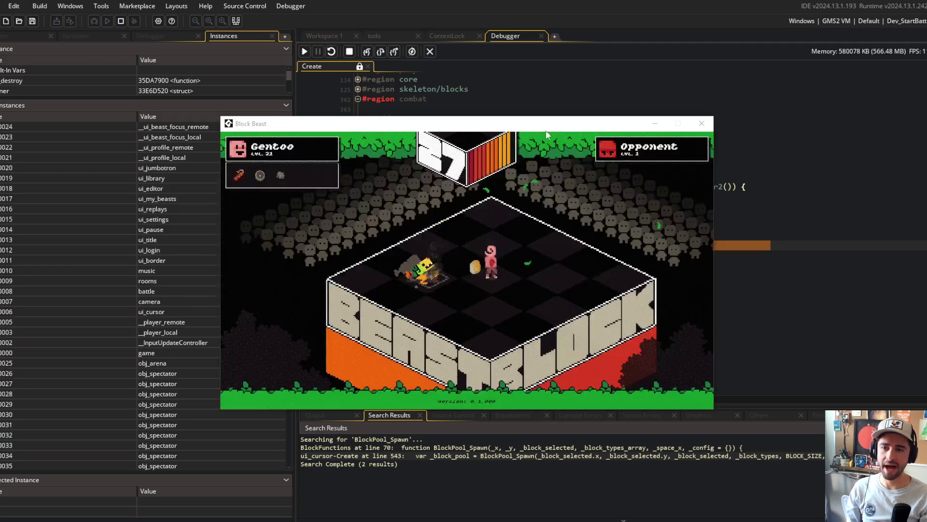
click(567, 83)
click(744, 170)
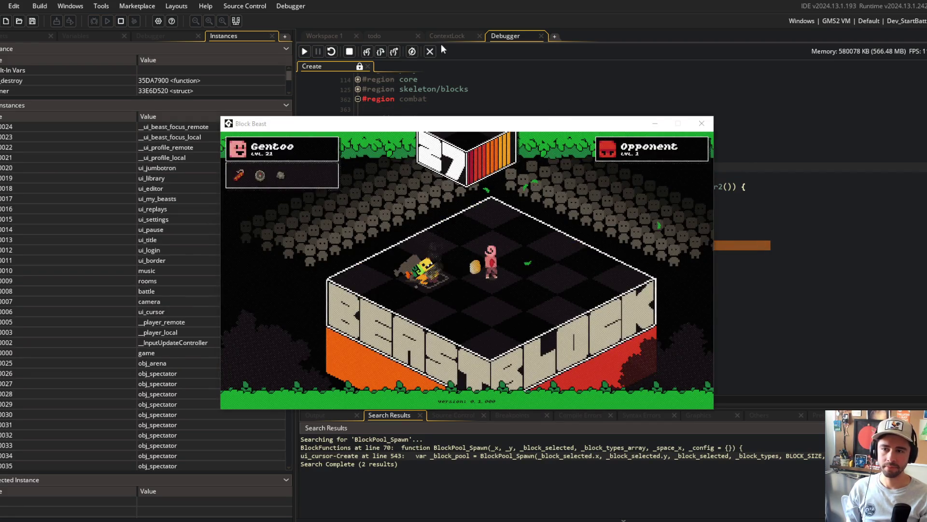
click(431, 52)
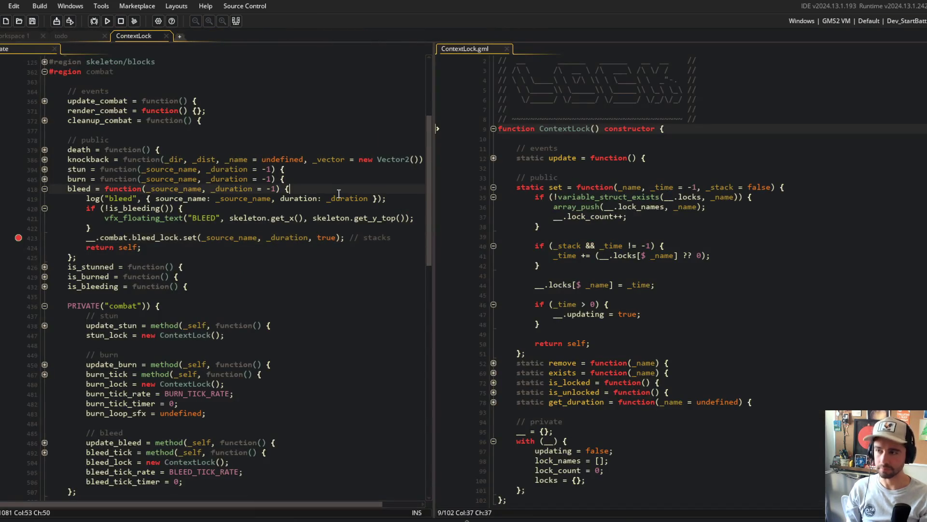
- Fold and unfold the beast's bleed and burn functions to review them
click(43, 186)
click(42, 187)
click(42, 178)
click(44, 179)
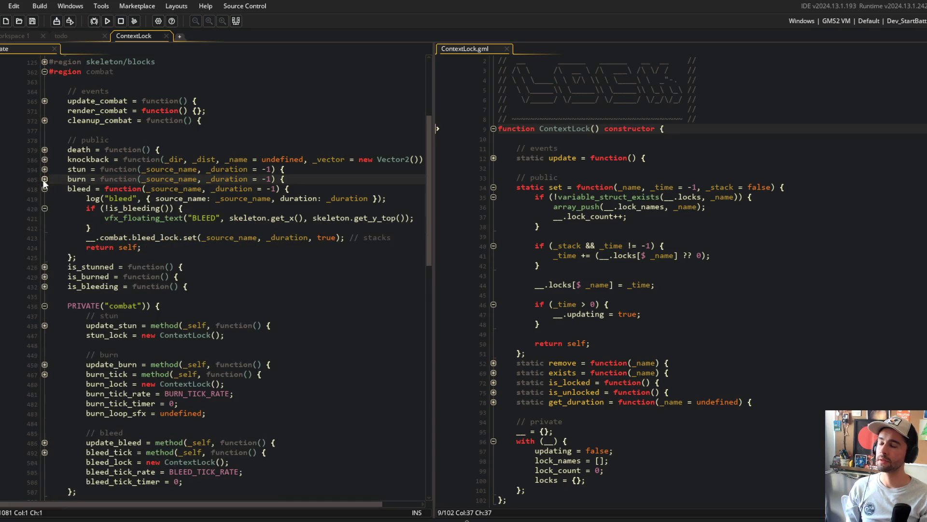
click(42, 179)
click(43, 178)
click(112, 198)
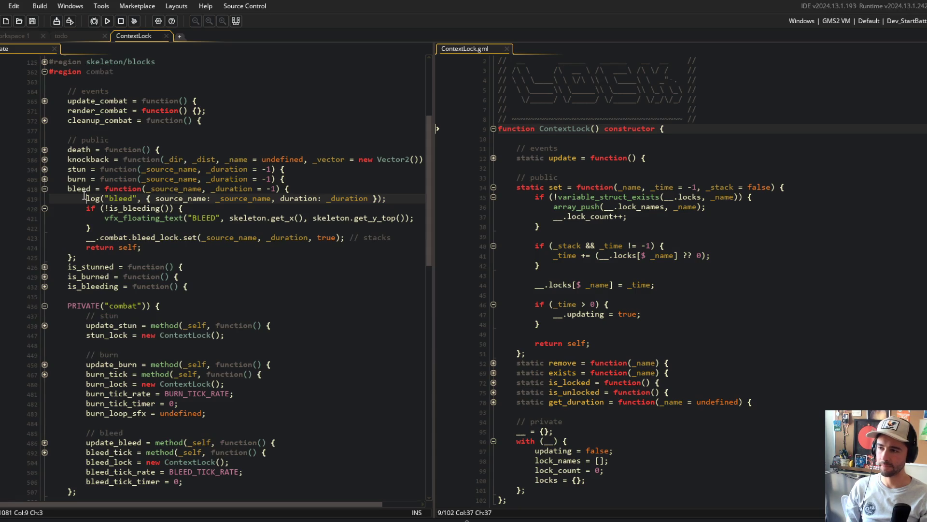
click(203, 150)
click(677, 158)
- Open Block_Shotgun.gml via a 'block shot' search, fold BlockData_Shotgun and expand HitboxData_ProjectileShotgun
key(ctrl+t)
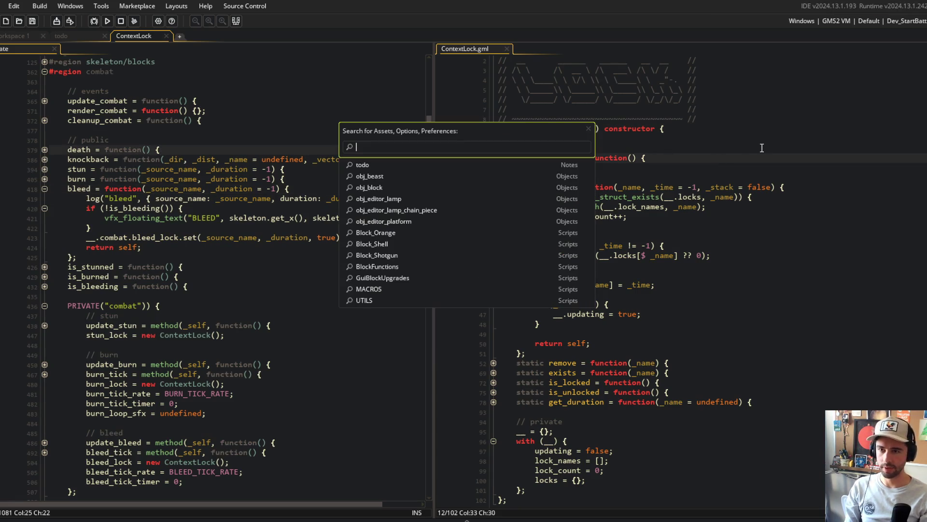
text(bl)
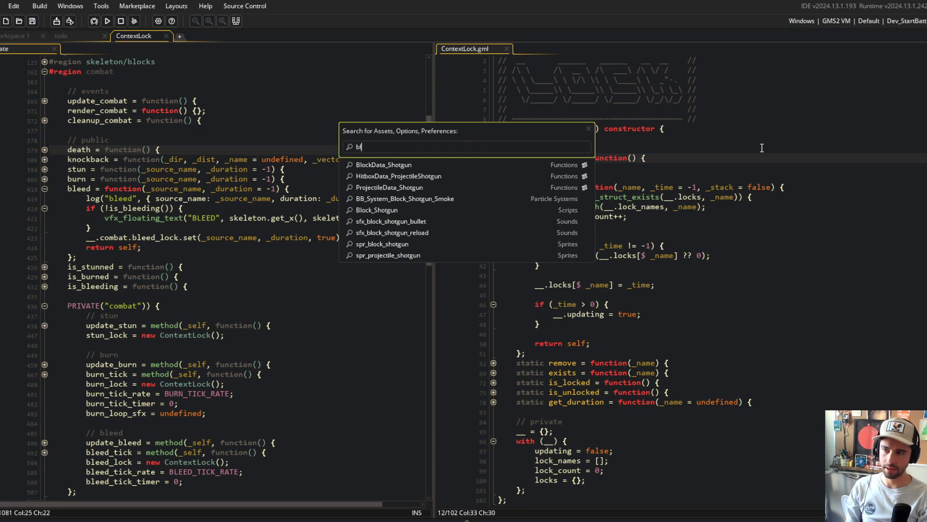
text(ock shot)
key(Return)
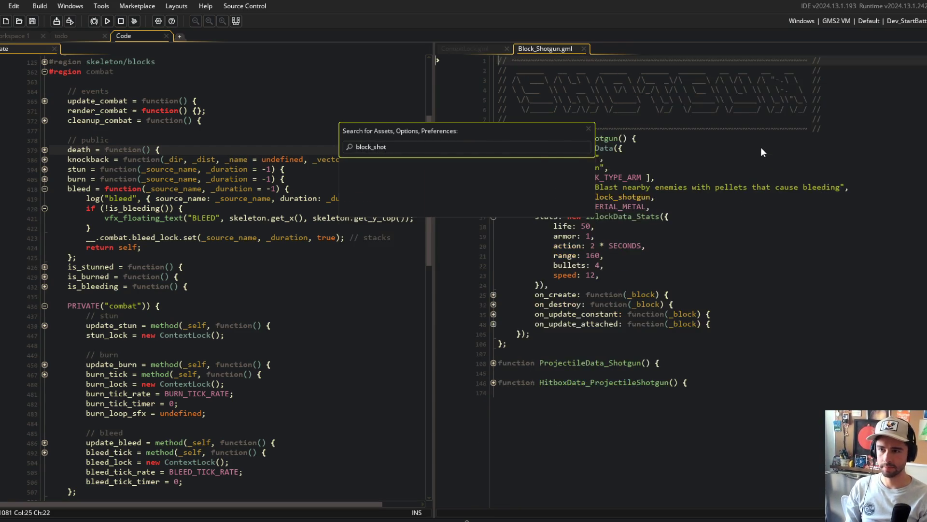
click(488, 141)
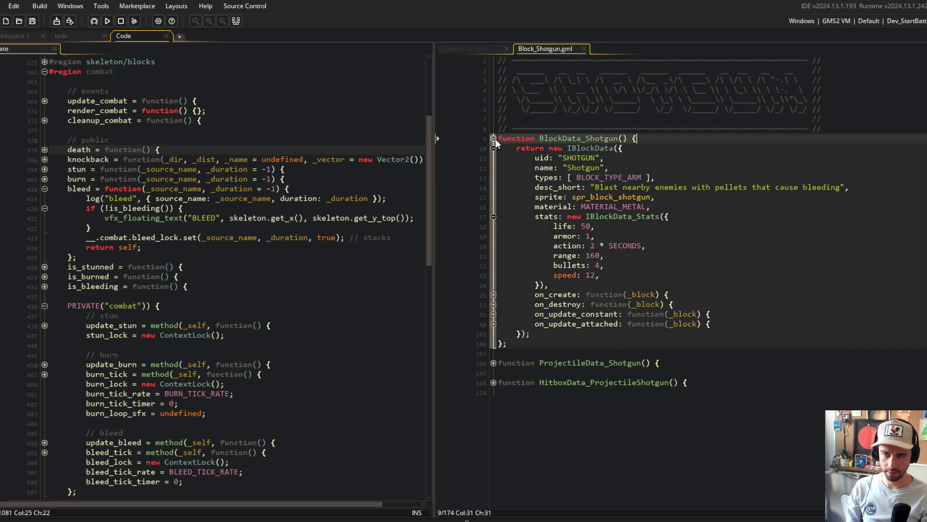
click(494, 138)
click(493, 178)
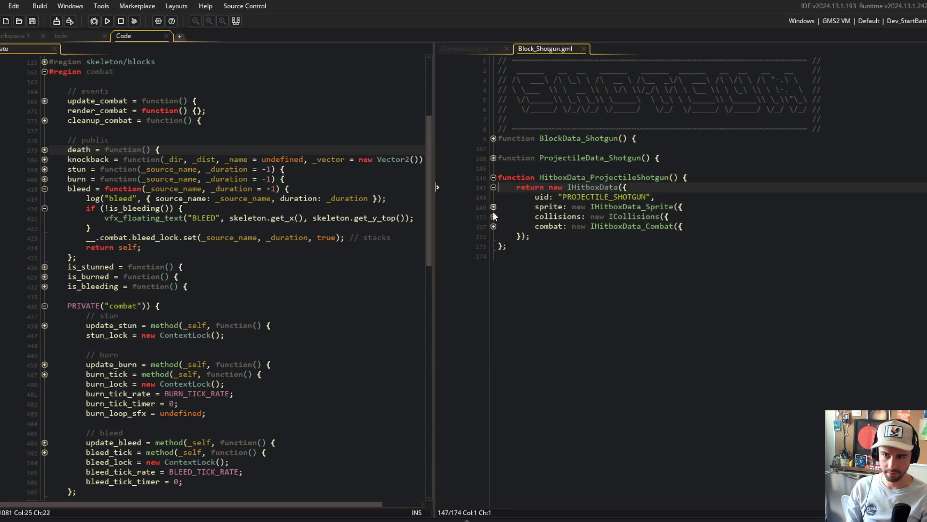
click(609, 159)
double_click(544, 139)
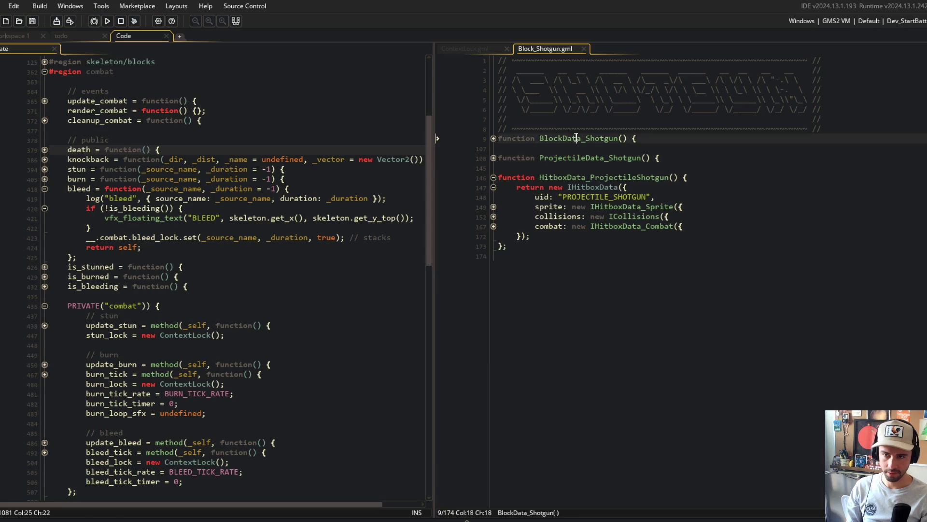
double_click(598, 158)
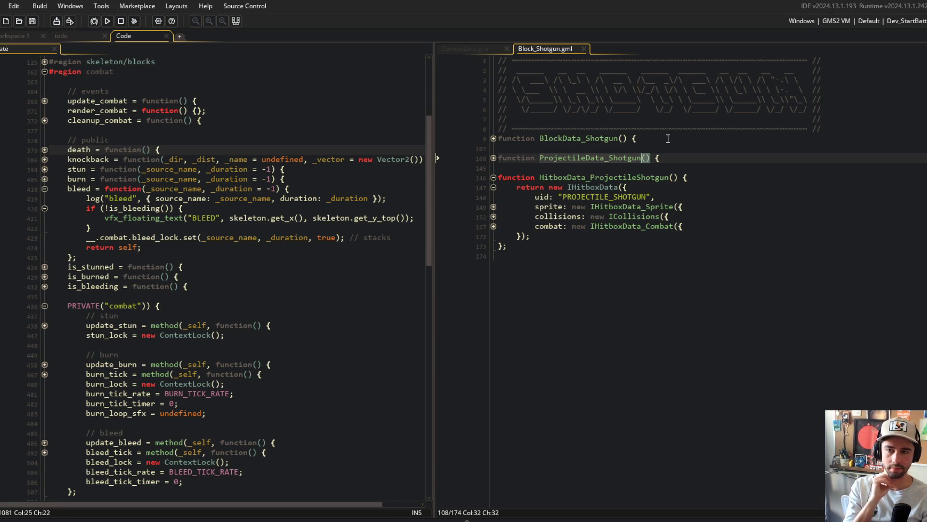
- Expand the projectile's combat block showing damage 2, knockback 3, bleed_duration 1 * SECONDS
click(494, 217)
click(494, 235)
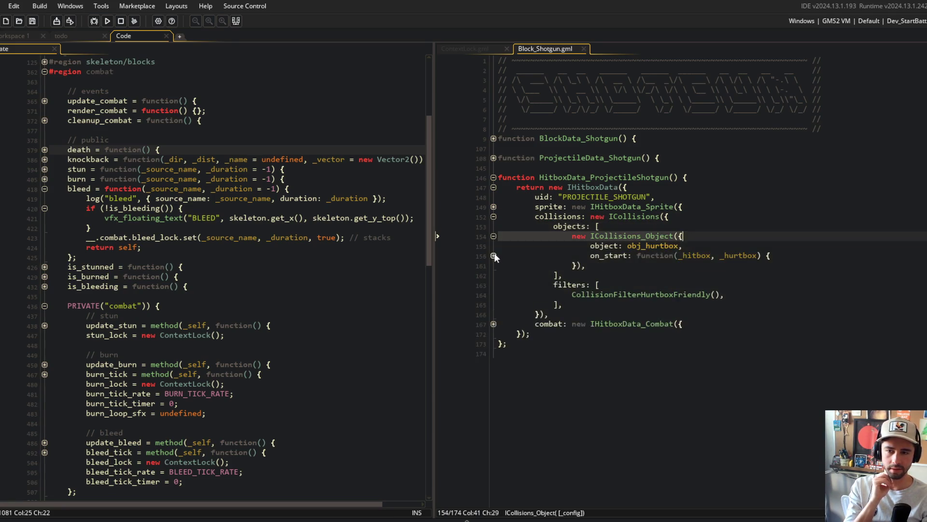
click(493, 256)
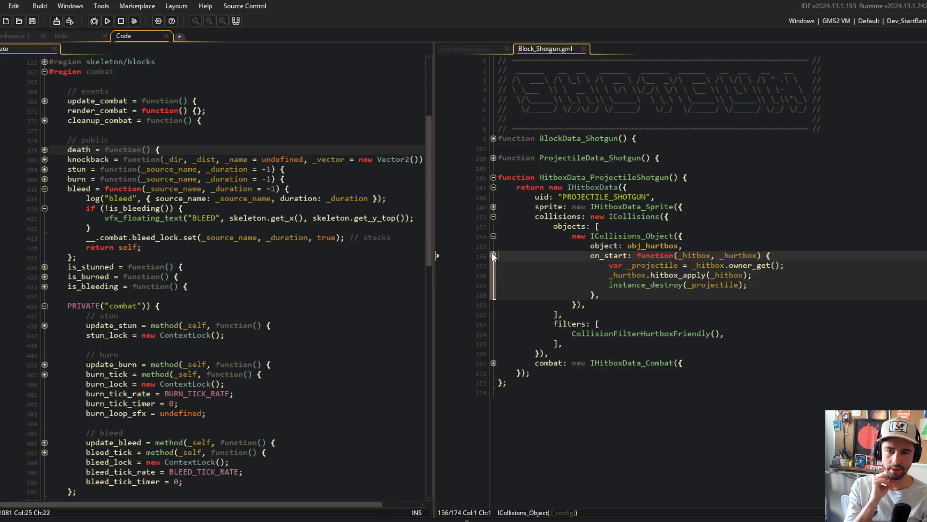
click(494, 363)
click(494, 217)
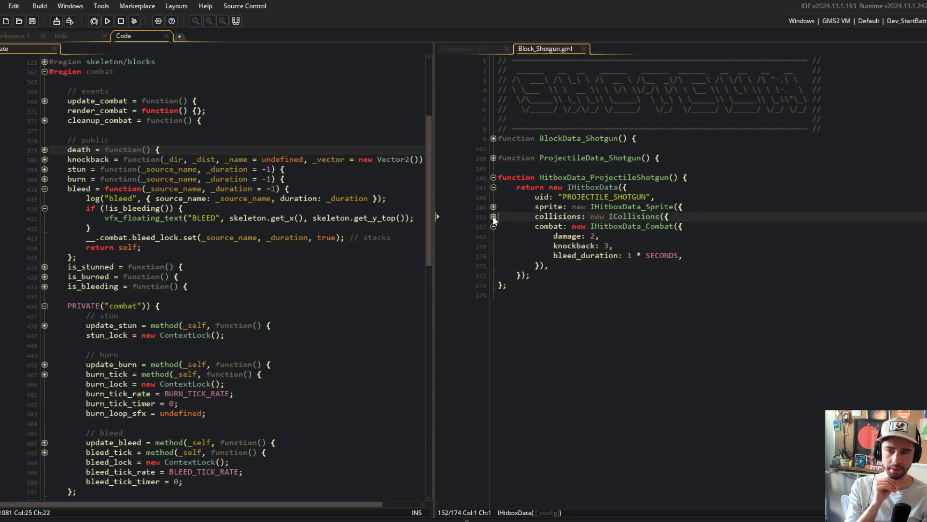
- Select bleed_duration and start a project-wide search for it
click(674, 255)
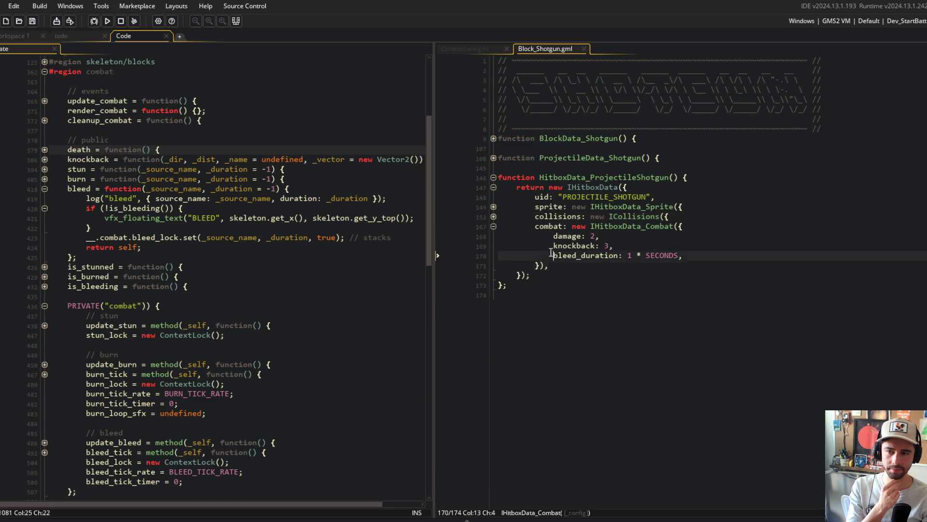
double_click(587, 256)
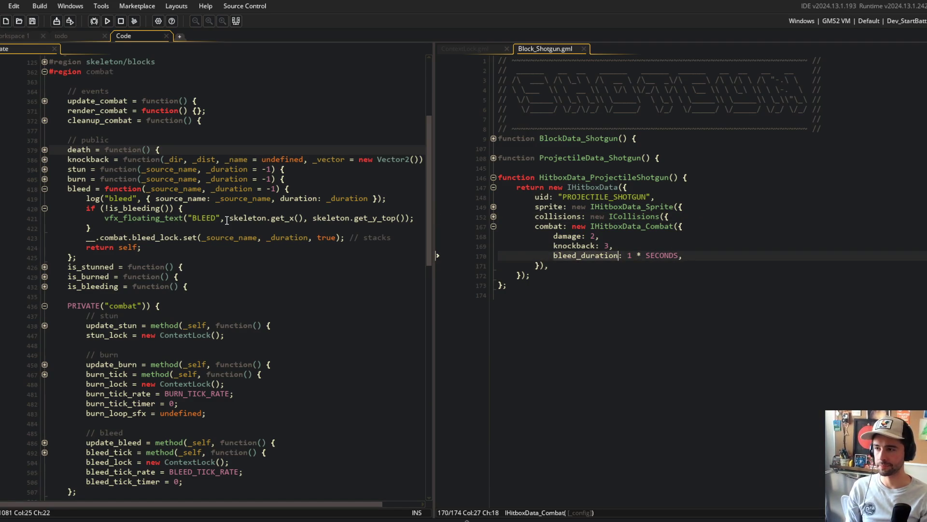
scroll(67, 210, up, 4)
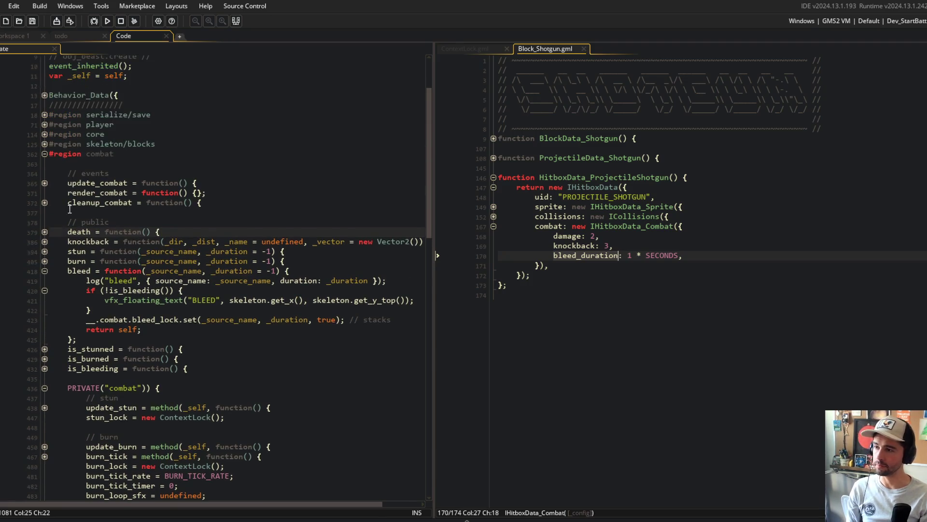
key(ctrl+f)
- List the 7 bleed_duration matches and jump to obj_beast's bleed call on line 766
click(748, 237)
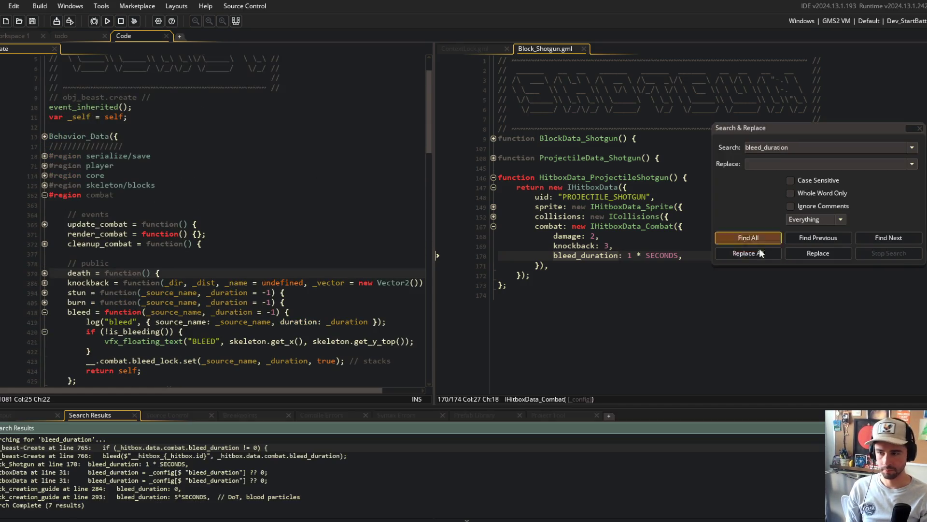
double_click(164, 448)
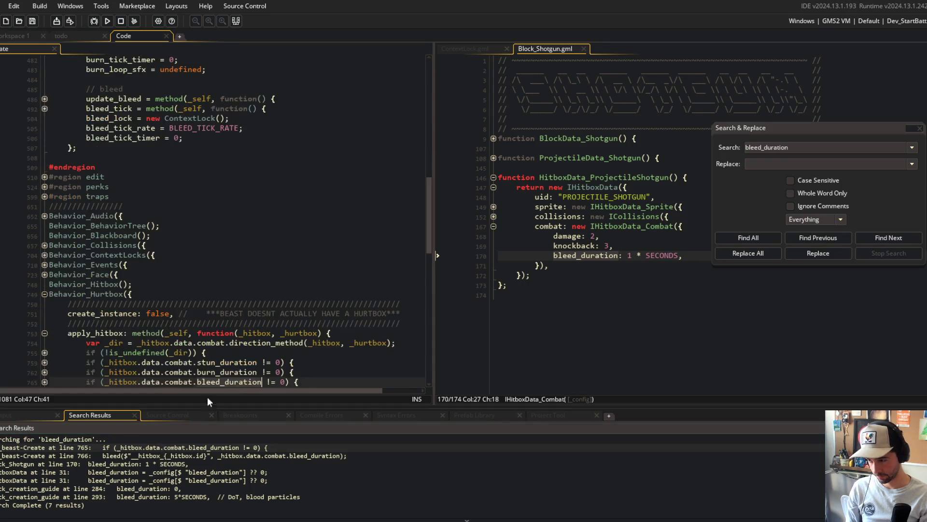
scroll(252, 247, down, 5)
click(44, 279)
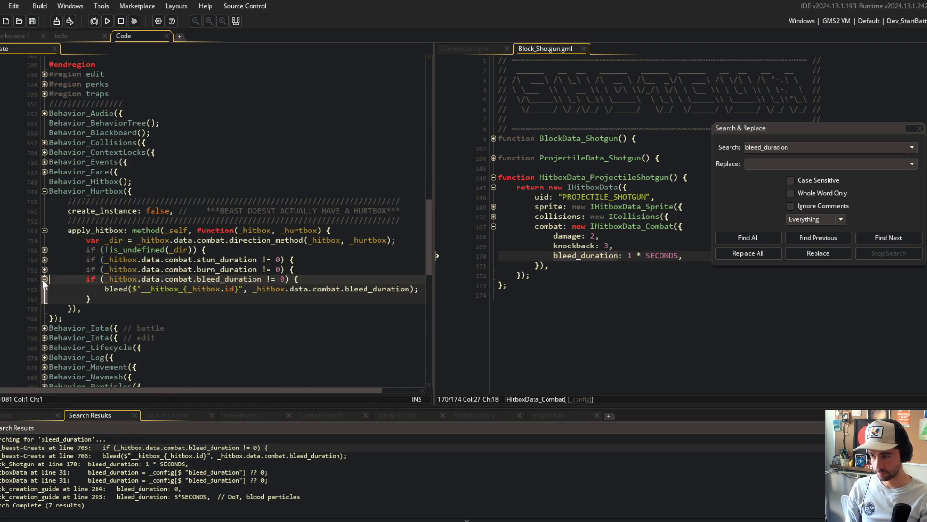
click(225, 288)
mouse_move(136, 285)
mouse_down()
mouse_move(104, 289)
mouse_move(442, 285)
mouse_up()
- Check the bleed check's matching braces and expand the neighbouring stun and burn checks
click(299, 250)
click(287, 276)
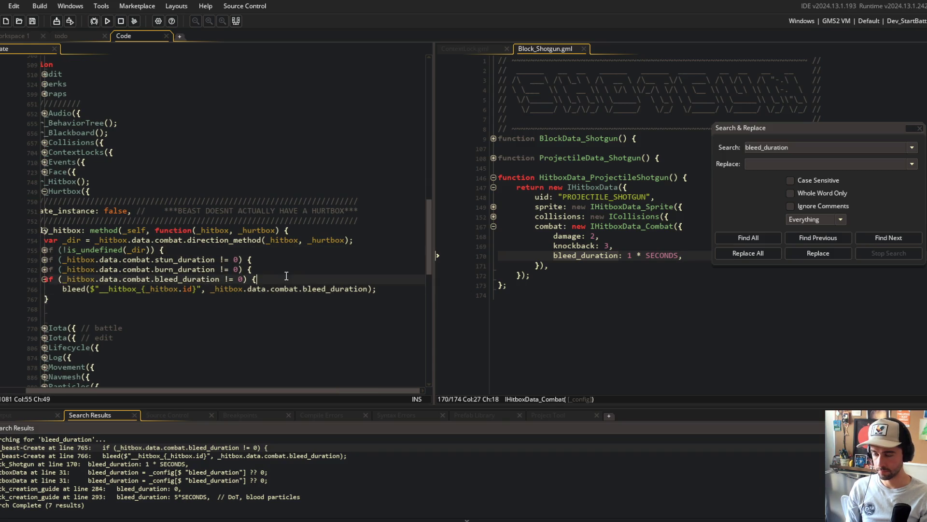
key(Left)
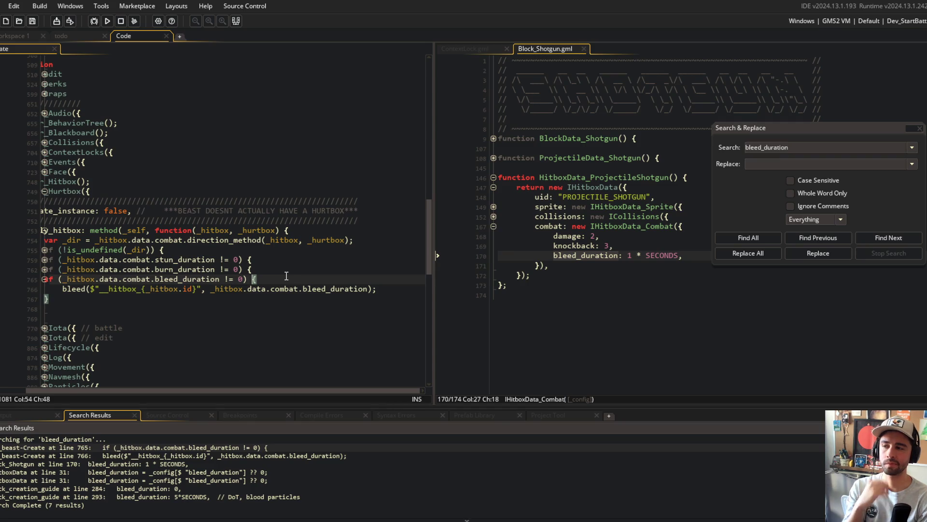
key(Up)
key(Up)
key(Up)
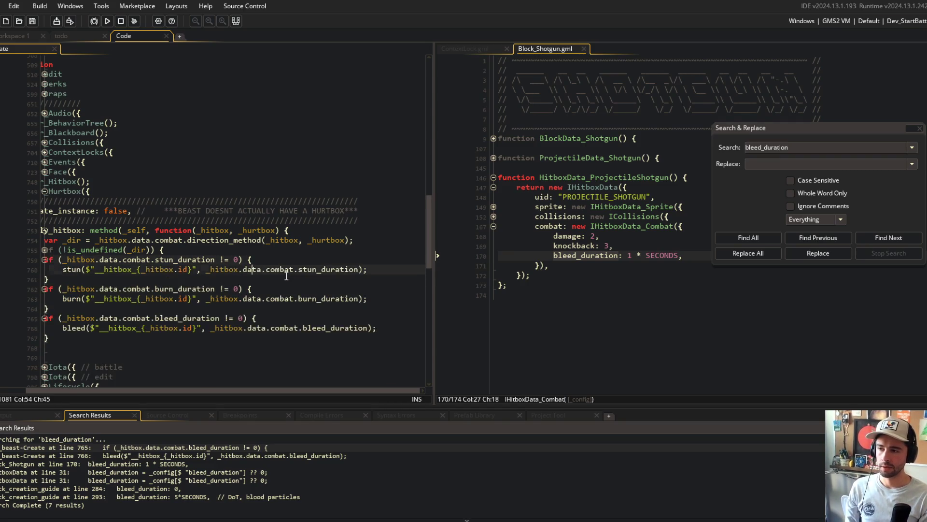
key(Home)
key(Down)
click(220, 240)
scroll(222, 232, down, 2)
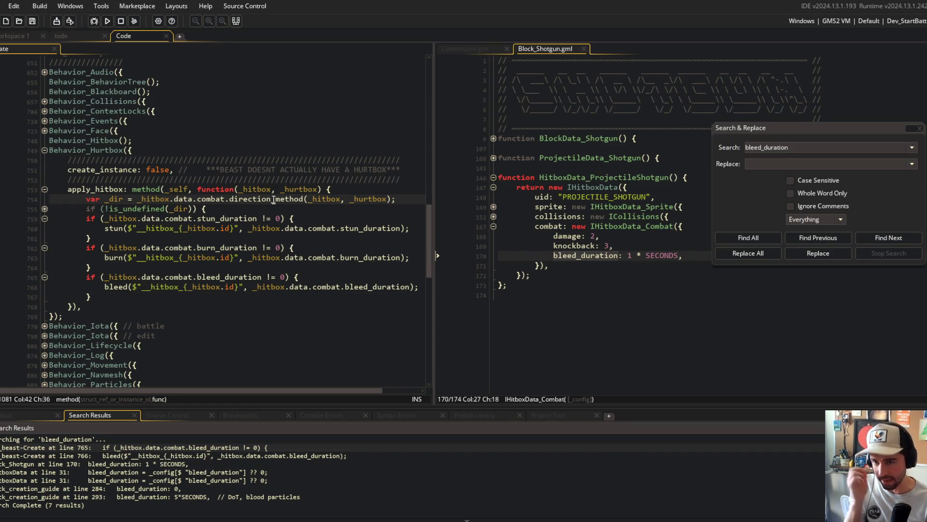
- Scroll the beast's Create event code up to the bleed function near line 418
click(121, 111)
scroll(131, 101, up, 5)
scroll(136, 91, up, 8)
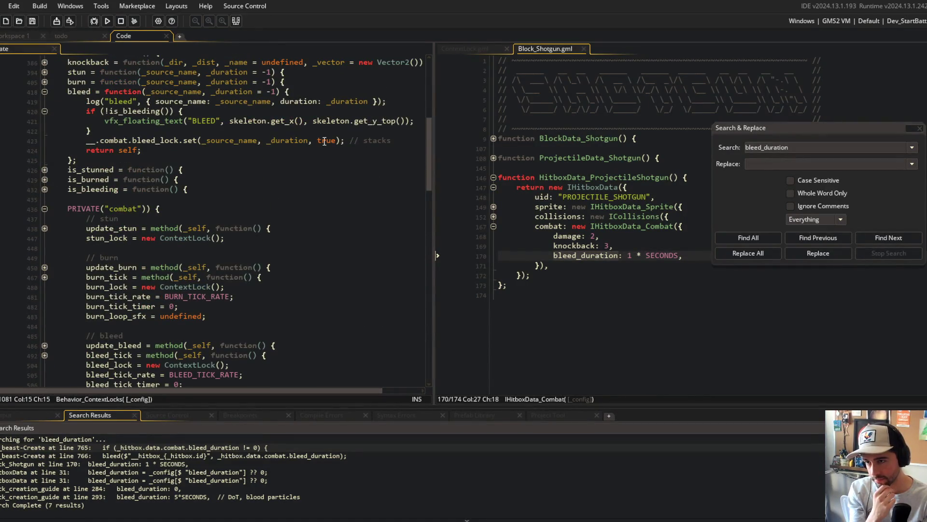
- Remove ', true' and the '// stacks' comment from the bleed lock call on line 423
double_click(326, 141)
key(BackSpace)
key(BackSpace)
key(BackSpace)
key(End)
key(BackSpace)
key(BackSpace)
key(BackSpace)
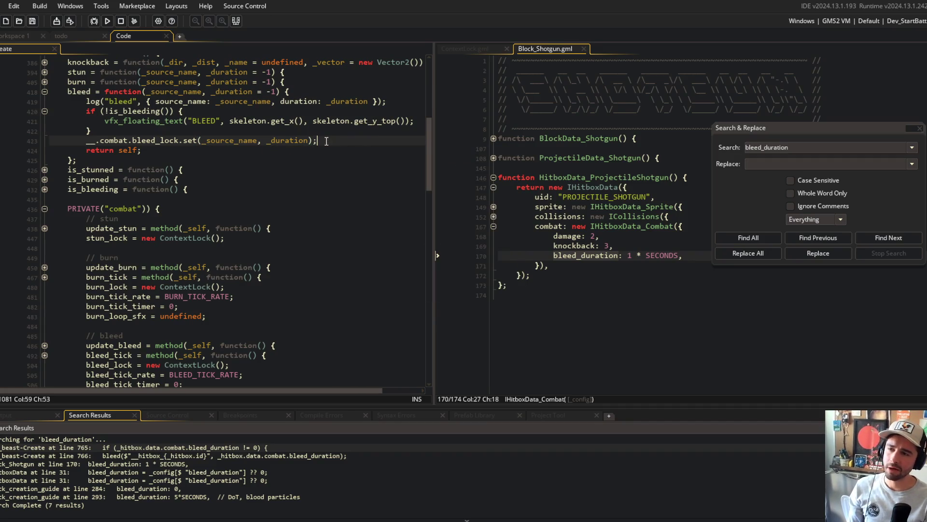
click(329, 146)
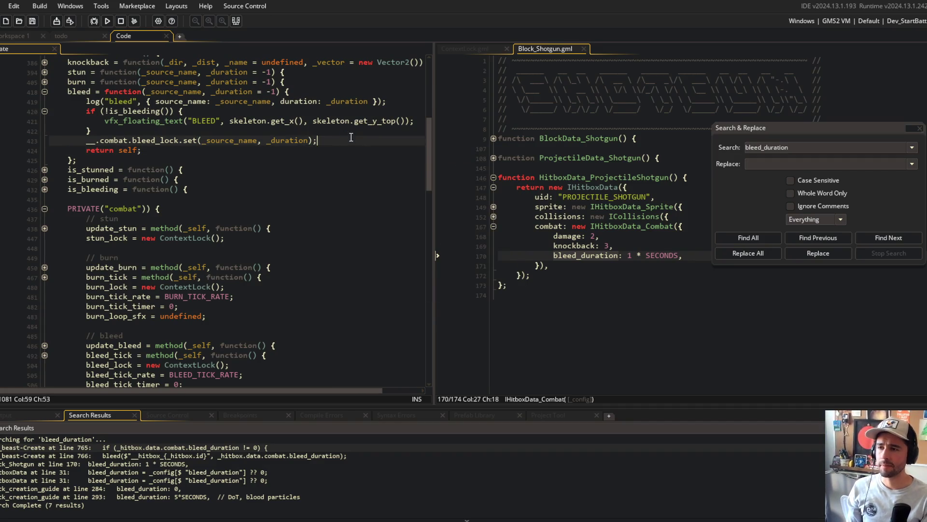
- Expand update_bleed and its is_bleeding check, and set a breakpoint on the bleed tick call at line 489
click(302, 185)
scroll(303, 185, down, 10)
scroll(303, 185, down, 6)
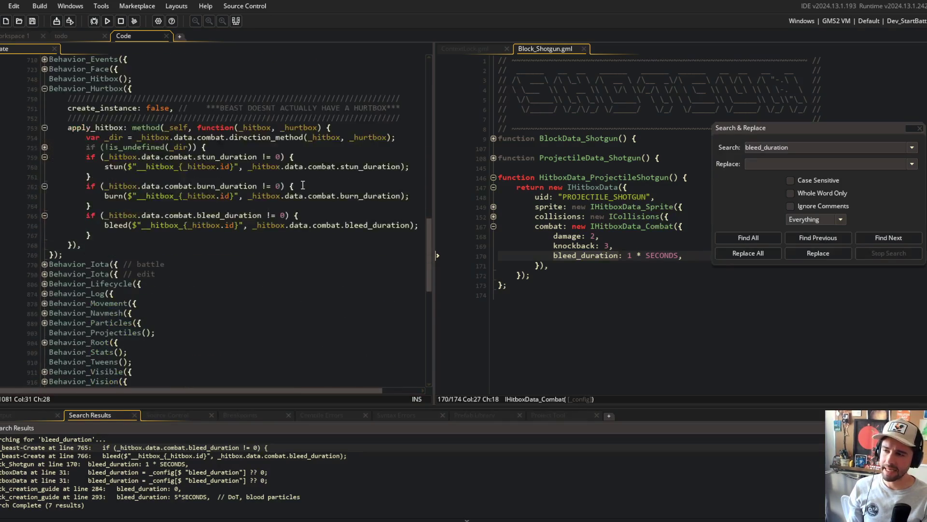
scroll(302, 185, up, 20)
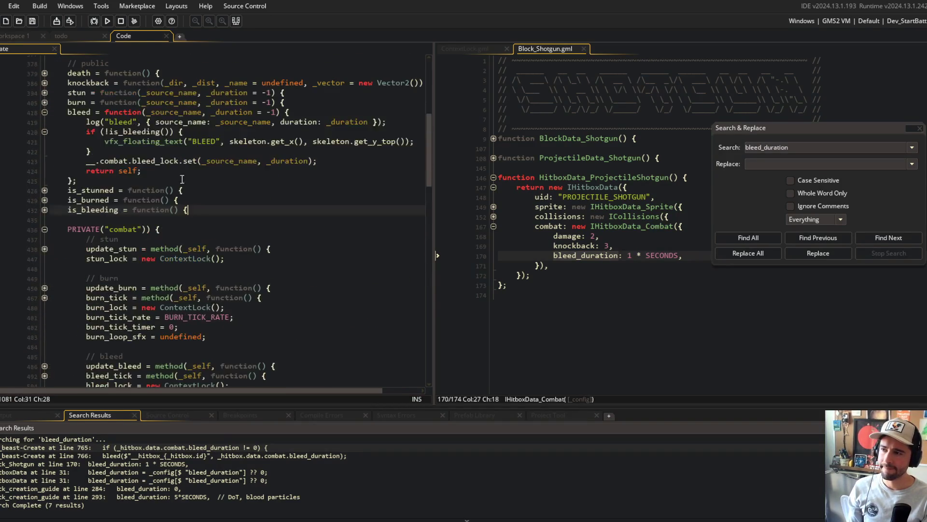
scroll(70, 174, down, 4)
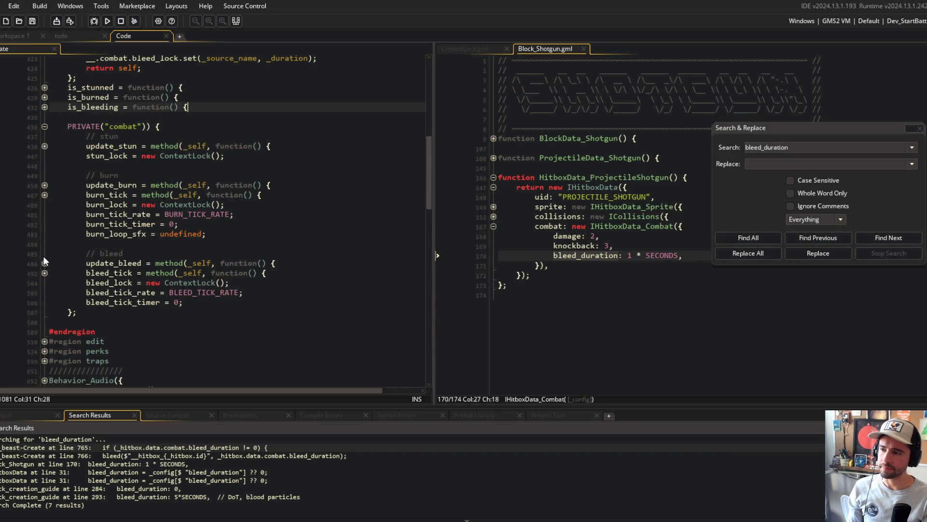
click(45, 263)
click(45, 282)
click(154, 302)
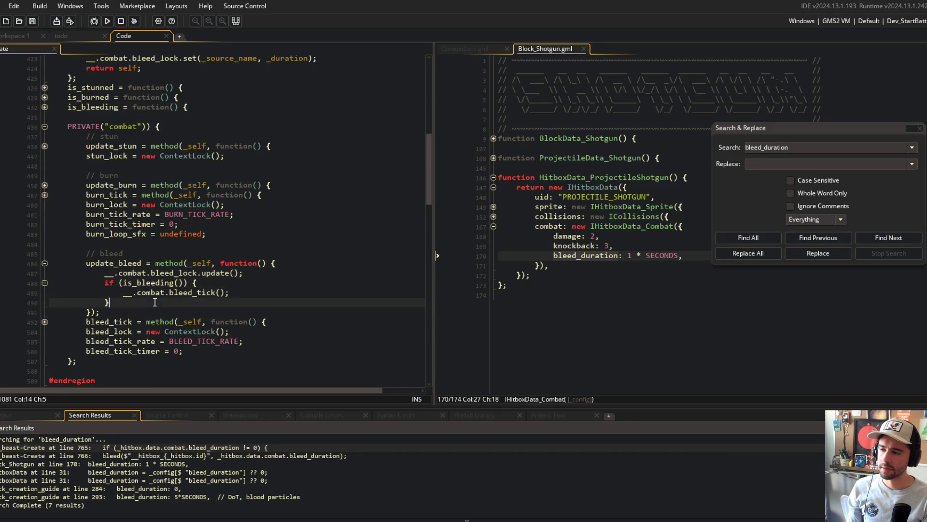
click(18, 293)
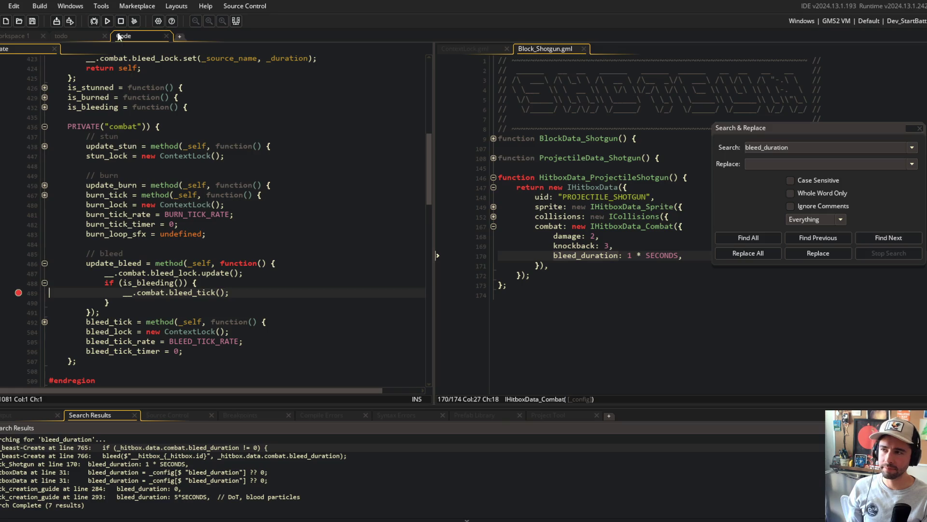
- Run the game under the debugger until a battle is underway
click(93, 21)
scroll(166, 134, down, 3)
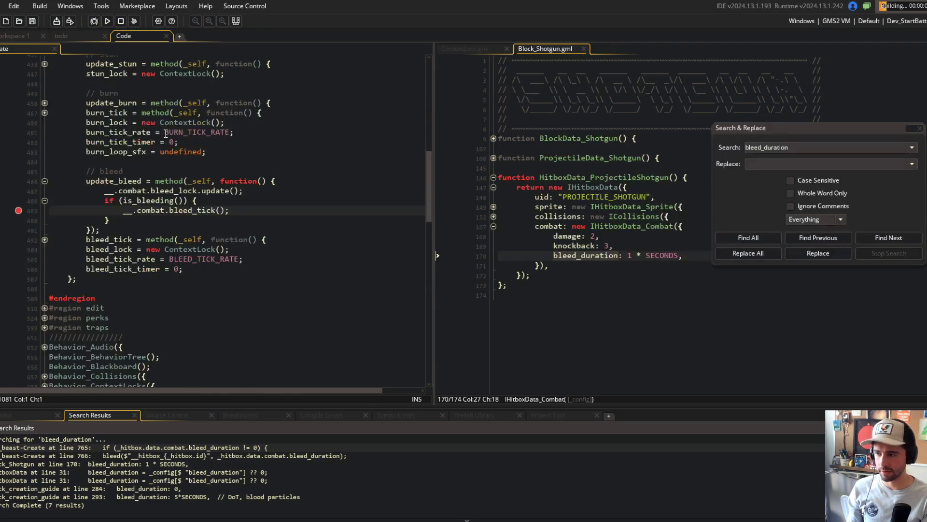
scroll(165, 134, up, 3)
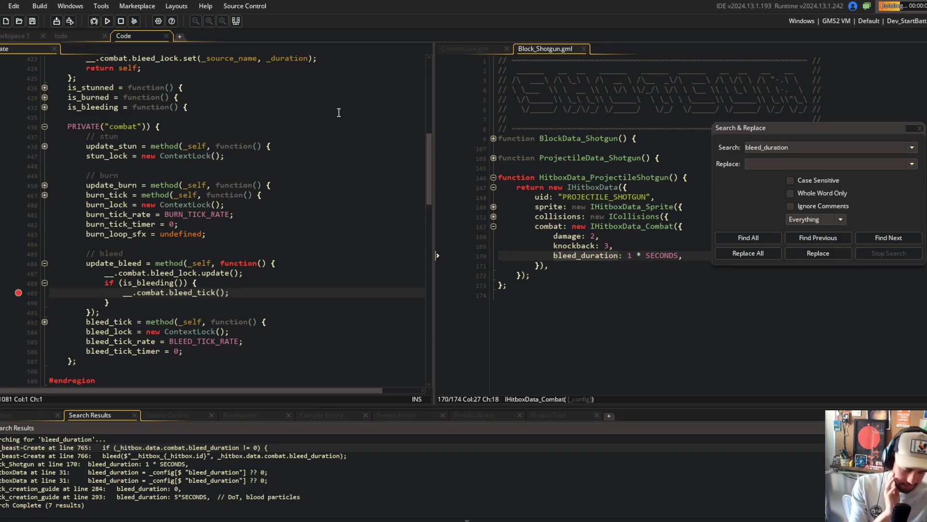
click(330, 225)
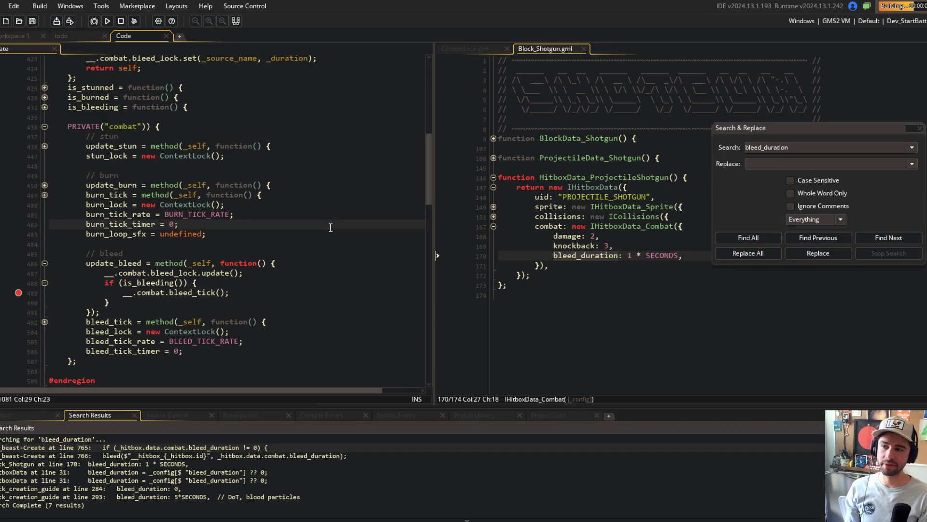
scroll(330, 228, up, 2)
scroll(331, 227, up, 5)
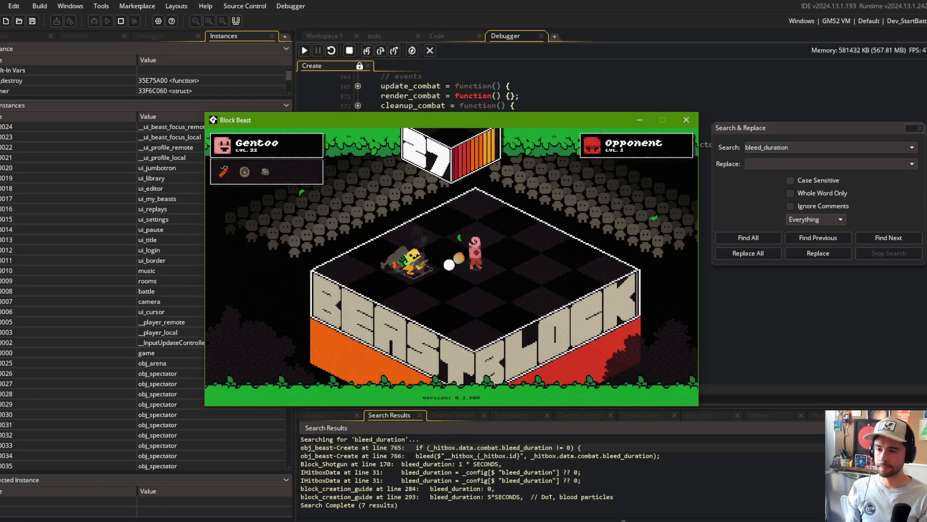
- Step into bleed_tick past the timer increment and threshold check
click(577, 4)
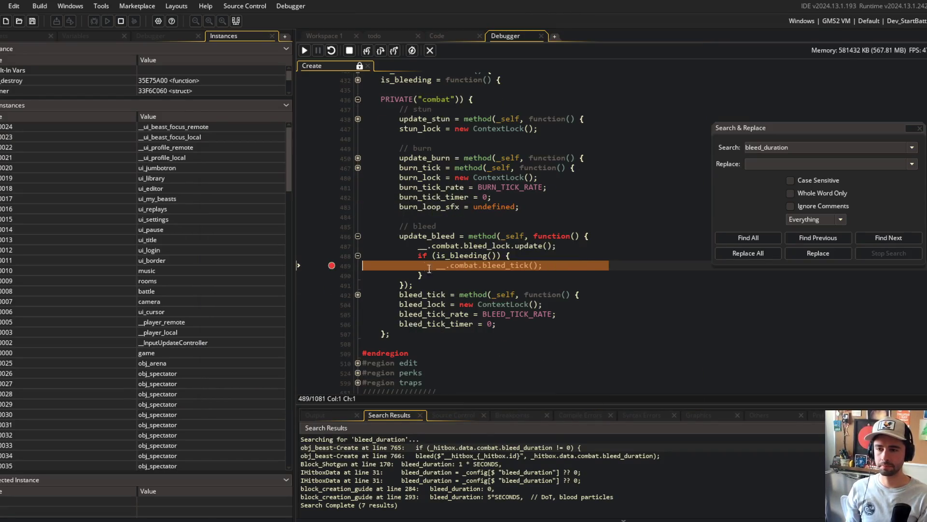
click(368, 52)
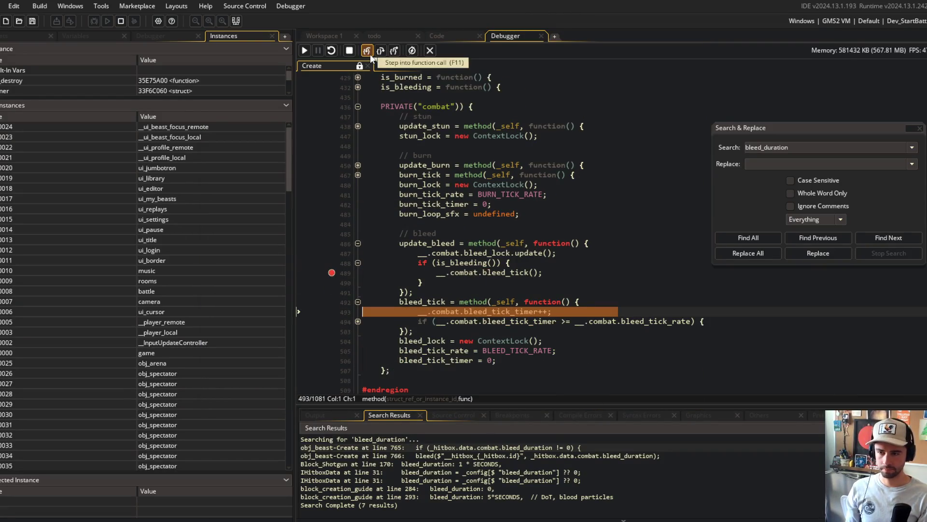
click(370, 55)
click(370, 55)
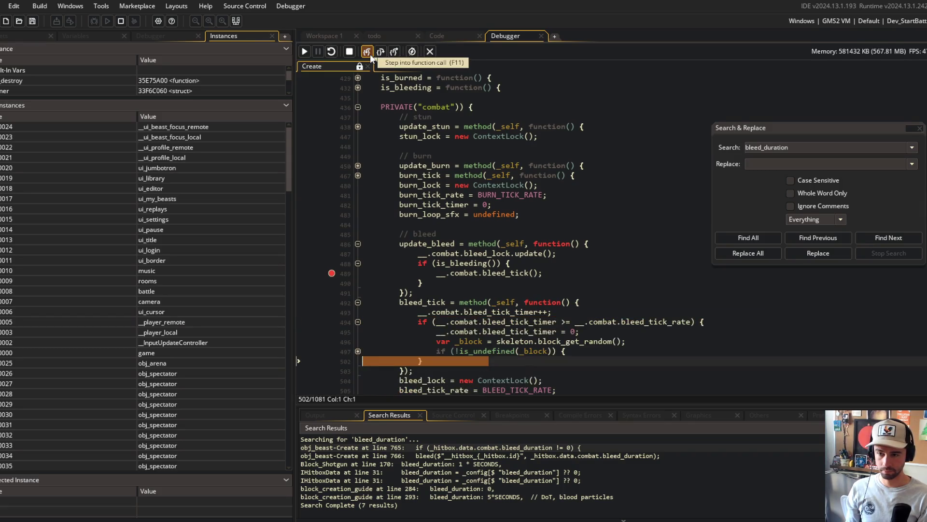
- Move the breakpoint from line 489 to the block damage line 498 and resume
click(358, 351)
scroll(532, 270, down, 3)
mouse_move(585, 254)
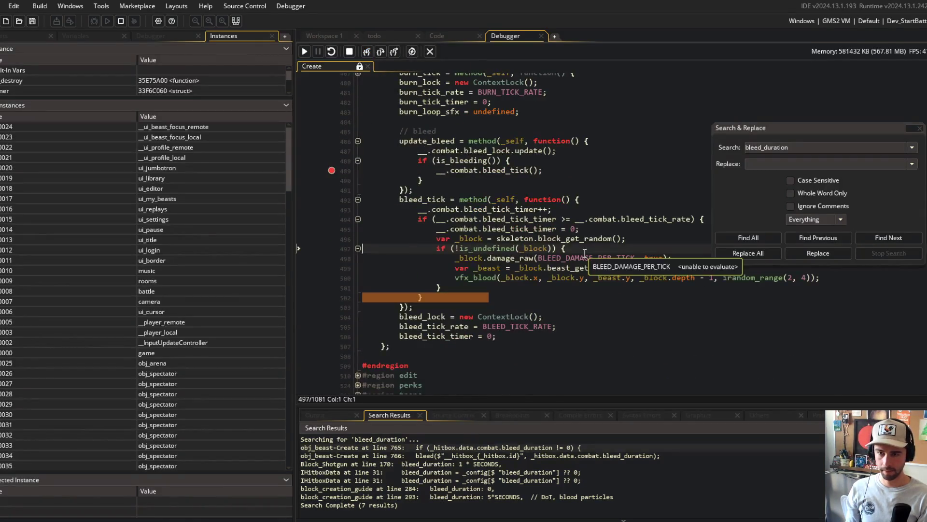
click(332, 258)
click(331, 170)
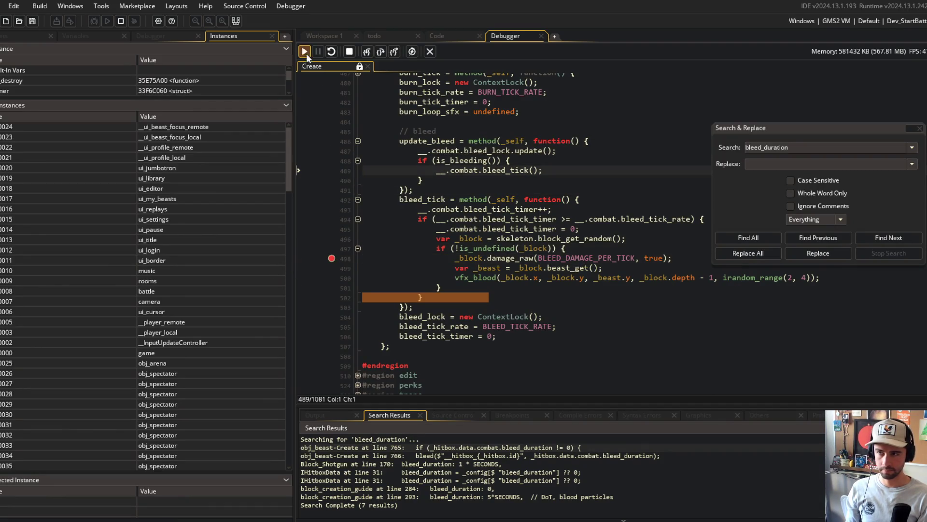
click(304, 51)
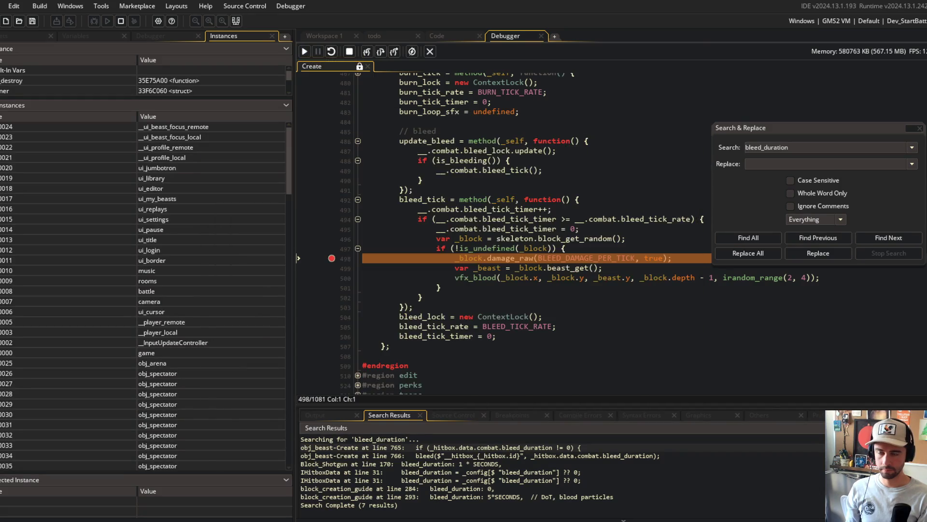
click(305, 51)
- Open BLEED_DAMAGE_PER_TICK in MACROS.gml to confirm it equals 2, then end debugging
mouse_move(534, 252)
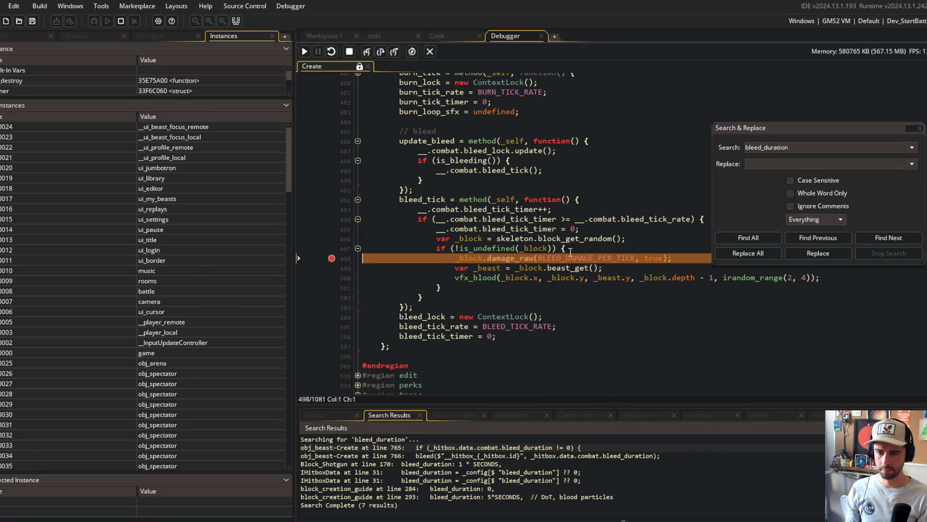
mouse_move(574, 261)
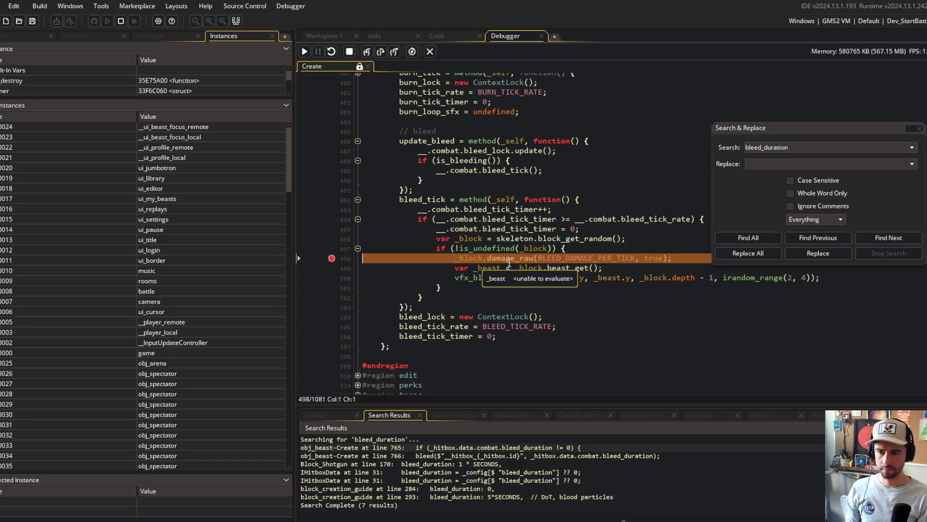
middle_click(573, 257)
scroll(451, 164, down, 7)
scroll(452, 164, up, 7)
scroll(452, 165, down, 8)
scroll(452, 165, down, 15)
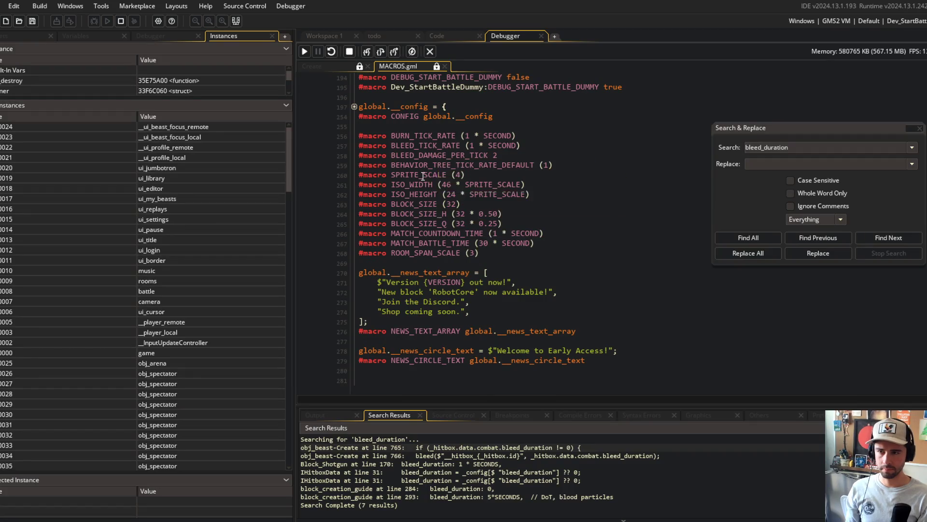
click(434, 50)
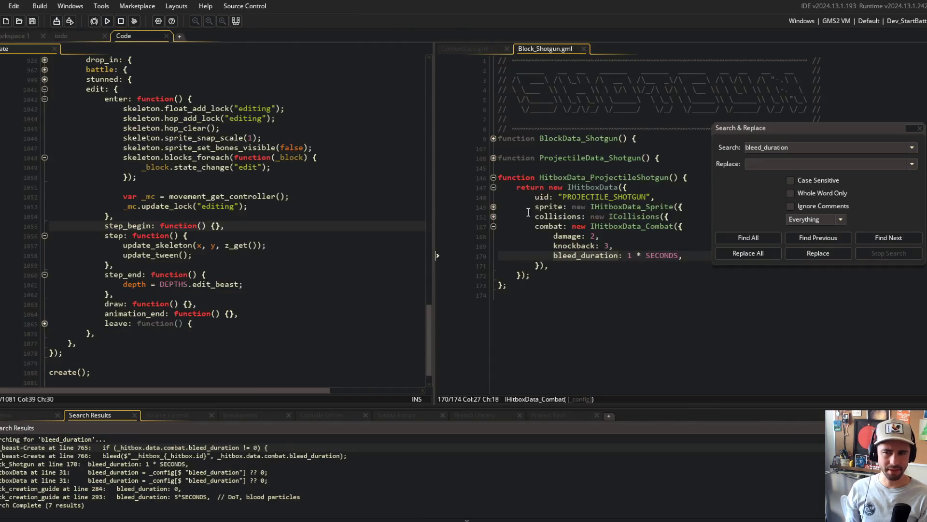
- Return to the beast's Create event code and scroll to the no-hurtbox comment
click(528, 211)
click(219, 196)
scroll(171, 145, up, 6)
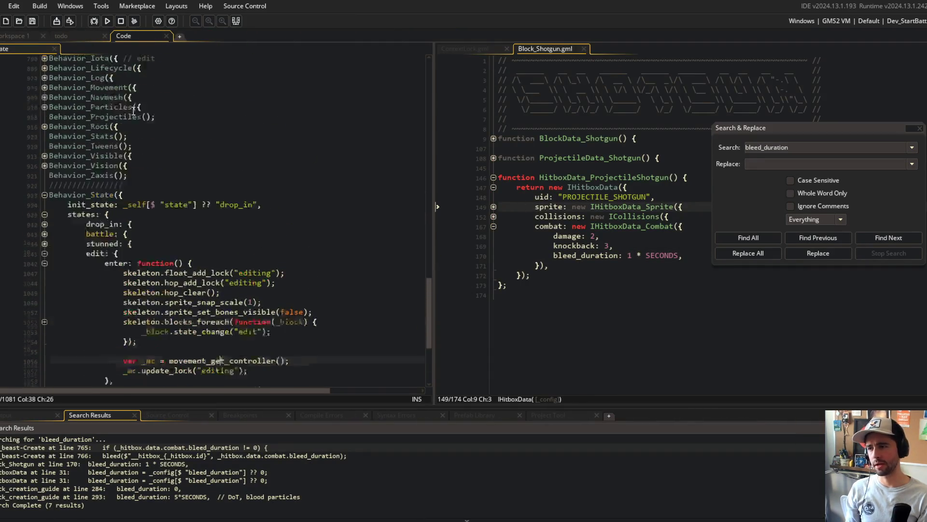
scroll(134, 111, up, 10)
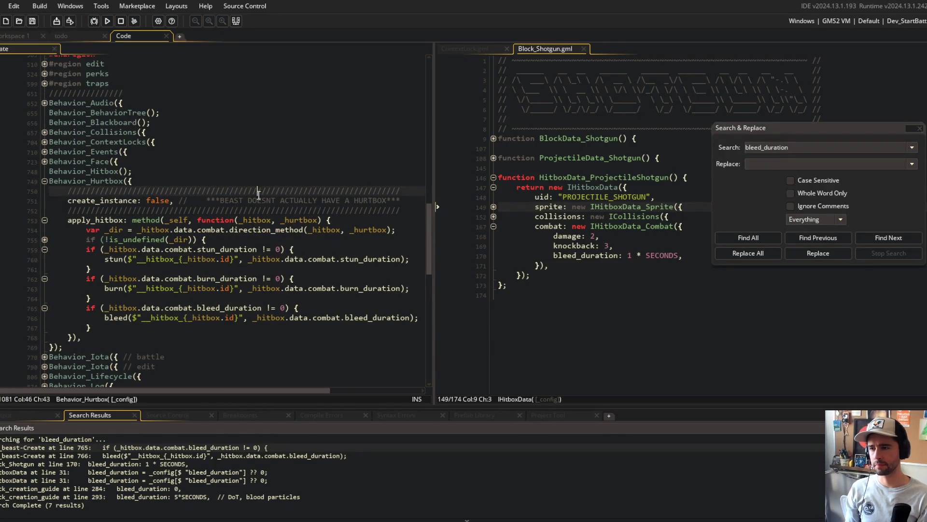
drag(197, 200, 403, 202)
click(400, 163)
scroll(270, 215, up, 9)
scroll(145, 241, down, 1)
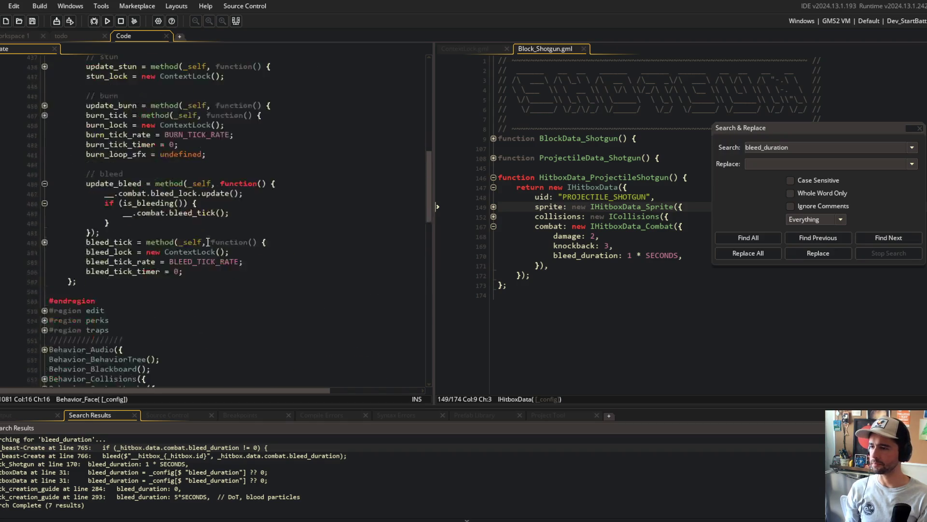
- Expand bleed_tick, its timer check, and the is_bleeding function body
click(44, 242)
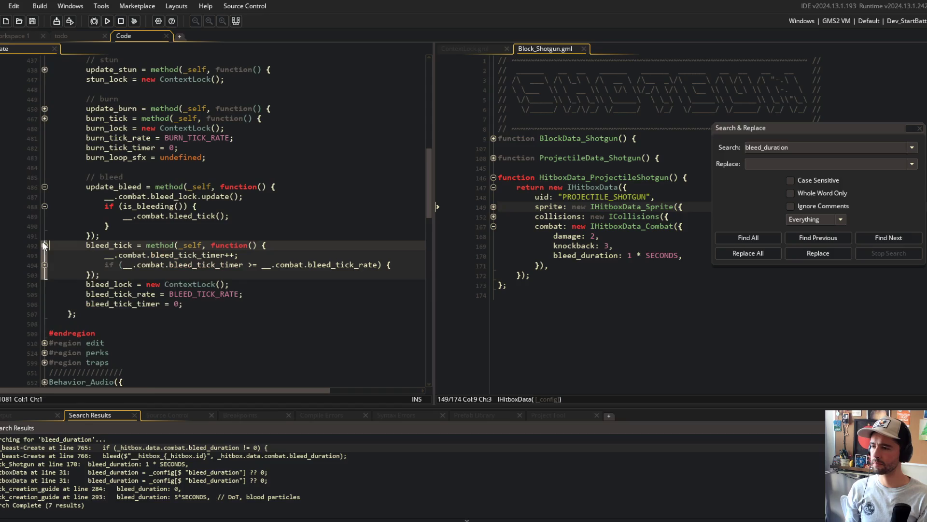
click(44, 261)
click(133, 216)
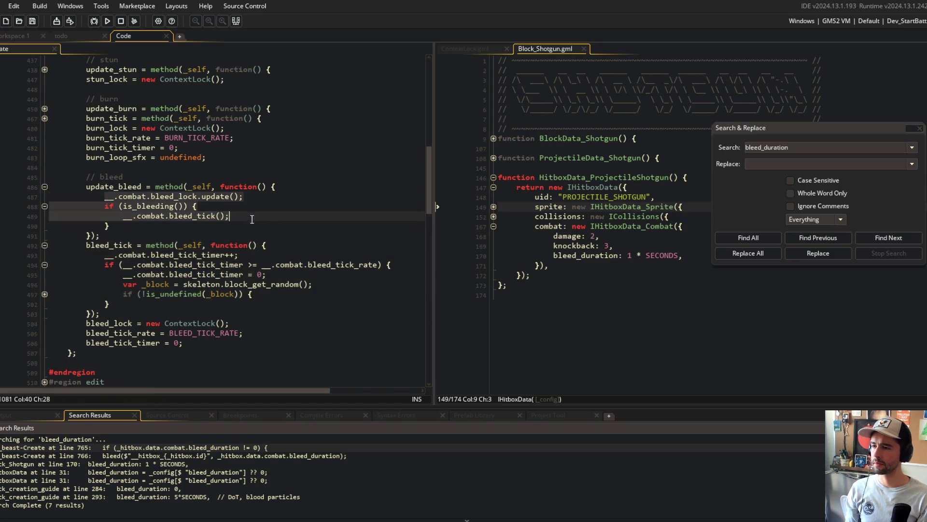
click(174, 206)
scroll(157, 208, up, 6)
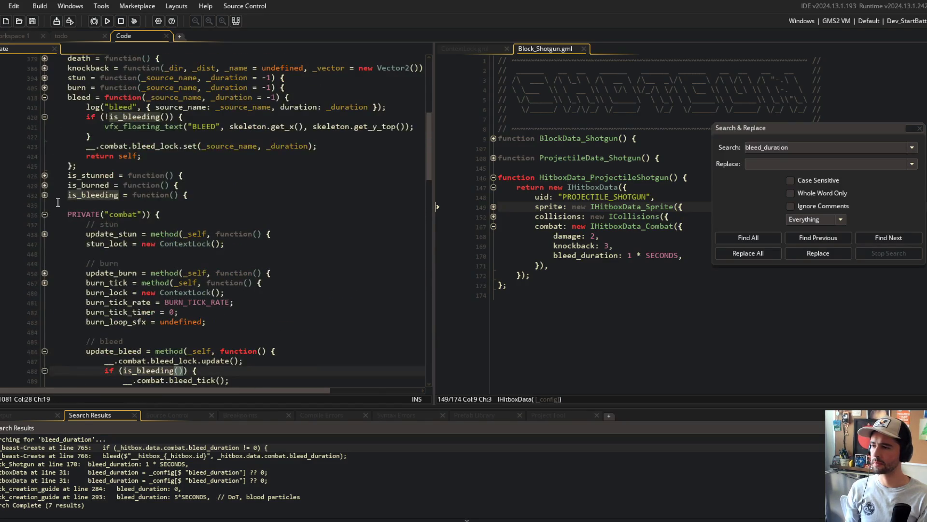
click(45, 195)
scroll(205, 194, down, 6)
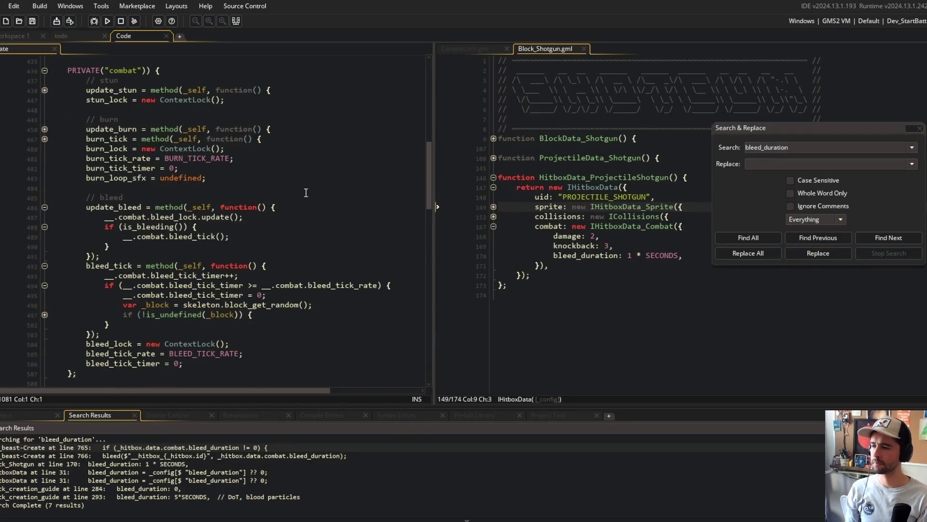
- Review the timer increment and threshold, unfold the null check on line 497, and widen the code pane
click(104, 226)
click(217, 277)
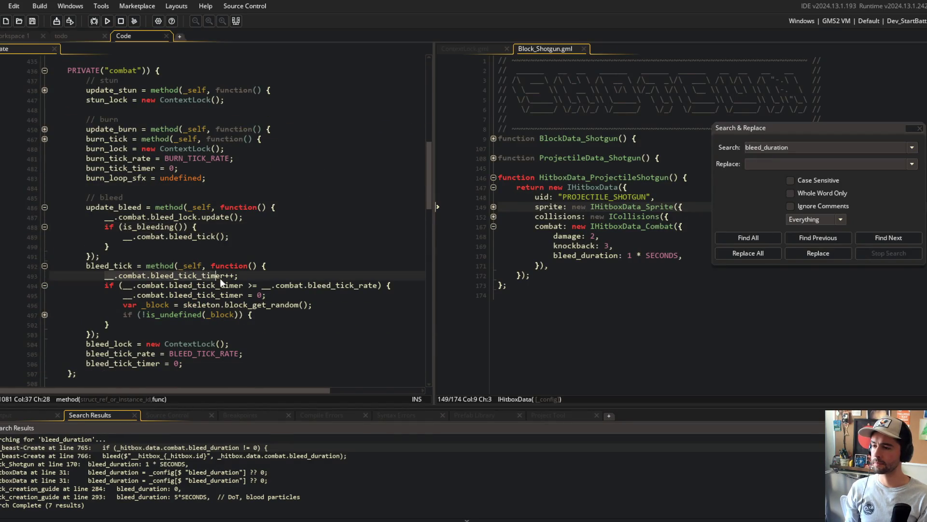
click(244, 285)
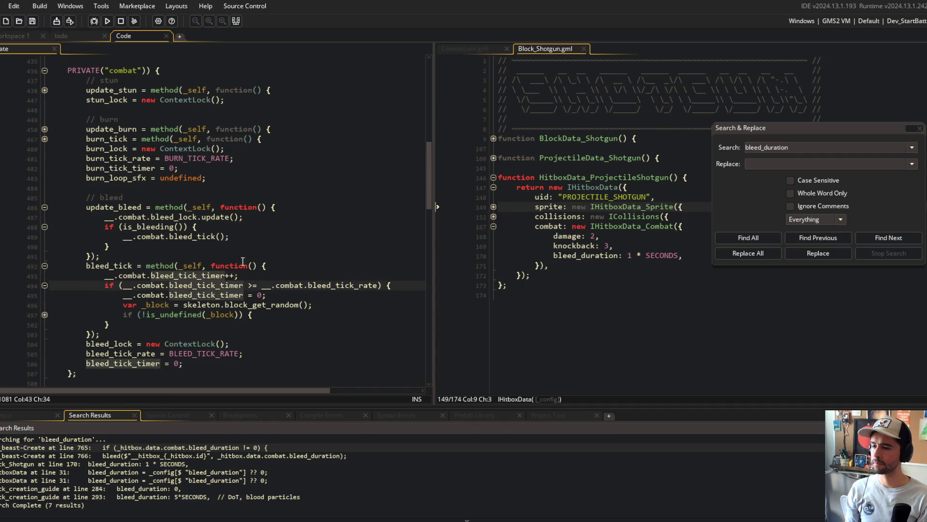
key(Down)
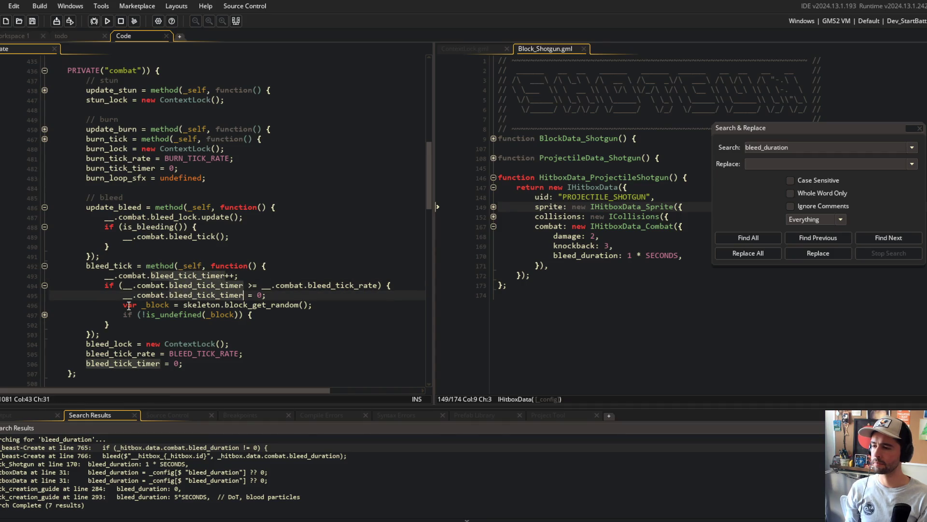
click(44, 315)
click(115, 158)
scroll(246, 197, down, 2)
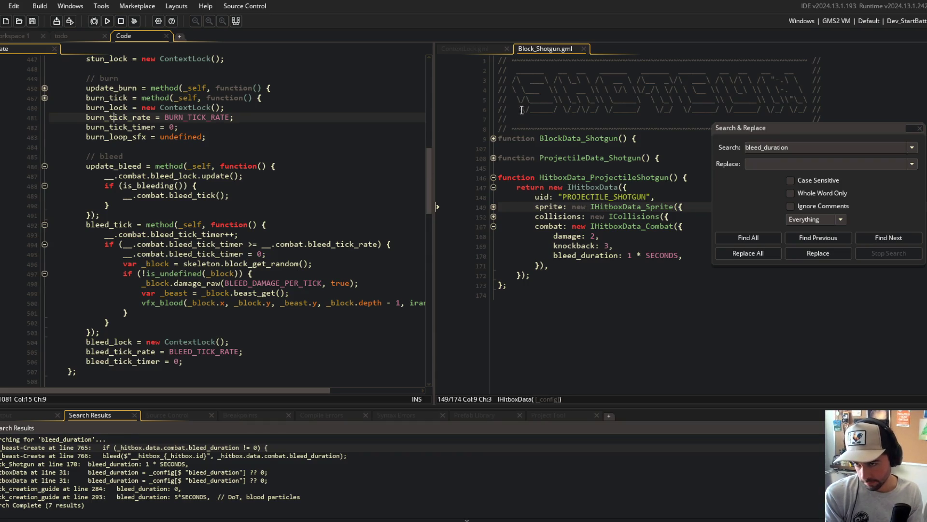
mouse_move(437, 114)
mouse_down()
mouse_move(549, 116)
mouse_move(462, 127)
mouse_up()
- Review the bleed_tick_rate comparison, the damage_raw arguments and every use of bleed_tick_timer
click(333, 245)
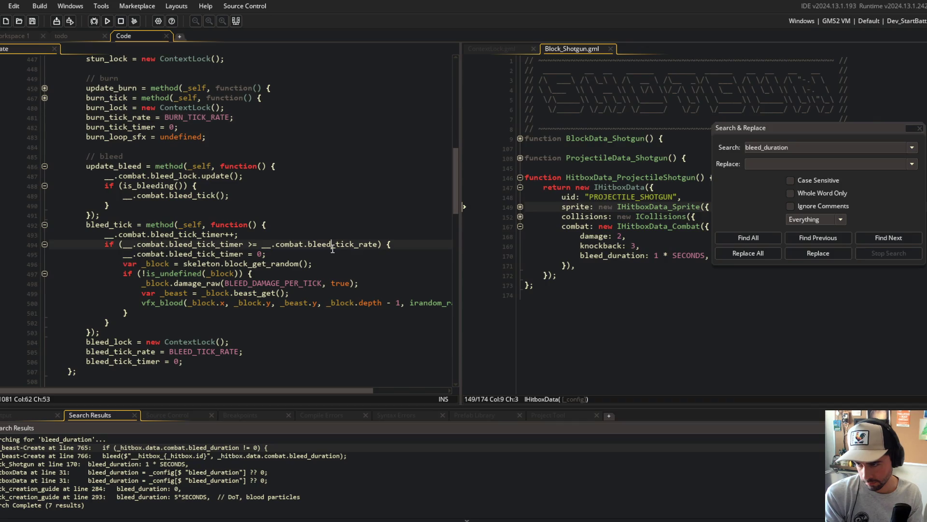
click(332, 274)
click(220, 283)
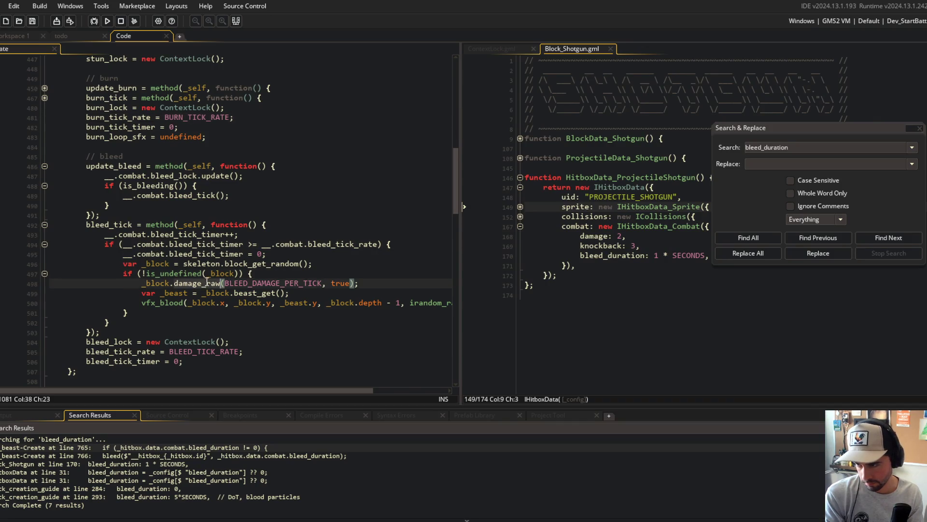
double_click(196, 253)
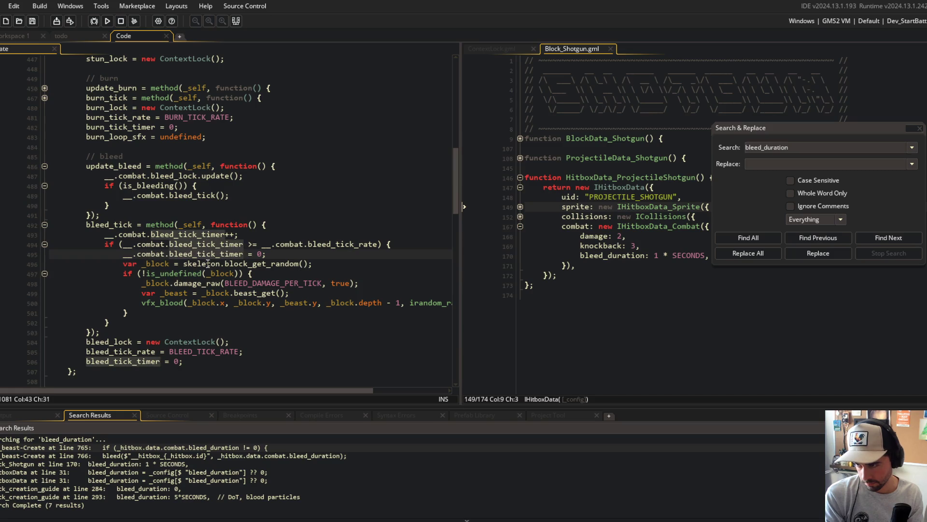
click(162, 283)
click(212, 244)
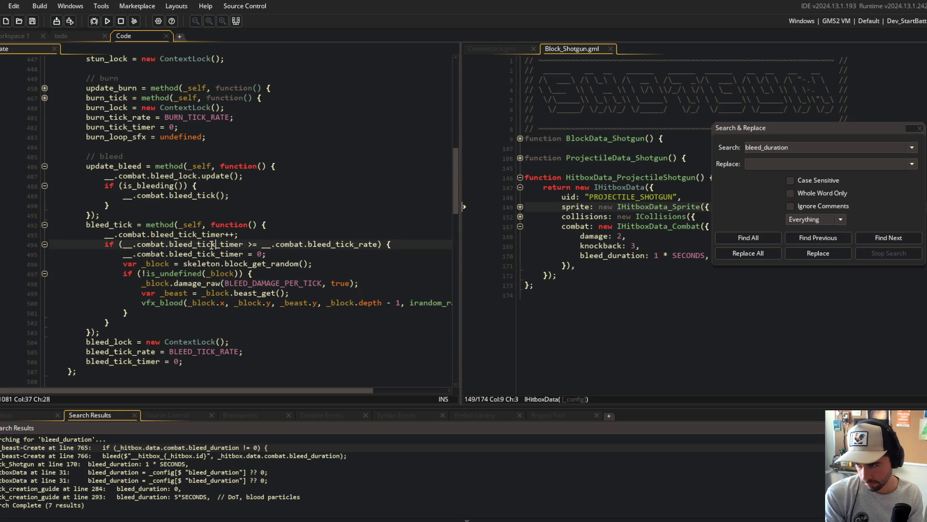
scroll(212, 244, up, 3)
scroll(209, 244, up, 1)
scroll(209, 245, down, 1)
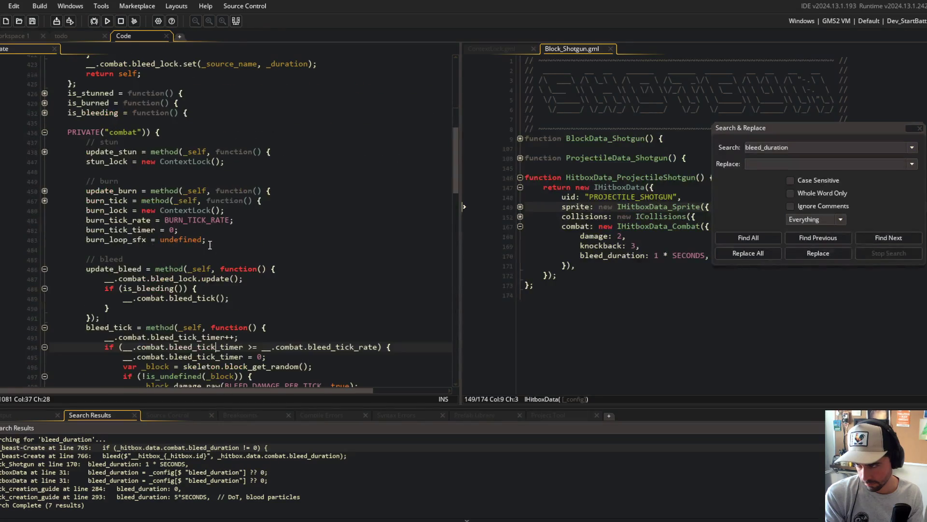
scroll(257, 218, up, 4)
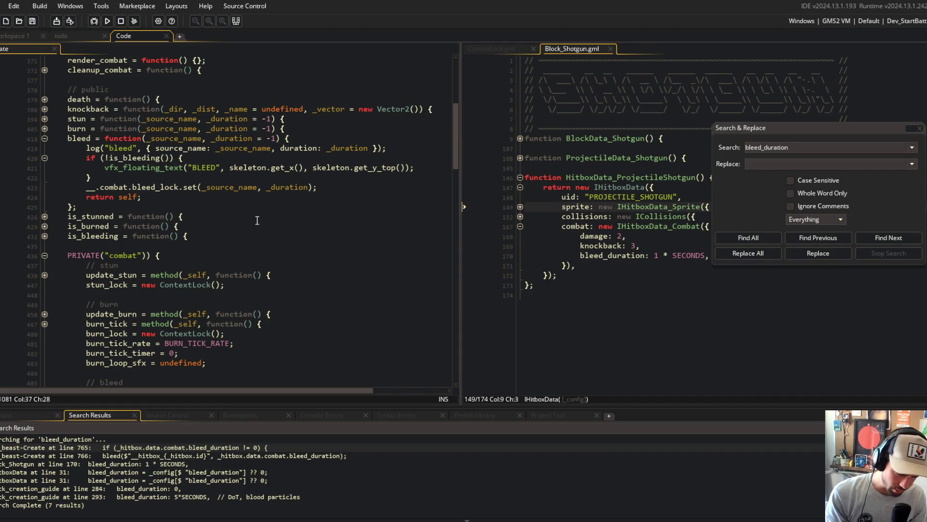
scroll(257, 220, down, 5)
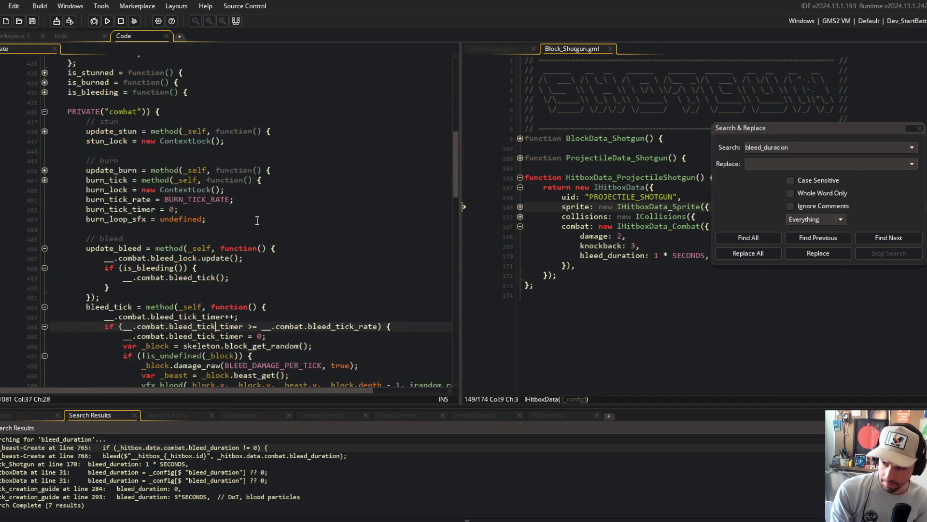
- Inspect the bleed lock update, the is_bleeding braces, the bleed_tick call and the bleed_tick_rate uses
click(133, 270)
key(Up)
key(End)
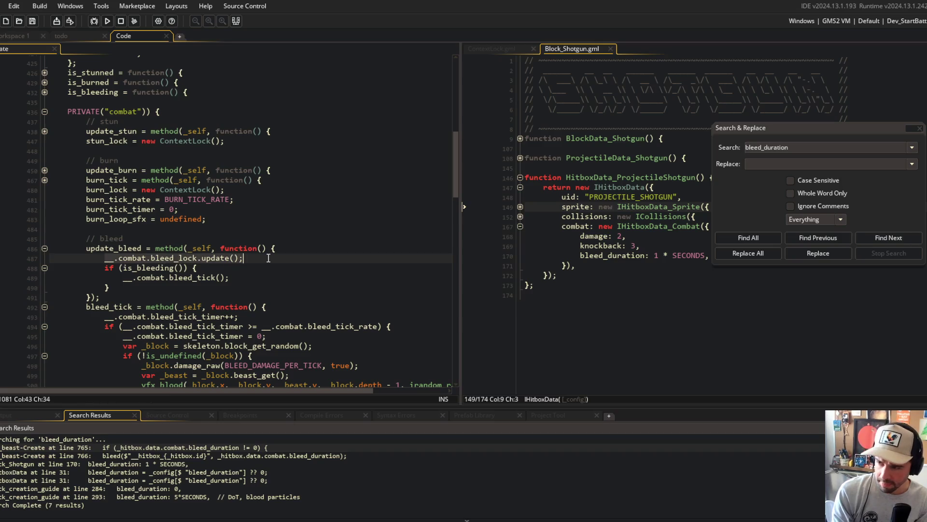
click(193, 268)
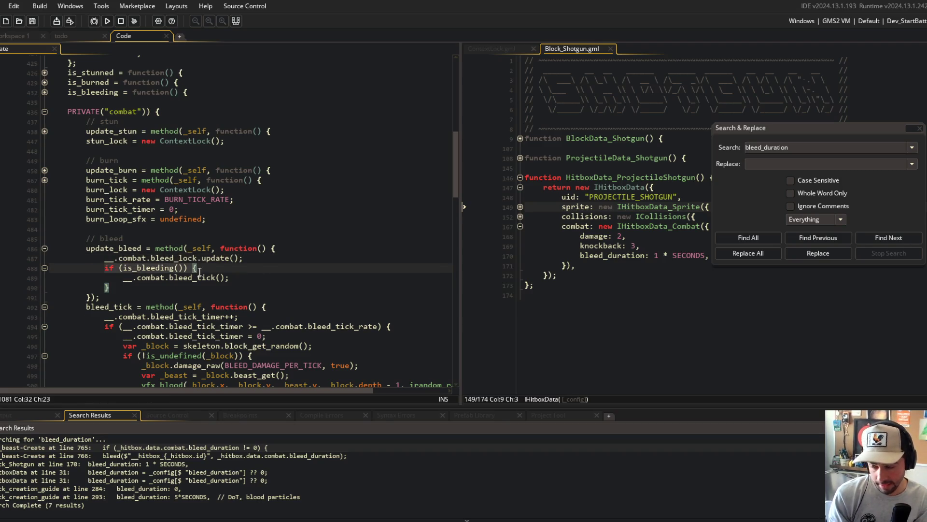
click(254, 278)
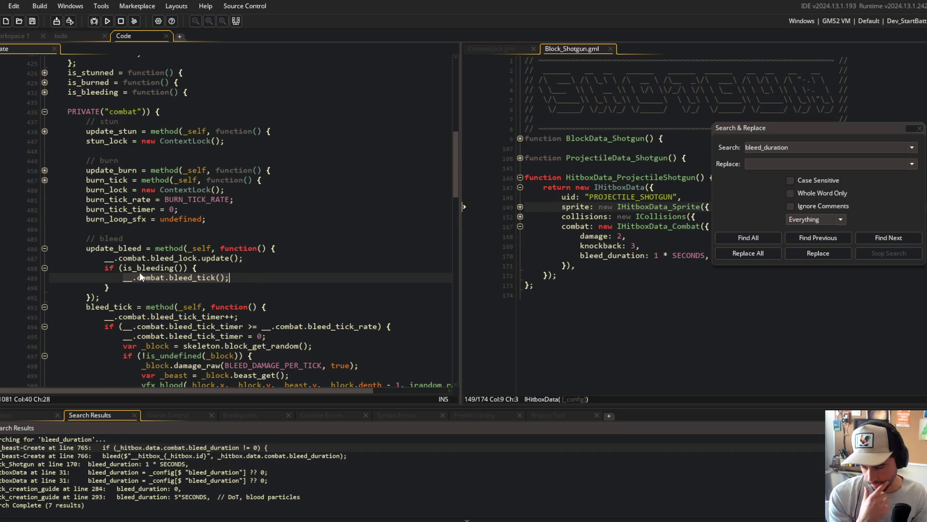
scroll(253, 277, down, 3)
double_click(202, 234)
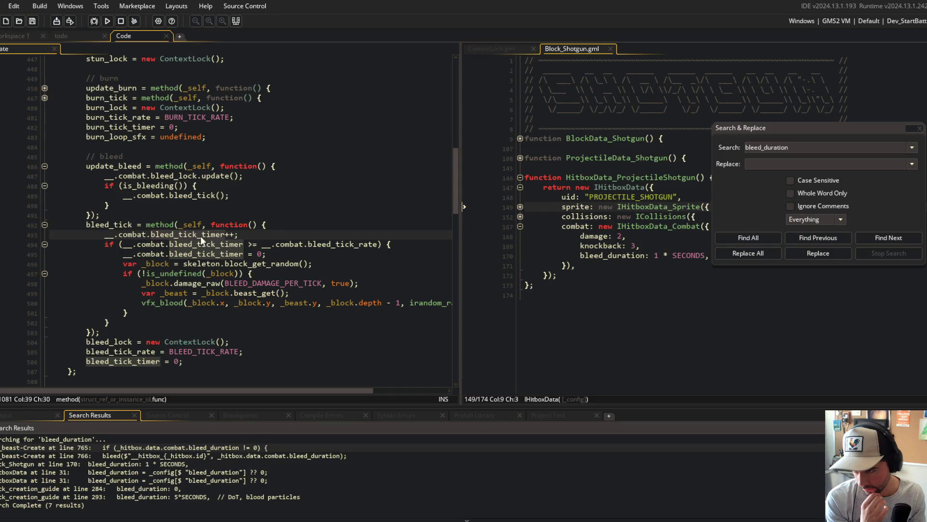
click(350, 235)
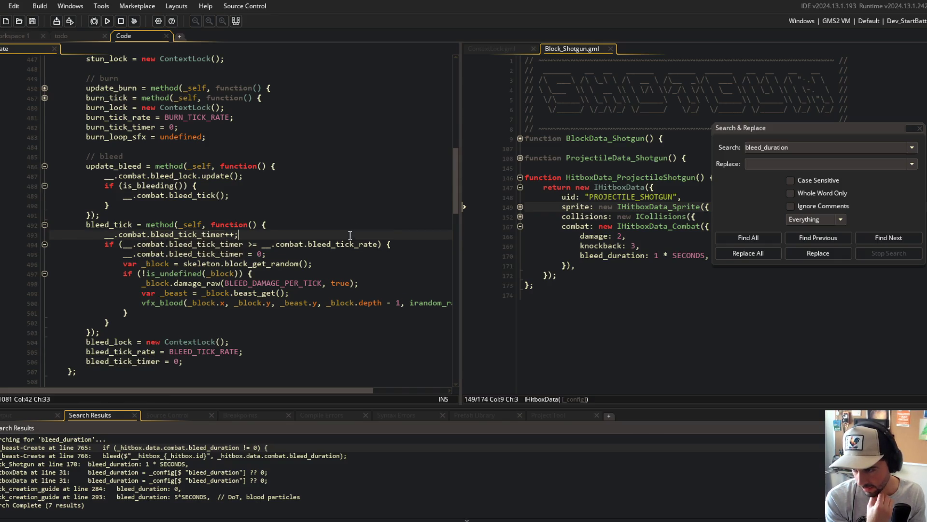
double_click(125, 352)
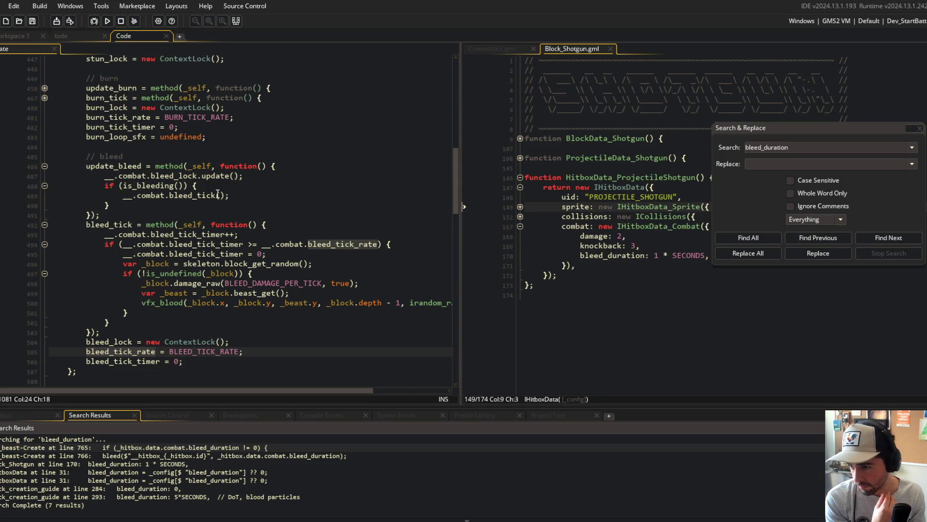
- Check the timer reset and random block lookup, and redo the '!' negation in the block null check
click(267, 254)
click(271, 278)
key(Up)
key(End)
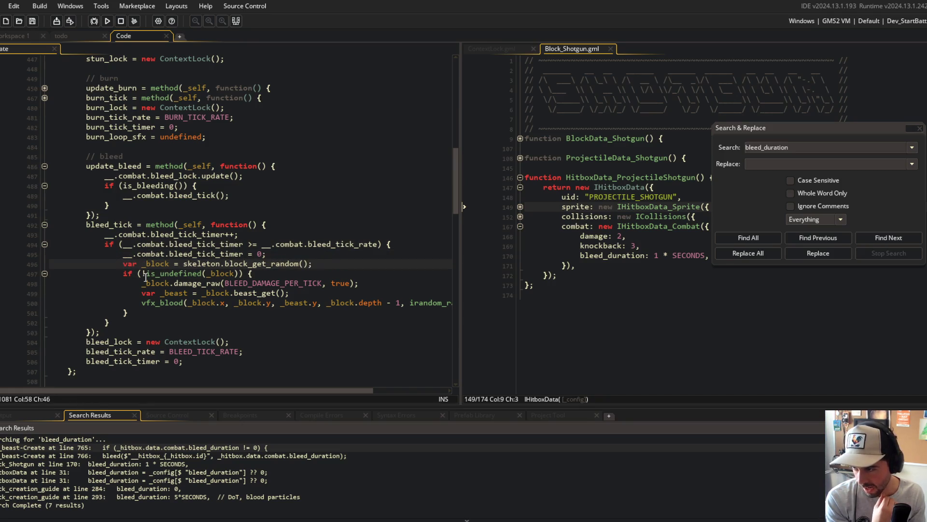
click(145, 274)
text(!)
key(End)
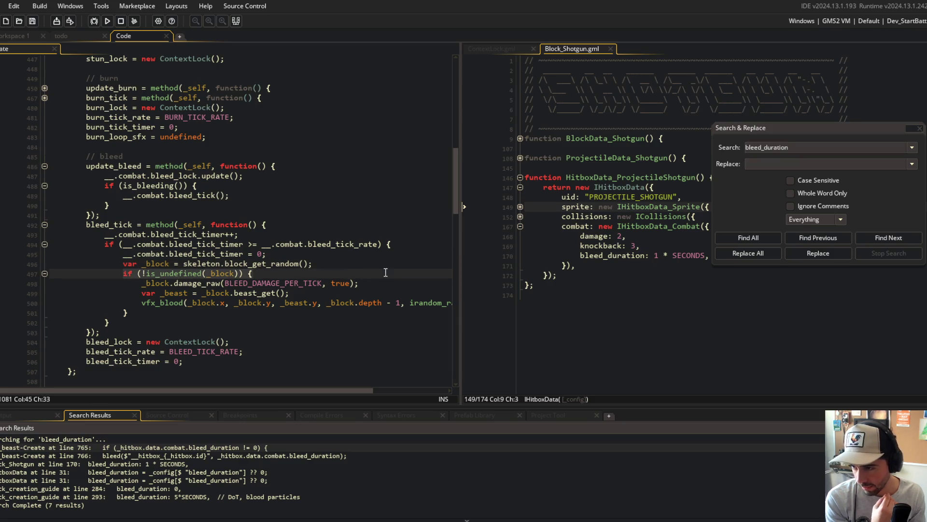
click(188, 292)
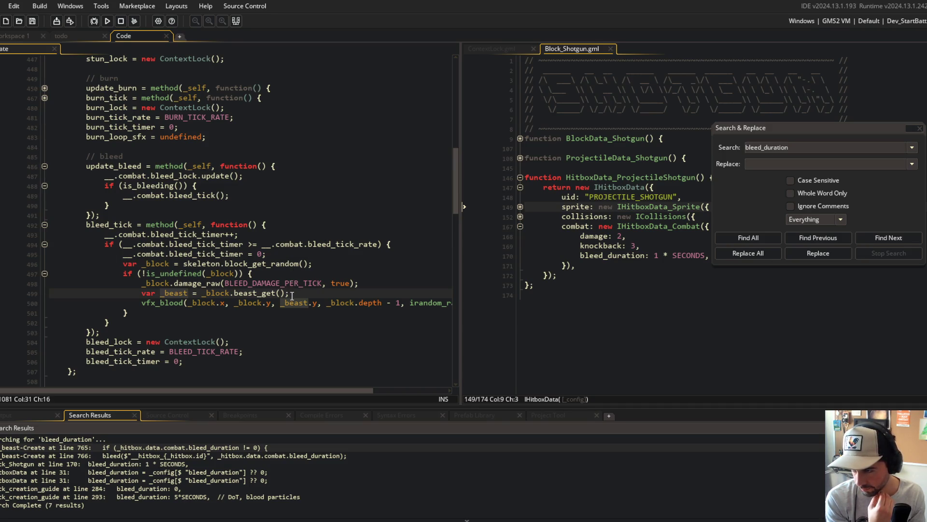
- Change _beast.y to _block.y in vfx_blood and delete the unused _beast lookup line
click(169, 283)
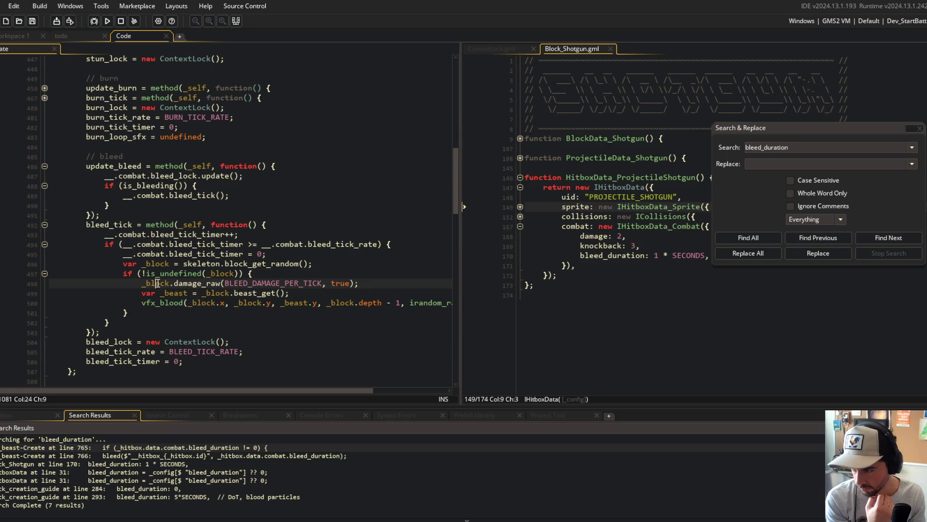
double_click(297, 302)
key(ctrl+v)
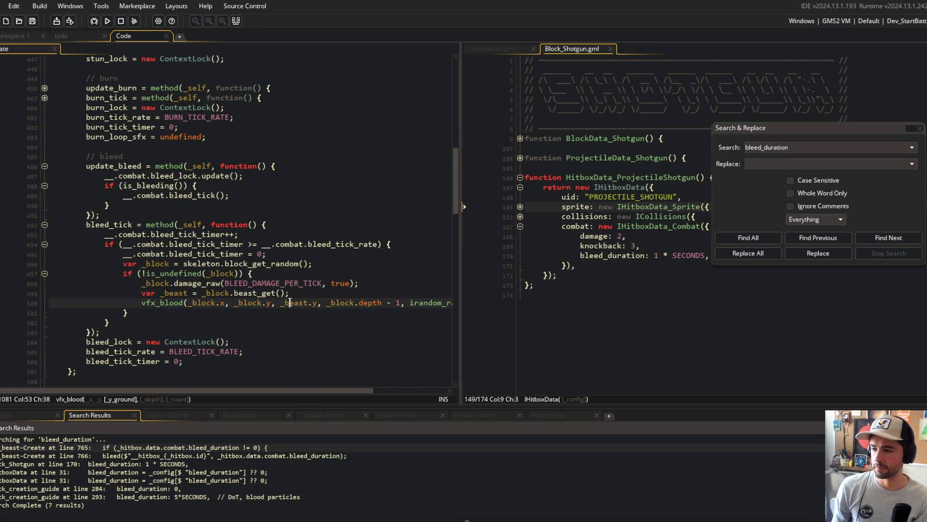
key(Up)
key(ctrl+d)
- Widen the obj_beast code pane further and review the vfx_blood arguments and block null check
click(338, 224)
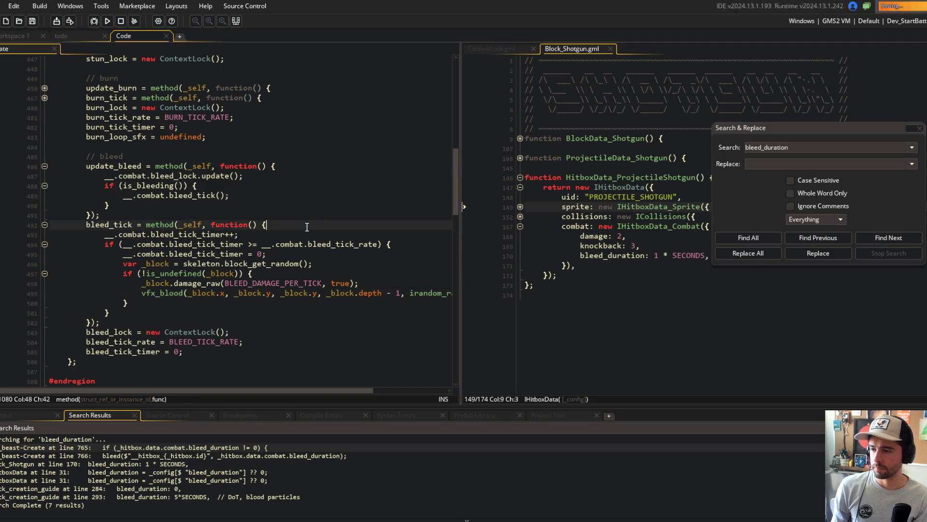
mouse_move(456, 169)
mouse_down()
mouse_move(556, 169)
mouse_move(541, 169)
mouse_up()
click(443, 293)
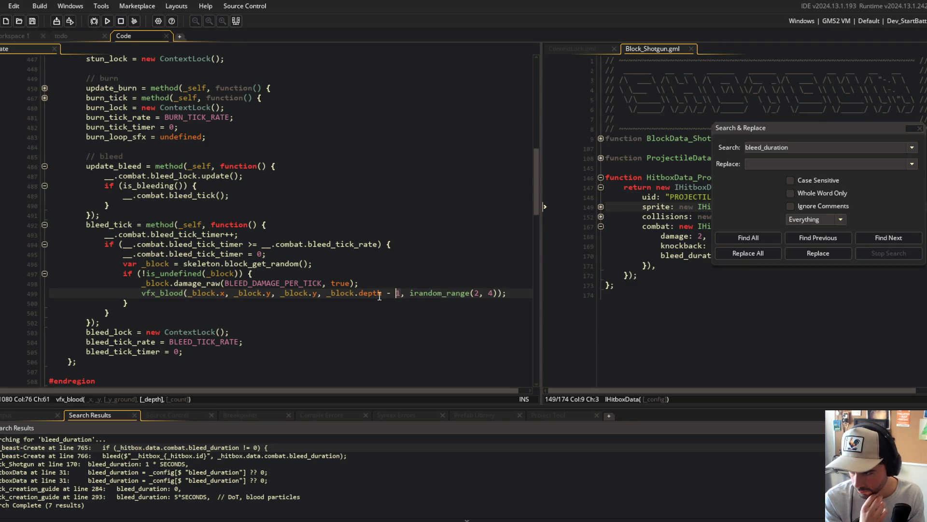
click(150, 293)
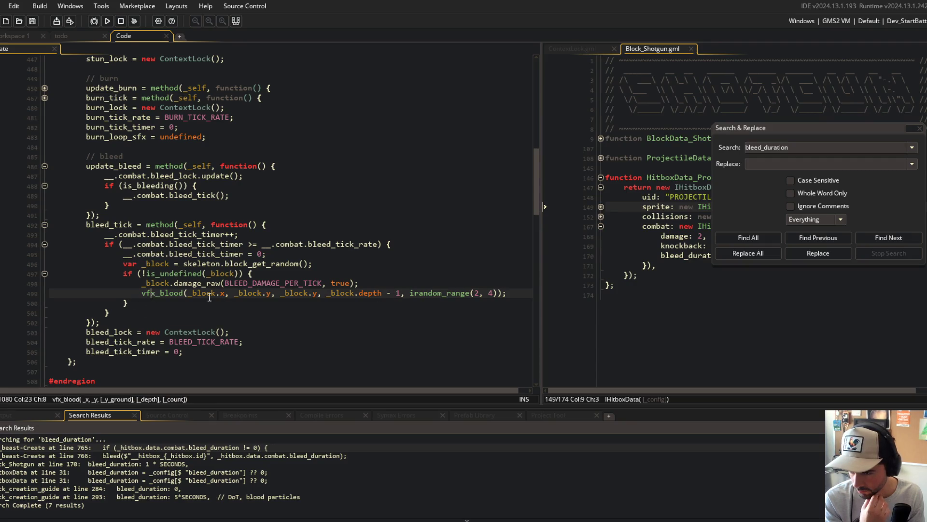
click(399, 275)
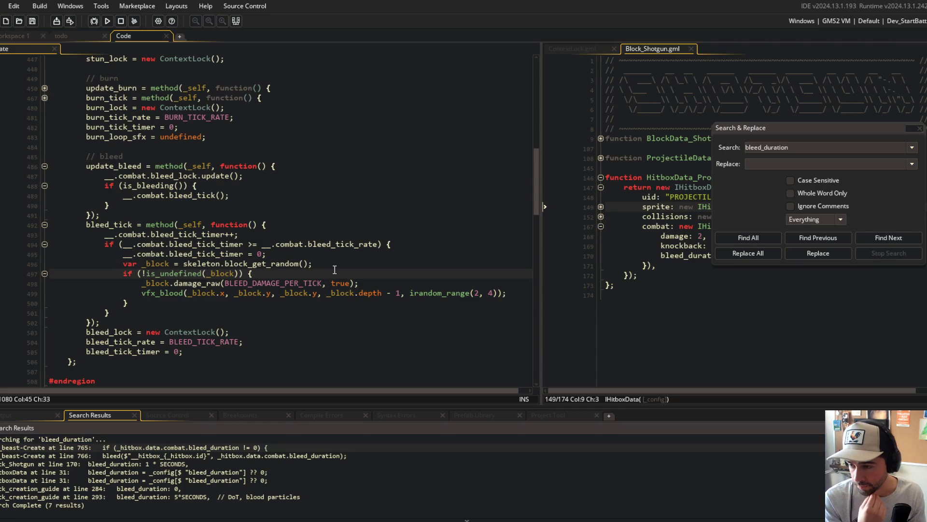
- Unfold burn_tick with its timer check and nested block check, and select the burn damage comment
scroll(296, 226, up, 1)
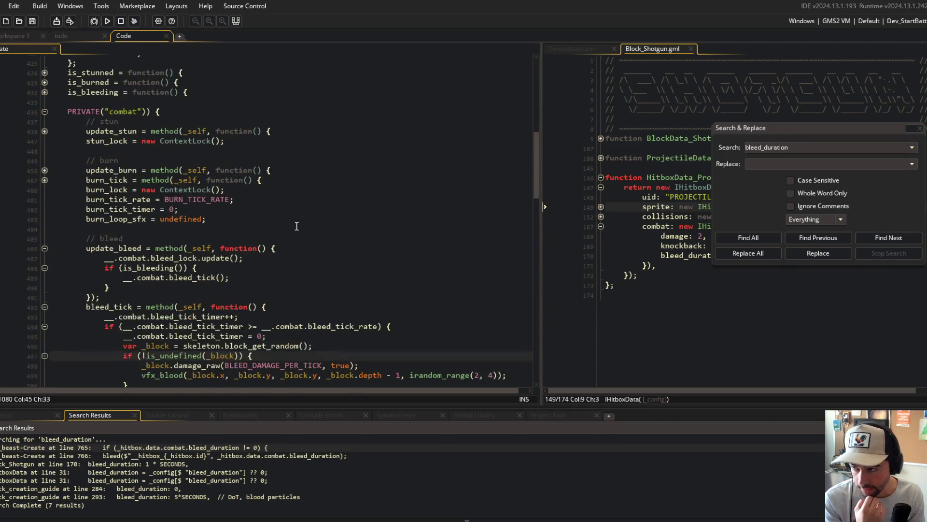
scroll(297, 226, down, 1)
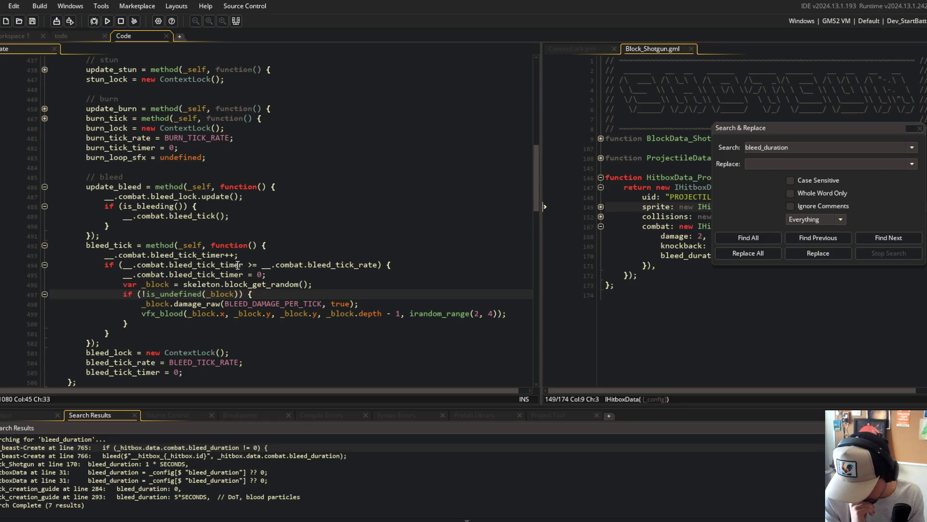
scroll(244, 260, up, 3)
scroll(63, 212, down, 4)
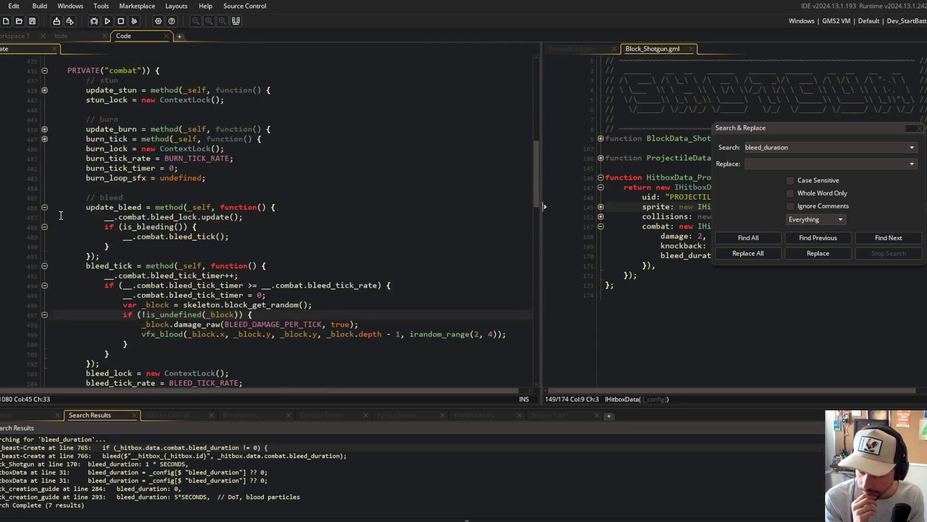
click(44, 97)
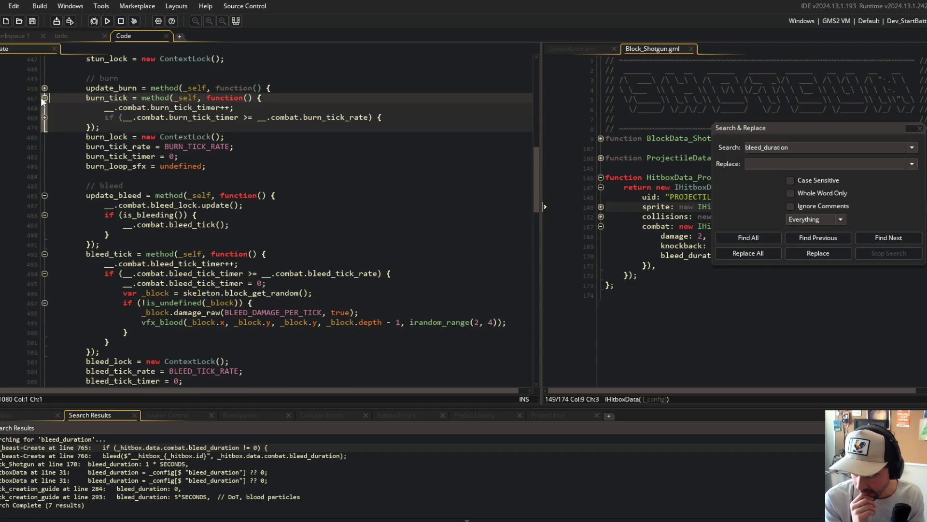
click(44, 117)
click(45, 166)
drag(123, 147, 368, 140)
- Compare the burn and bleed damage calls, then jump to BLEED_DAMAGE_PER_TICK's definition in MACROS.gml
click(202, 176)
scroll(243, 181, down, 4)
click(219, 298)
scroll(194, 300, up, 4)
click(220, 156)
click(220, 176)
click(338, 178)
scroll(338, 178, down, 4)
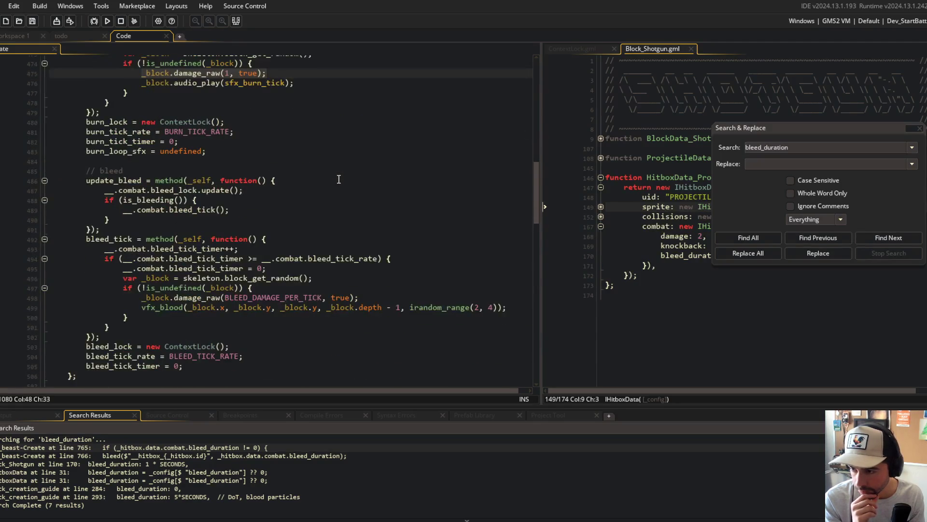
scroll(337, 261, up, 4)
scroll(336, 262, down, 5)
middle_click(293, 279)
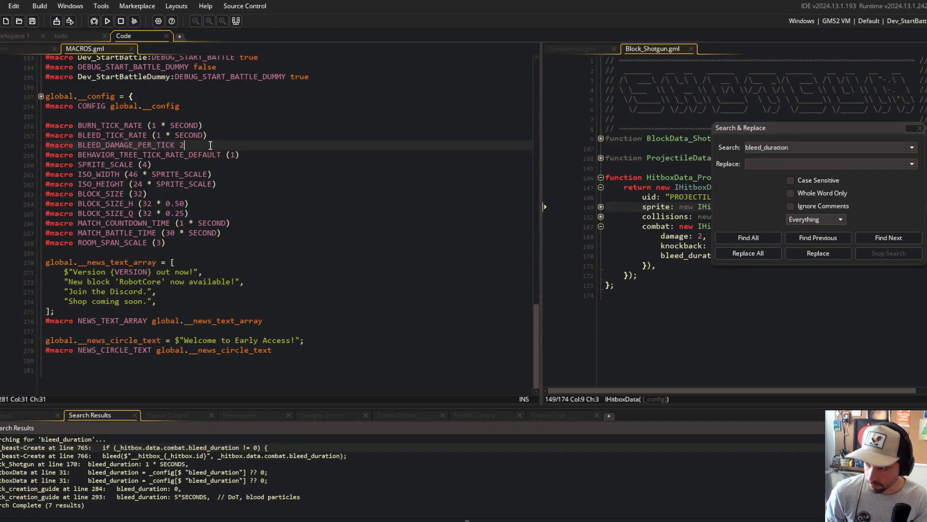
- Replace BLEED_DAMAGE_PER_TICK with 1 in the bleed damage call
click(17, 49)
double_click(271, 277)
key(ctrl+shift+f)
click(730, 237)
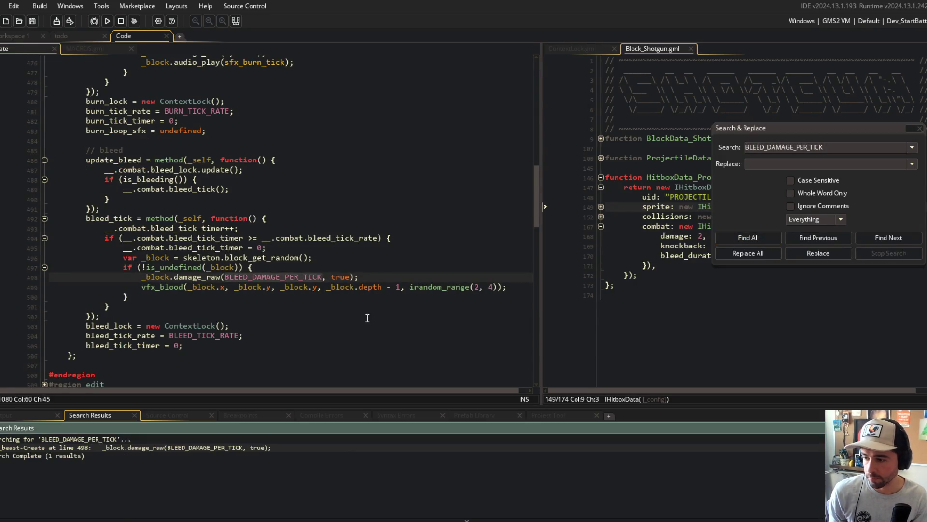
text(1)
click(309, 257)
- Remove the ', true' piercing flag from the burn damage call
scroll(298, 290, up, 2)
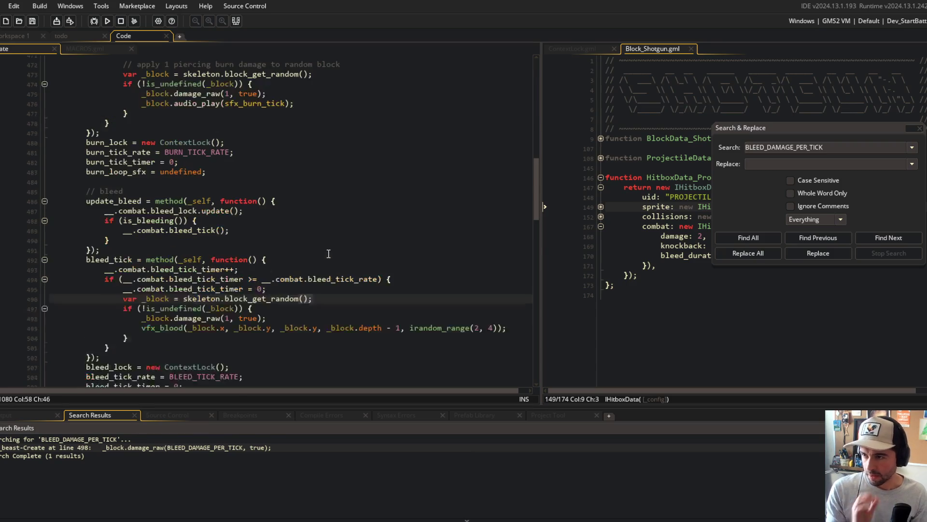
click(248, 320)
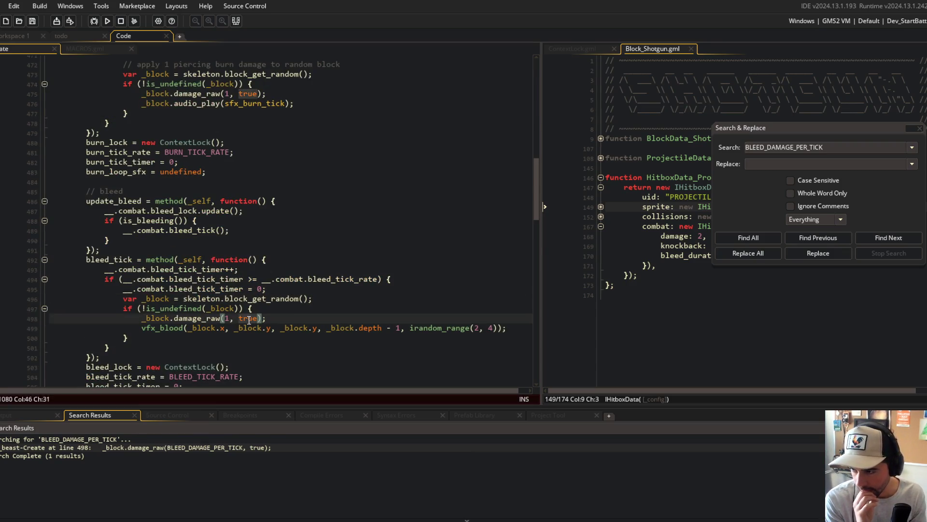
scroll(320, 248, up, 4)
click(270, 207)
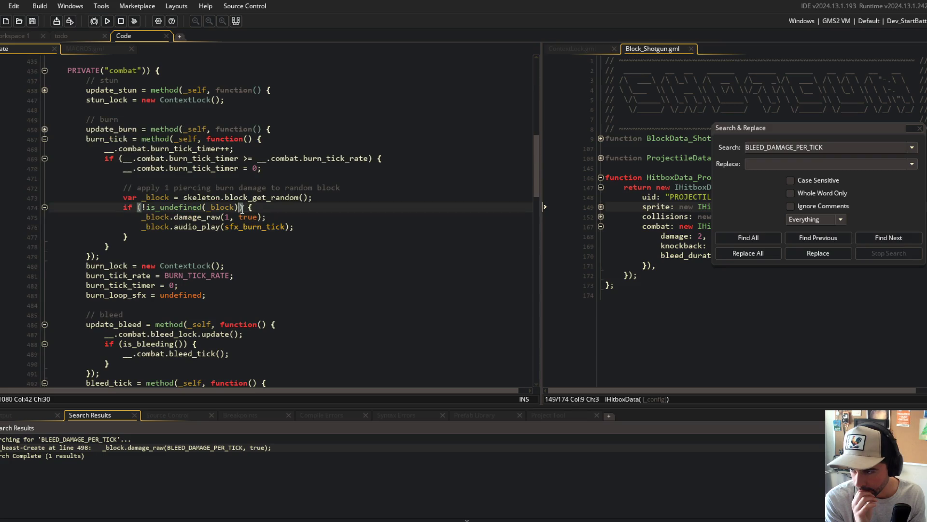
click(249, 218)
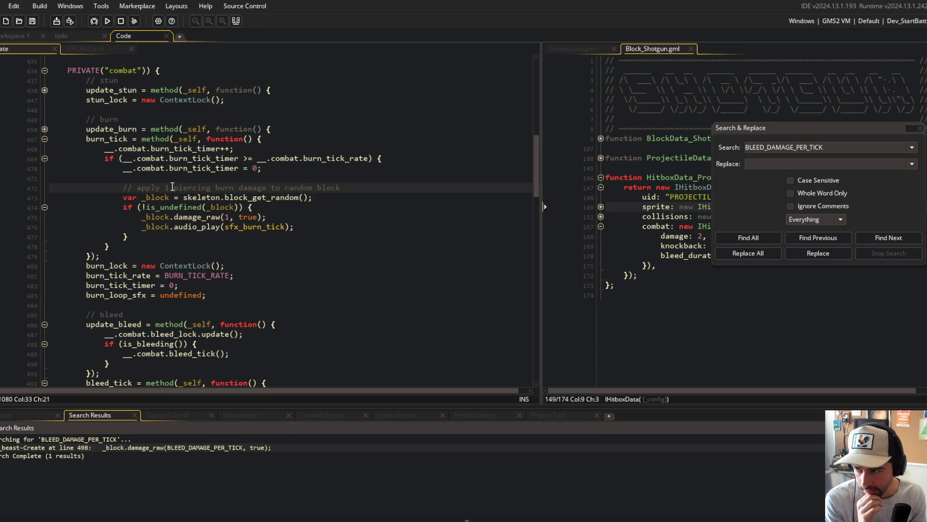
click(252, 216)
key(Left)
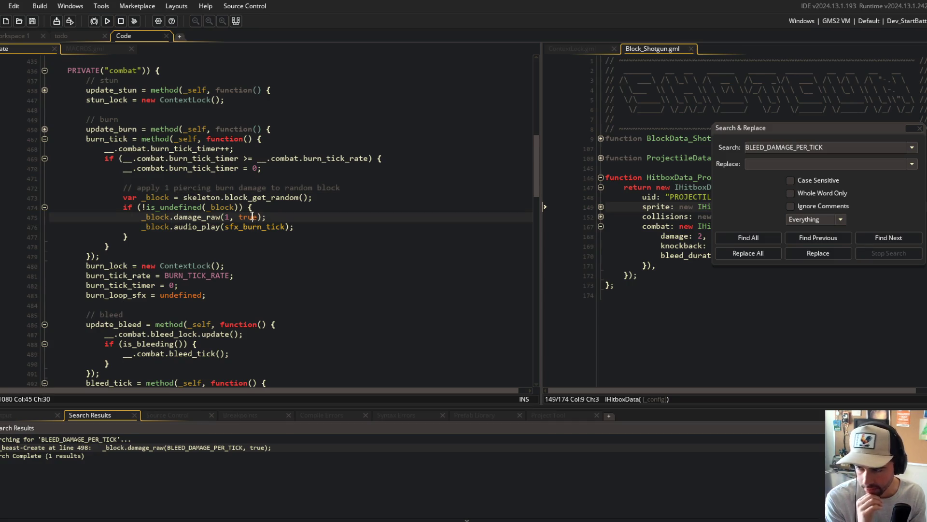
key(BackSpace)
key(BackSpace)
key(BackSpace)
- Delete the burn damage comment line and the blank line in burn_tick
click(323, 195)
click(377, 187)
key(ctrl+l)
scroll(375, 187, down, 5)
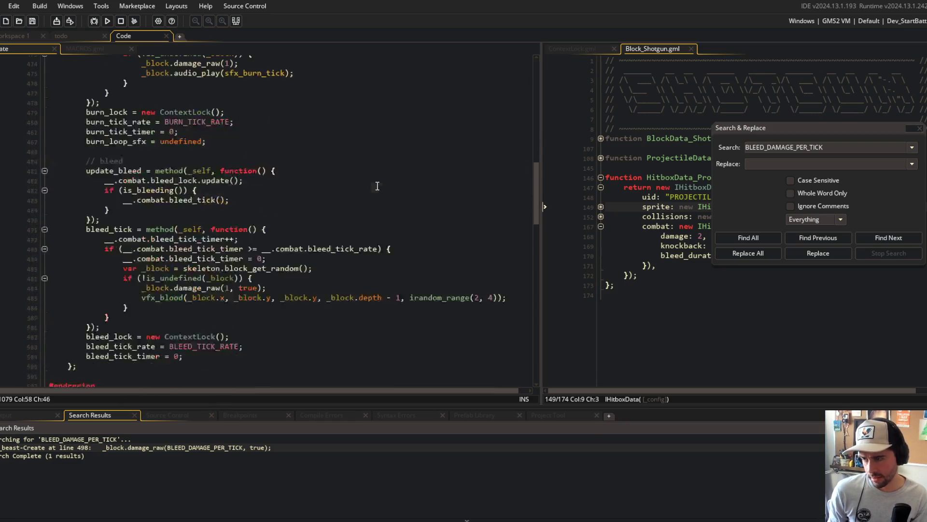
scroll(292, 215, up, 5)
scroll(292, 215, down, 4)
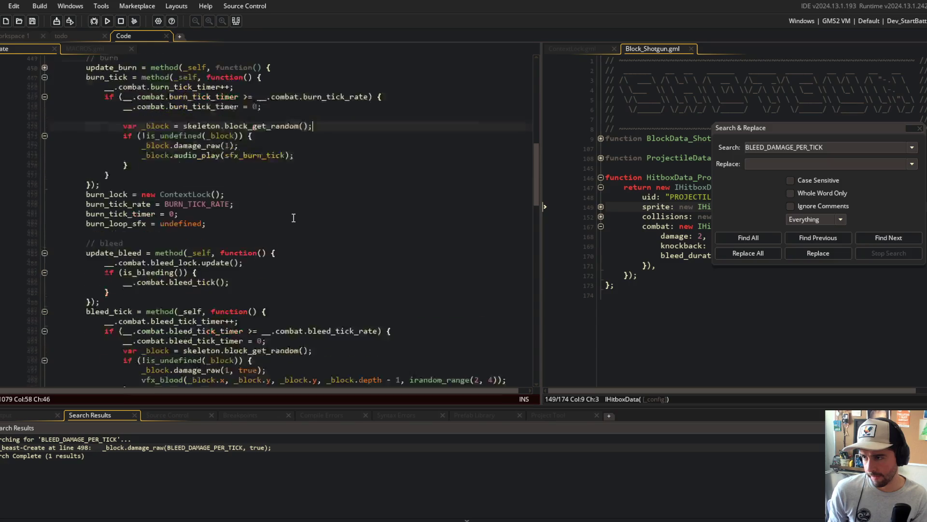
scroll(291, 244, up, 3)
scroll(302, 303, down, 2)
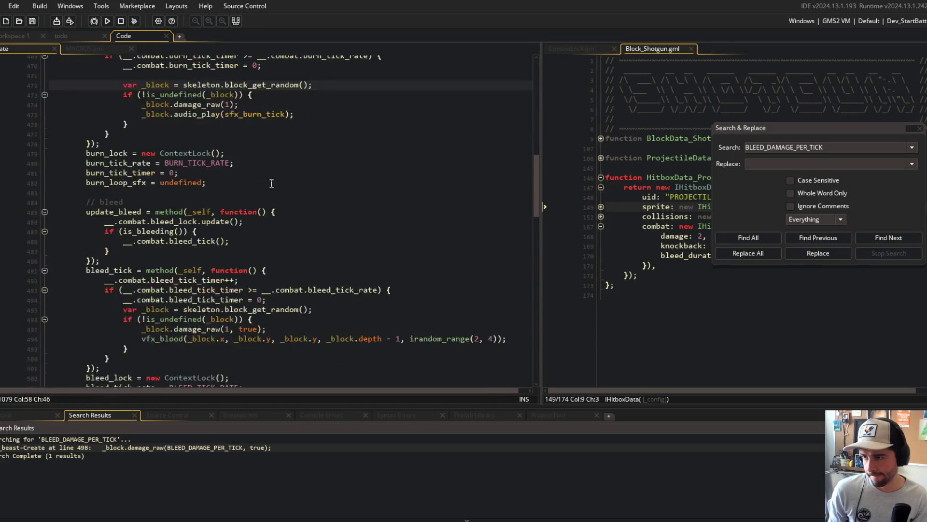
click(273, 68)
key(Delete)
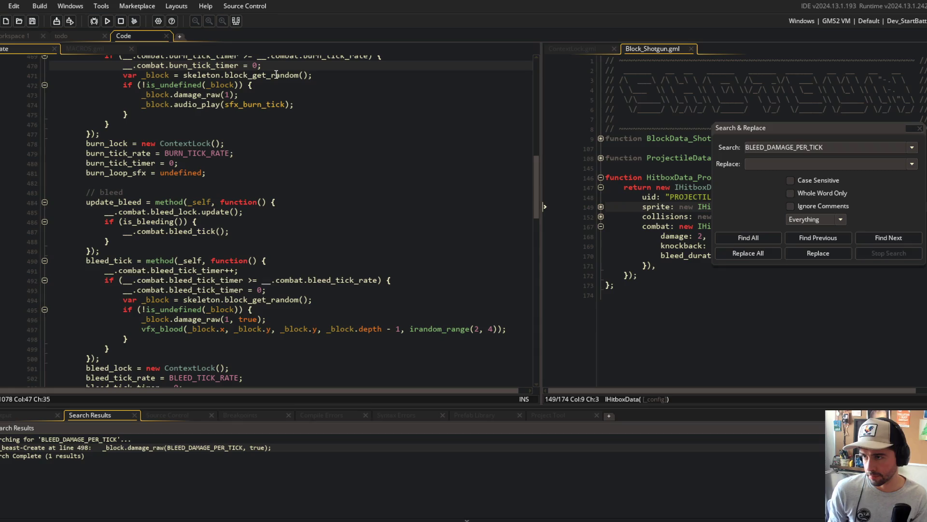
- Move the burn timer reset line below the inner burn block
key(ctrl+x)
key(Down)
key(Down)
key(Down)
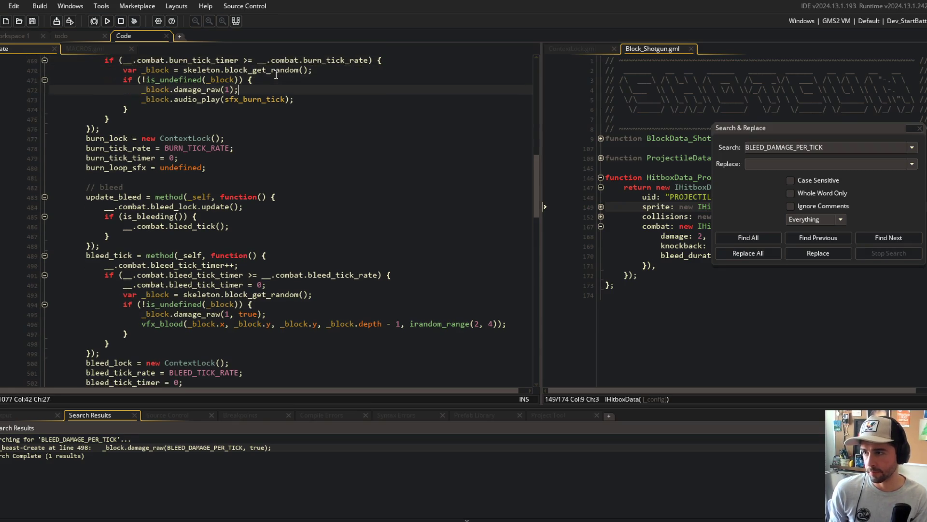
key(Return)
key(ctrl+v)
- Cut the bleed timer reset line from the start of bleed_tick
scroll(386, 203, up, 2)
click(359, 305)
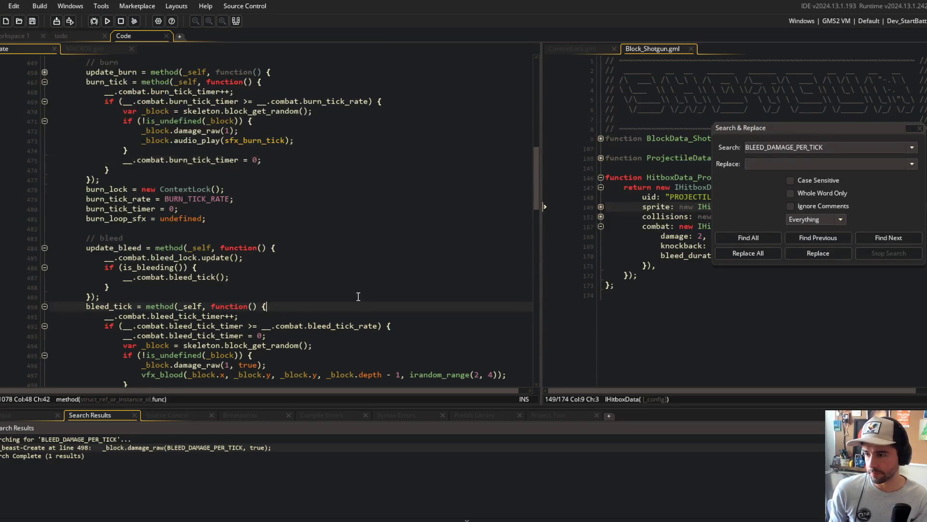
scroll(348, 285, down, 3)
key(Down)
key(Down)
key(Down)
key(Home)
key(shift+End)
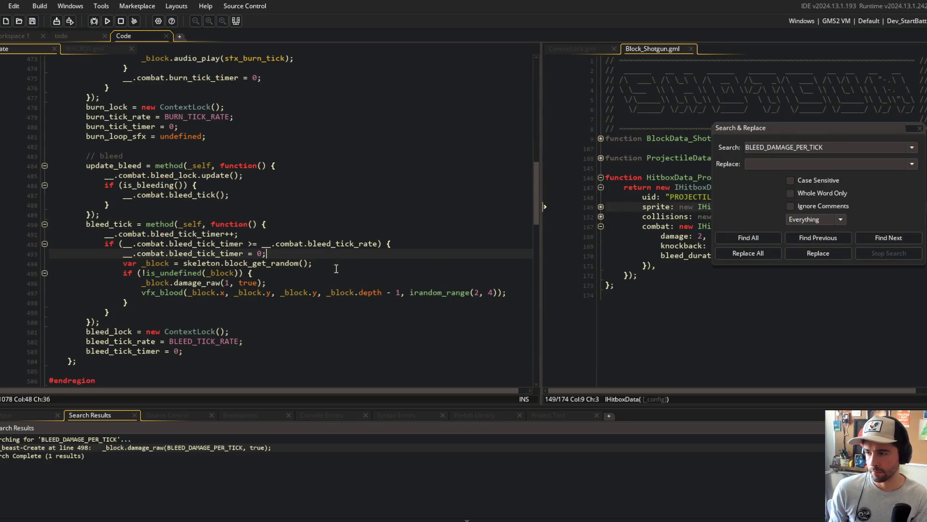
key(ctrl+x)
- Paste the bleed timer reset after the inner bleed block and delete the leftover empty line
key(Down)
key(Down)
key(Down)
key(Down)
key(End)
key(Return)
key(ctrl+v)
key(Up)
key(Up)
key(Up)
key(Up)
key(ctrl+d)
key(Down)
key(End)
scroll(337, 268, up, 15)
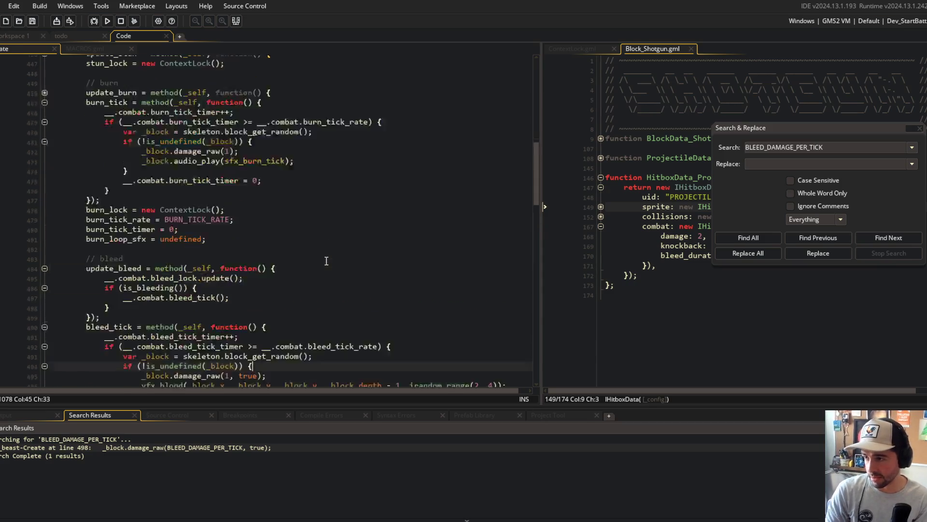
- Unfold update_stun and cut the particles_system_visible line out of the is_stunned block
click(45, 156)
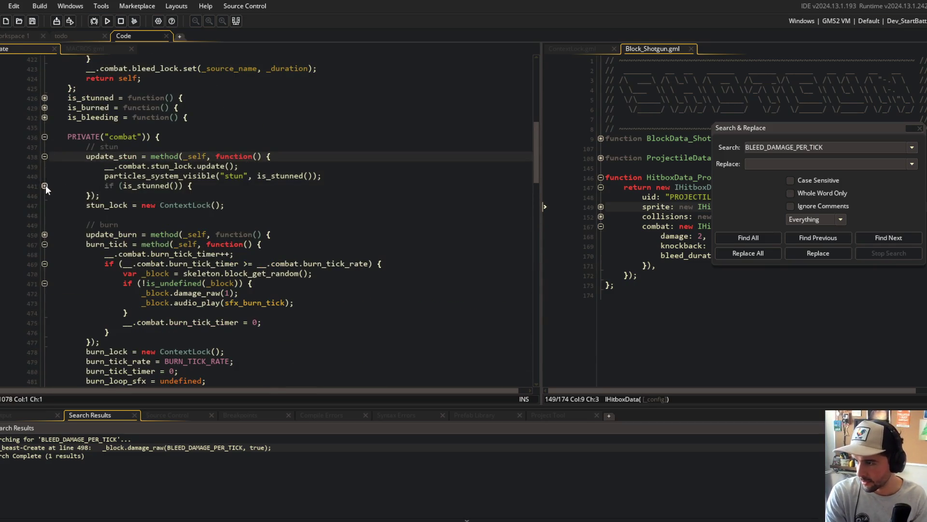
click(45, 185)
click(116, 224)
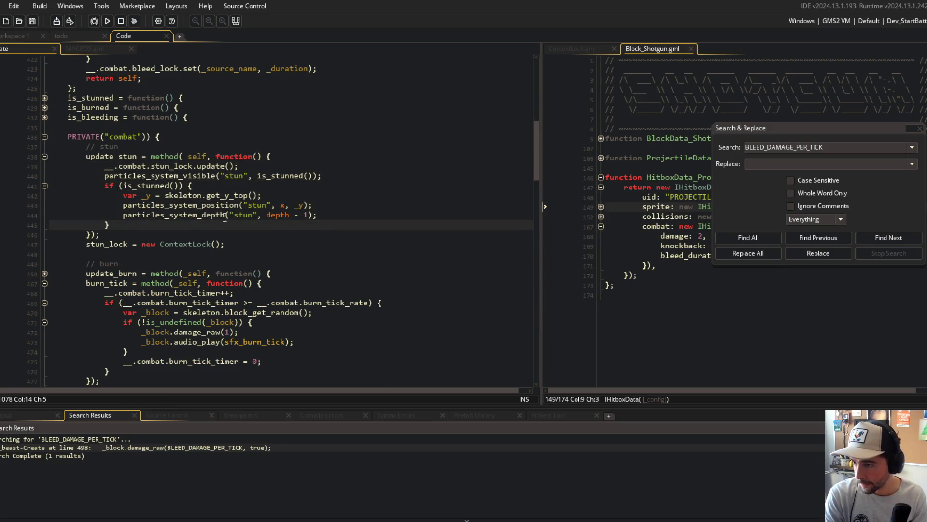
click(283, 176)
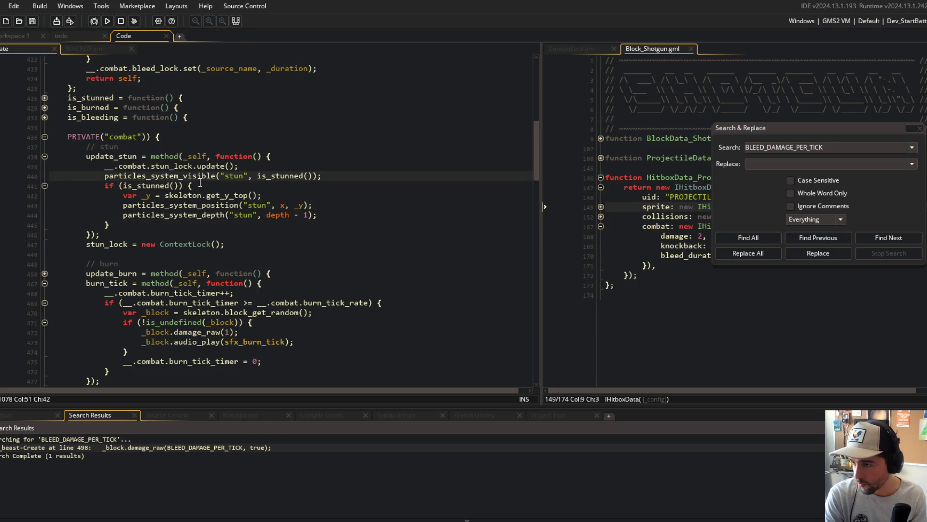
double_click(235, 176)
key(End)
key(shift+Home)
key(BackSpace)
- Paste the visibility call below the is_stunned block, remove the empty line, and fold update_stun
key(Down)
key(Down)
key(Down)
key(Return)
key(ctrl+v)
key(Up)
key(Up)
key(Up)
key(Delete)
key(End)
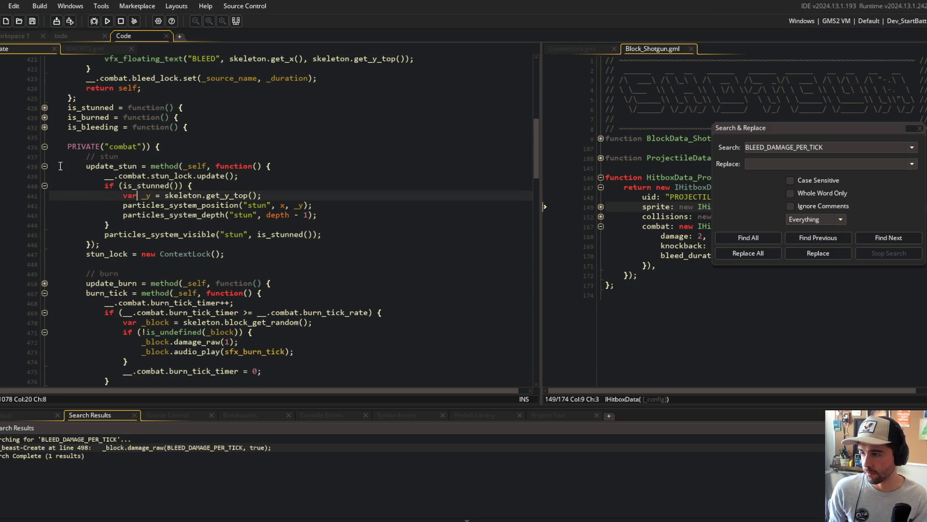
click(44, 166)
scroll(335, 265, down, 15)
- Add the comment '// apply 1 piercing damage of bleed' after the bleed damage line
click(343, 284)
text(// bleed is)
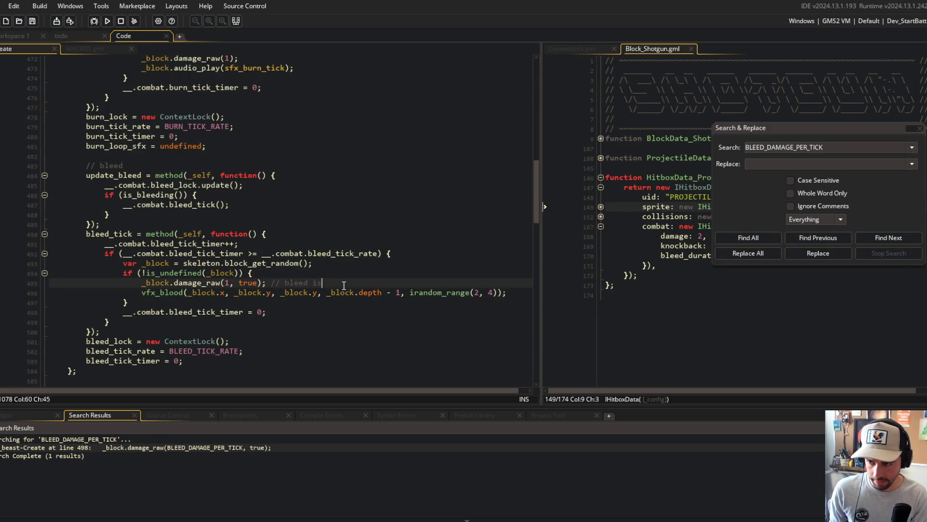
key(BackSpace)
key(BackSpace)
key(BackSpace)
key(BackSpace)
key(BackSpace)
key(BackSpace)
text(apply 1 piercing damage of )
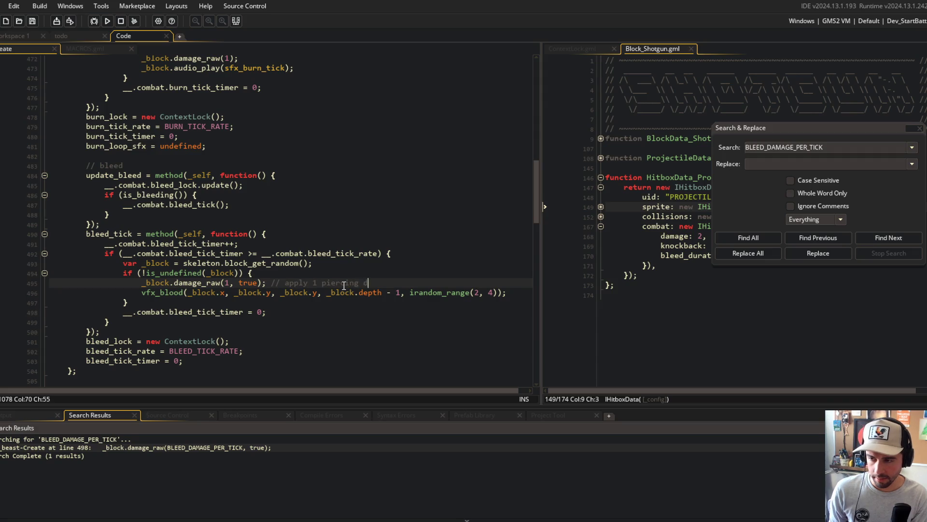
text(bleed)
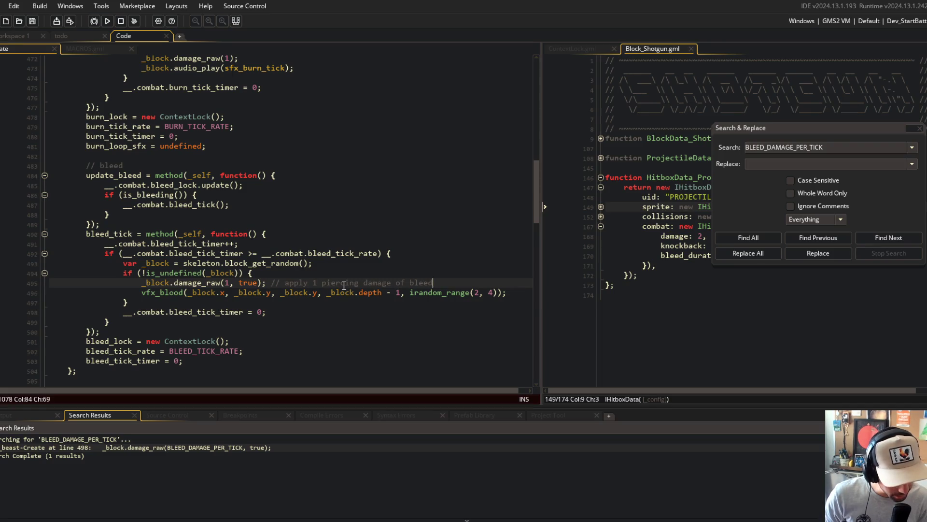
click(358, 186)
click(317, 272)
- Close Search & Replace and show ContextLock.gml in the other pane
click(360, 234)
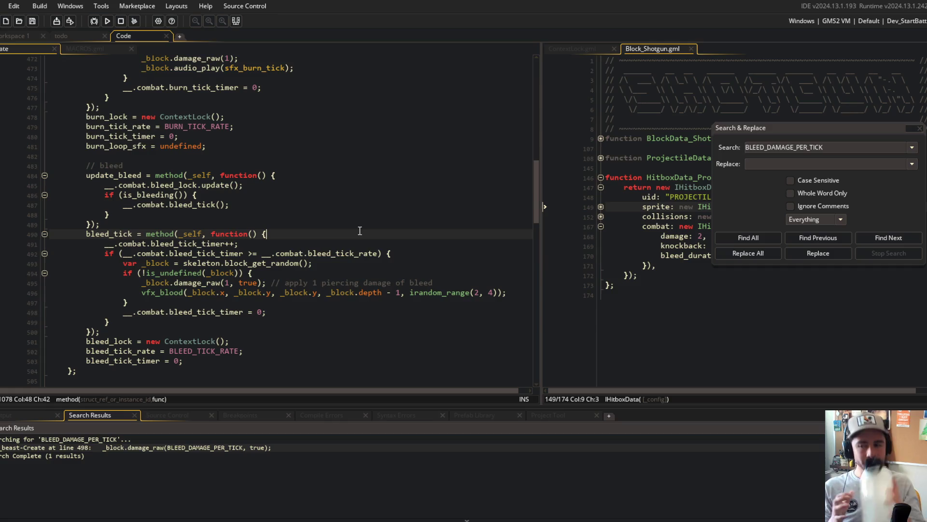
click(310, 166)
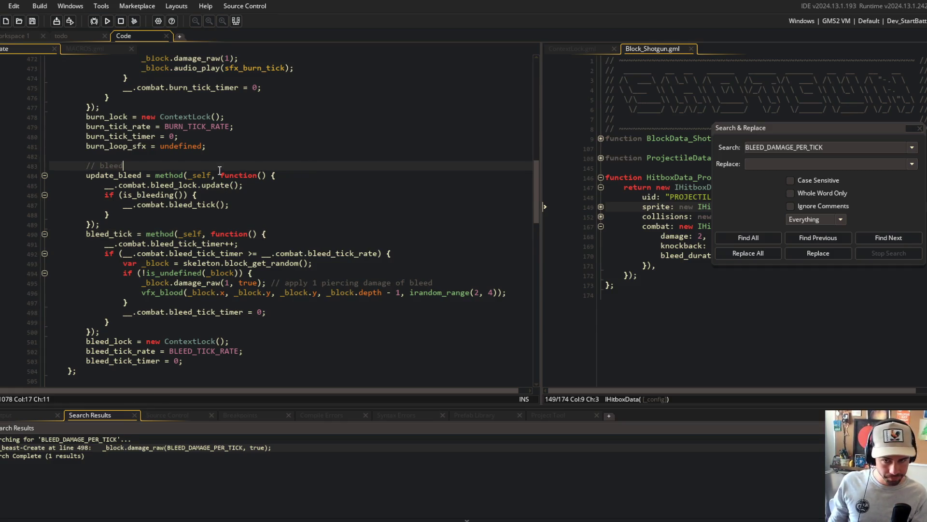
click(921, 129)
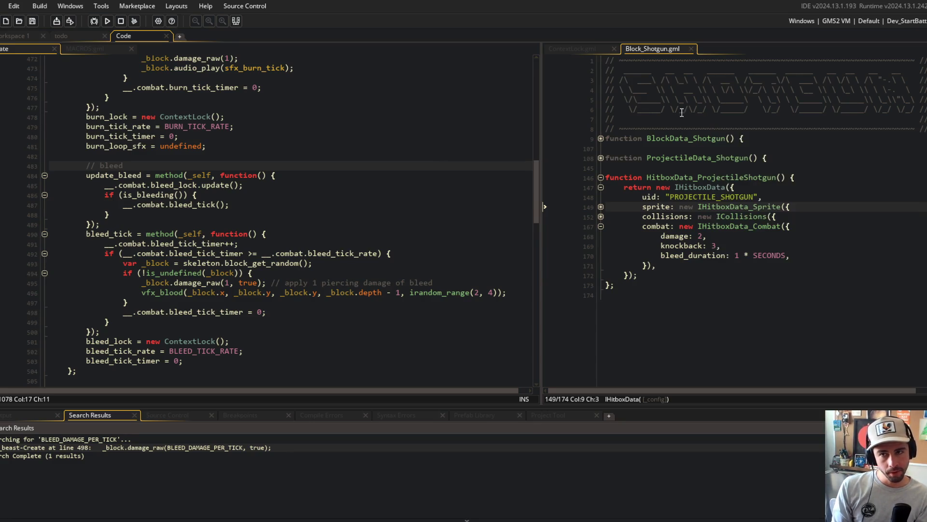
click(581, 48)
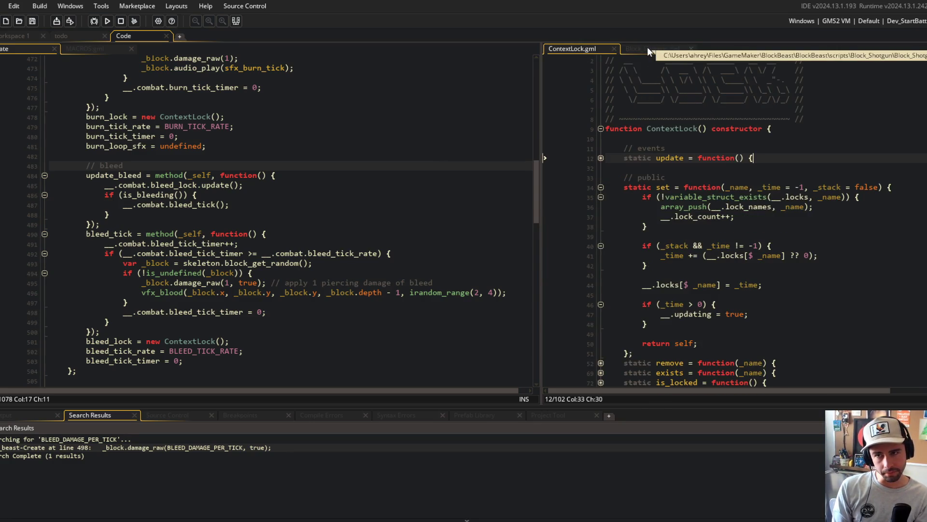